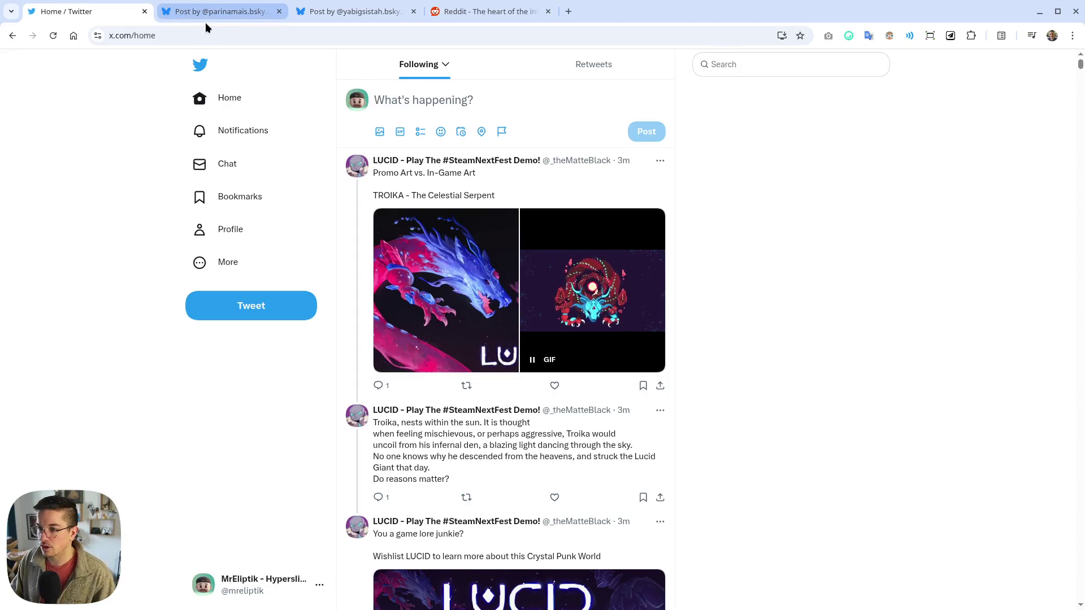
Reply "Wow they look so great!" to the Bluesky cat workspace post
left_click(206, 8)
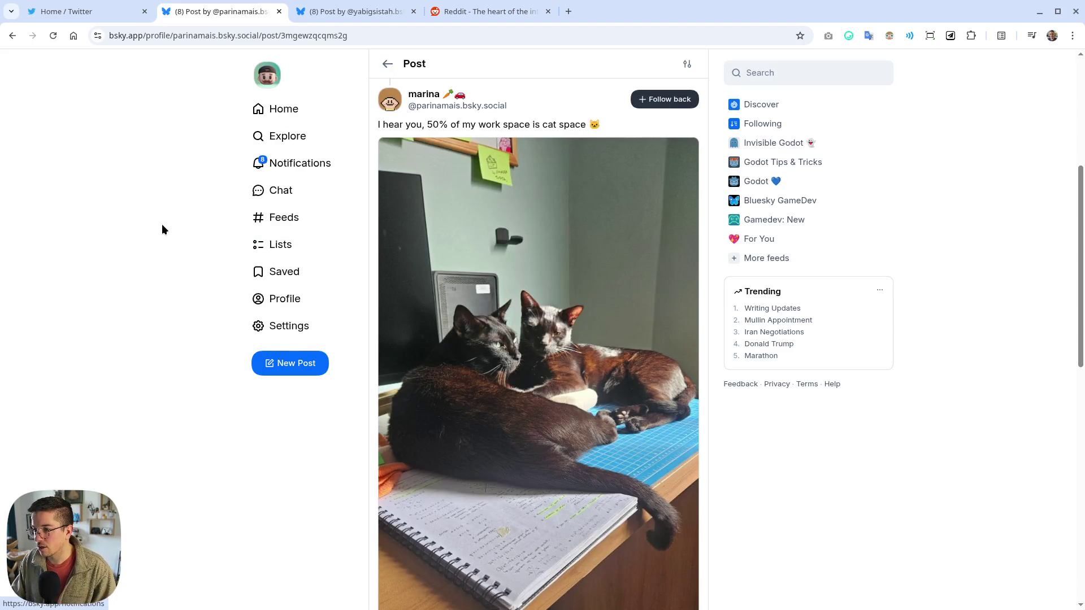
scroll(162, 225, "down", 3)
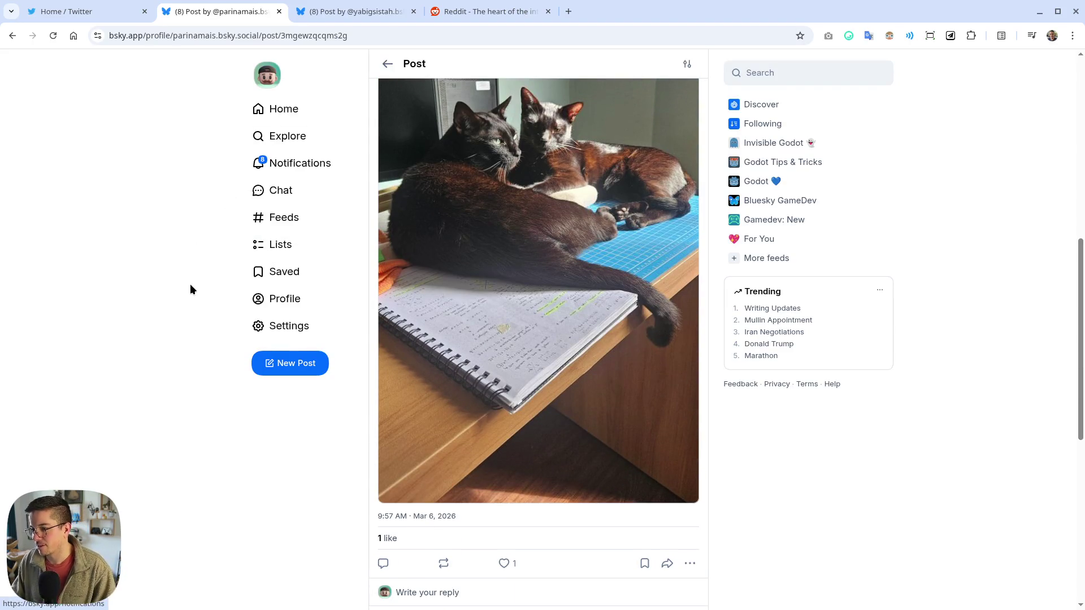
scroll(205, 286, "down", 3)
left_click(483, 390)
left_click(483, 390)
type("Wow ")
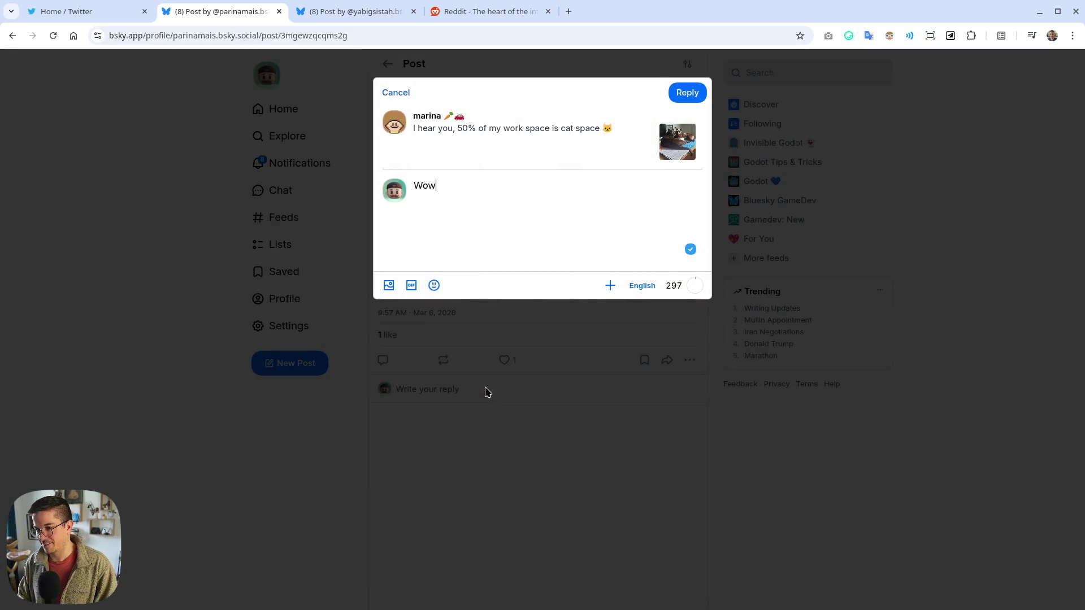
type("they look")
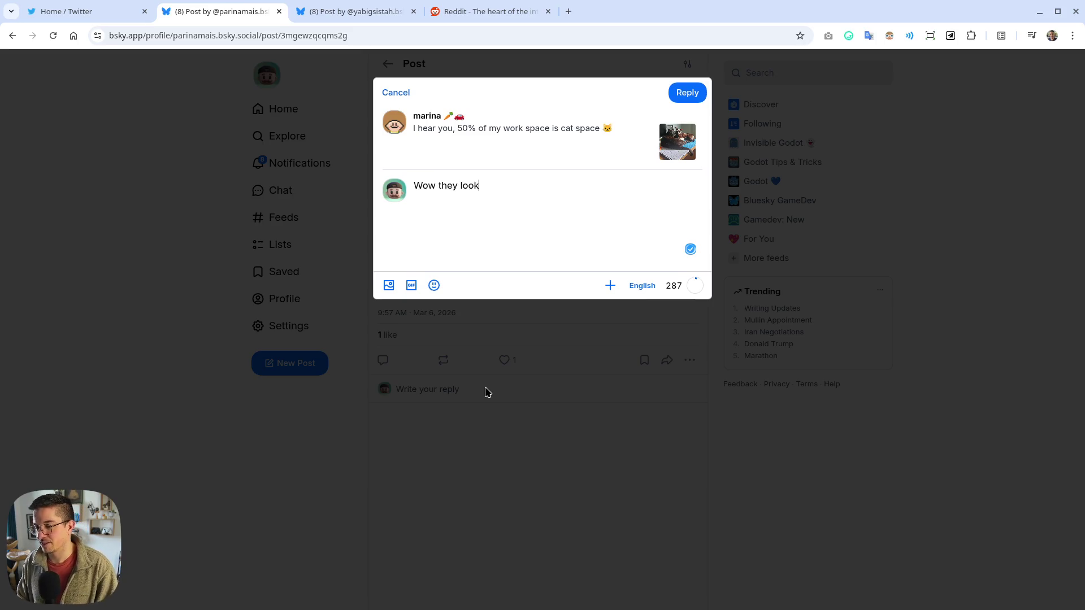
type(" so great!")
key("ctrl+Return")
Check Bluesky notifications, then start a reply on the keyboard-size question post
left_click(309, 164)
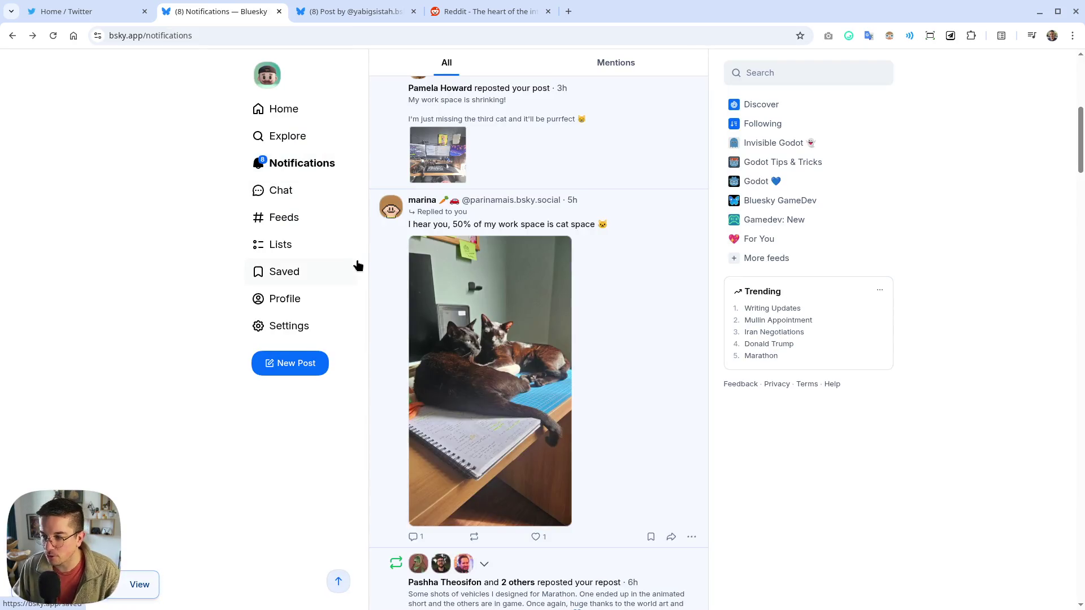
scroll(597, 346, "down", 8)
scroll(620, 331, "up", 15)
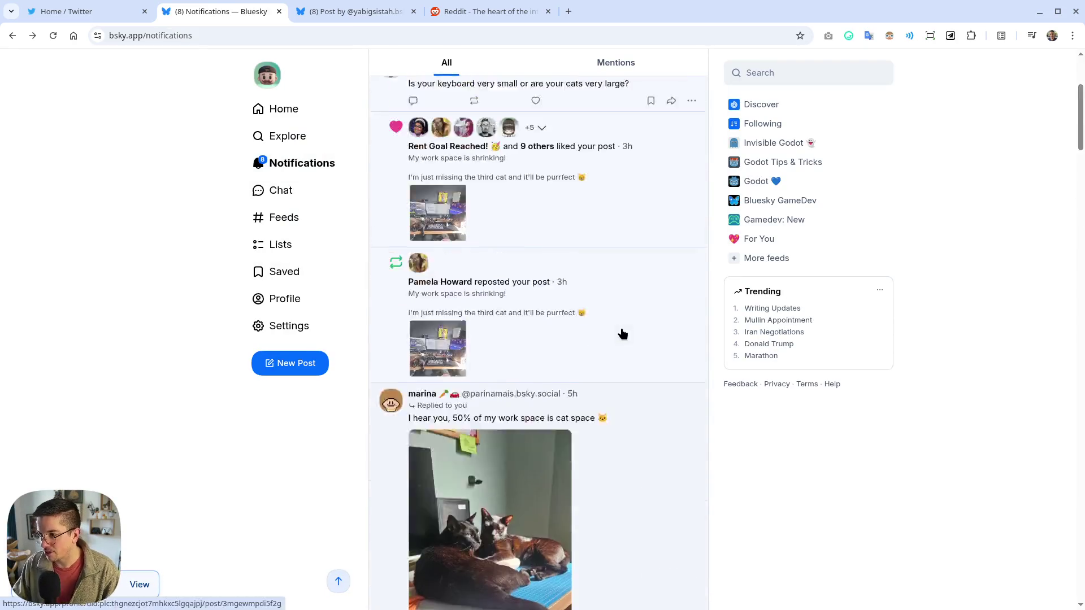
left_click(562, 184)
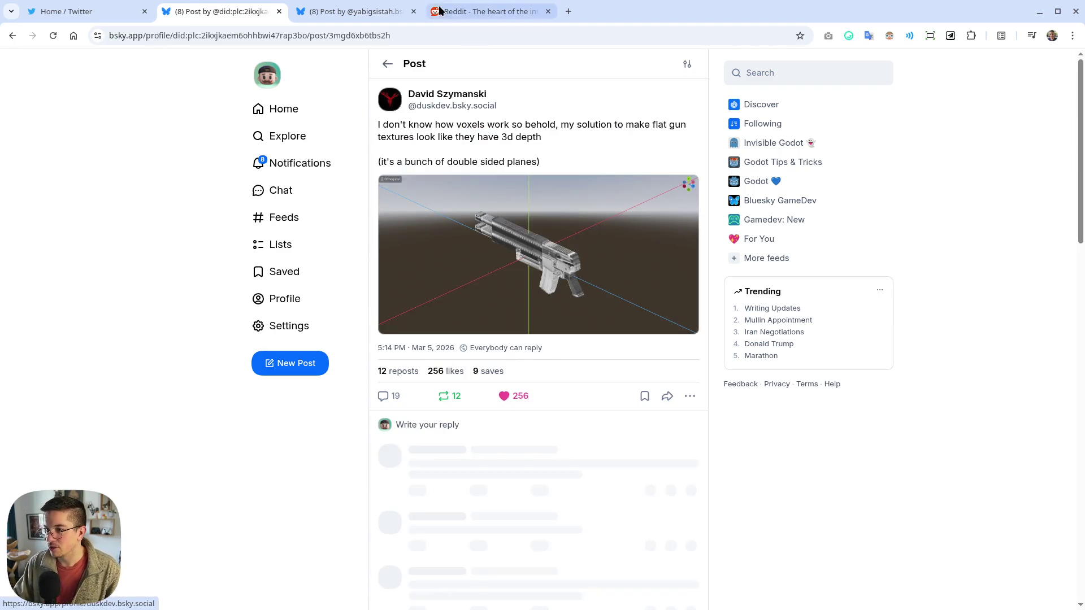
left_click(346, 11)
left_click(478, 188)
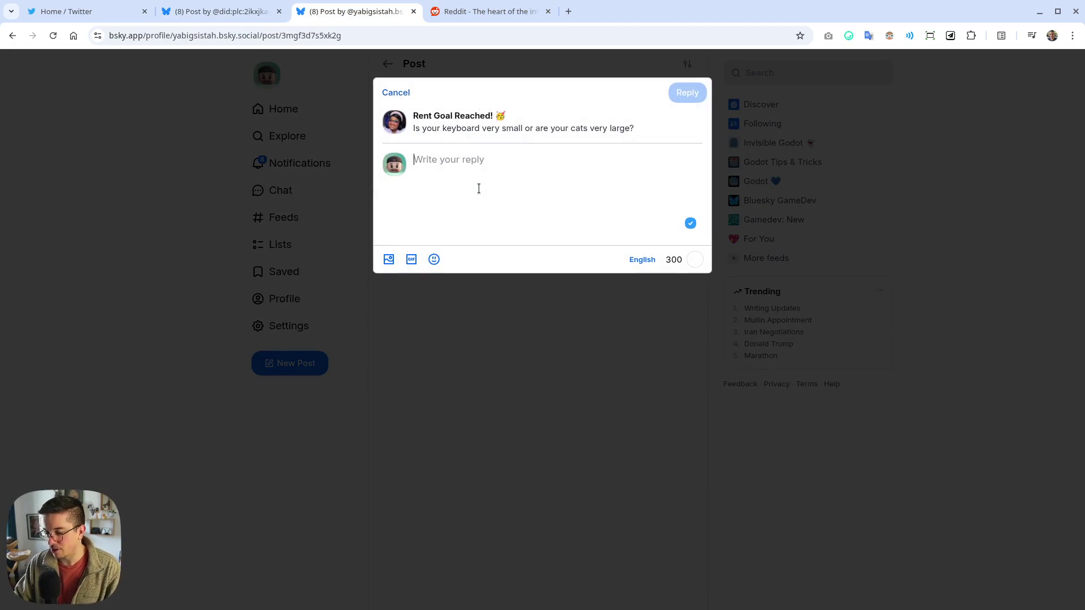
Draft "It's a 60% so it's not super big lol", delete the 0, and open a new tab
type("I have")
key("BackSpace")
key("BackSpace")
key("BackSpace")
type("t's a ")
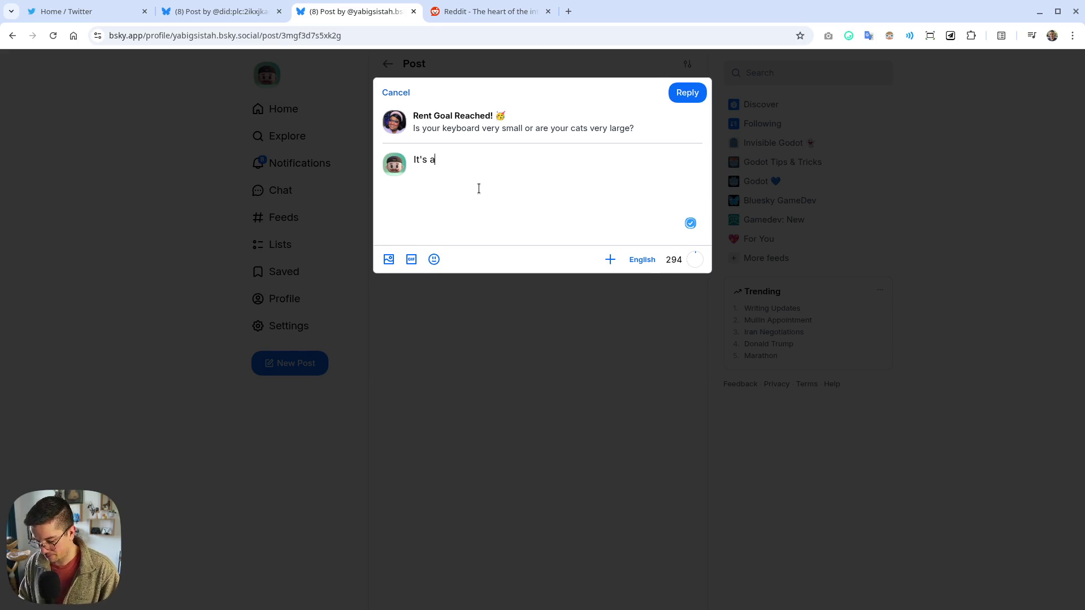
type("60% so ")
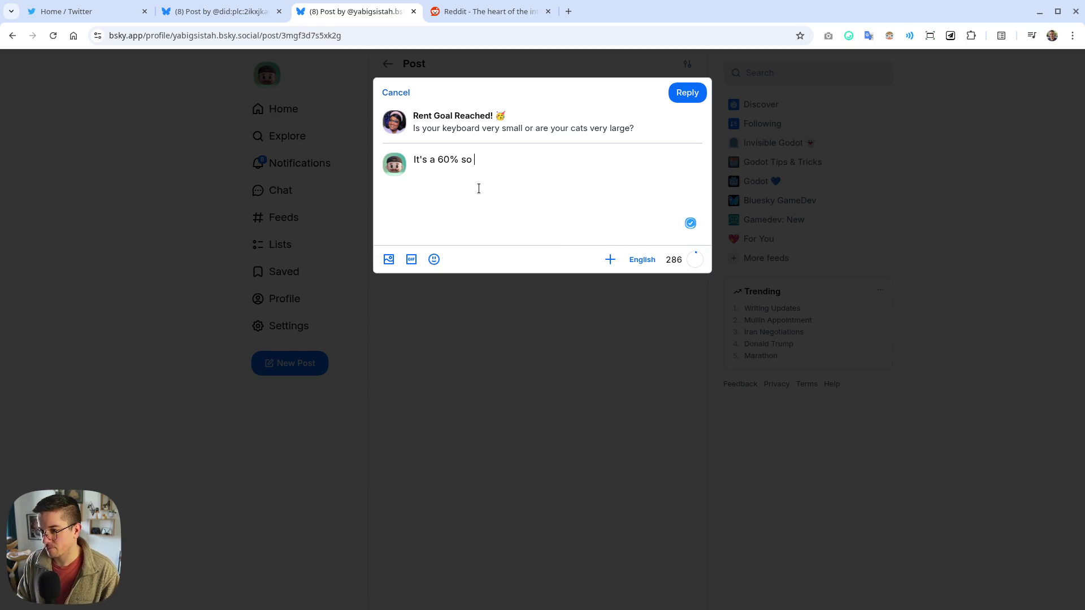
type("it's not super big ")
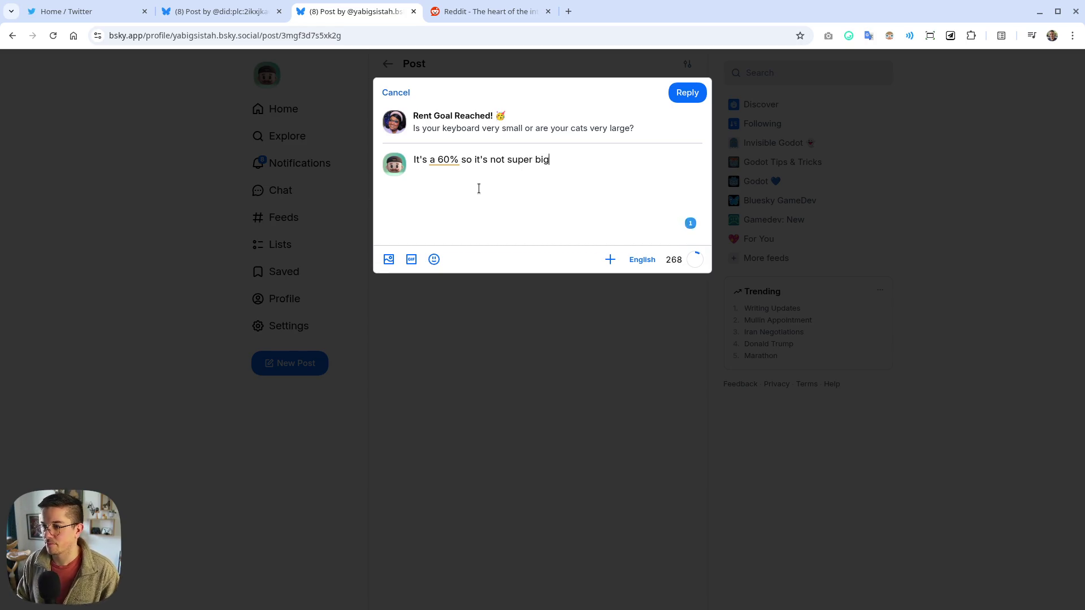
type("lol")
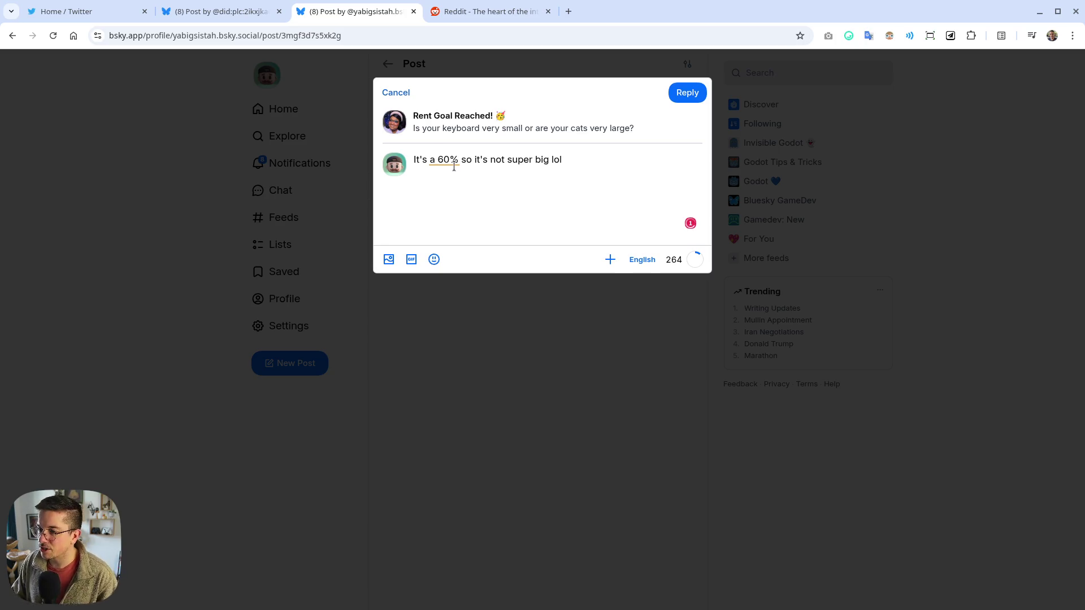
left_click(451, 161)
key("BackSpace")
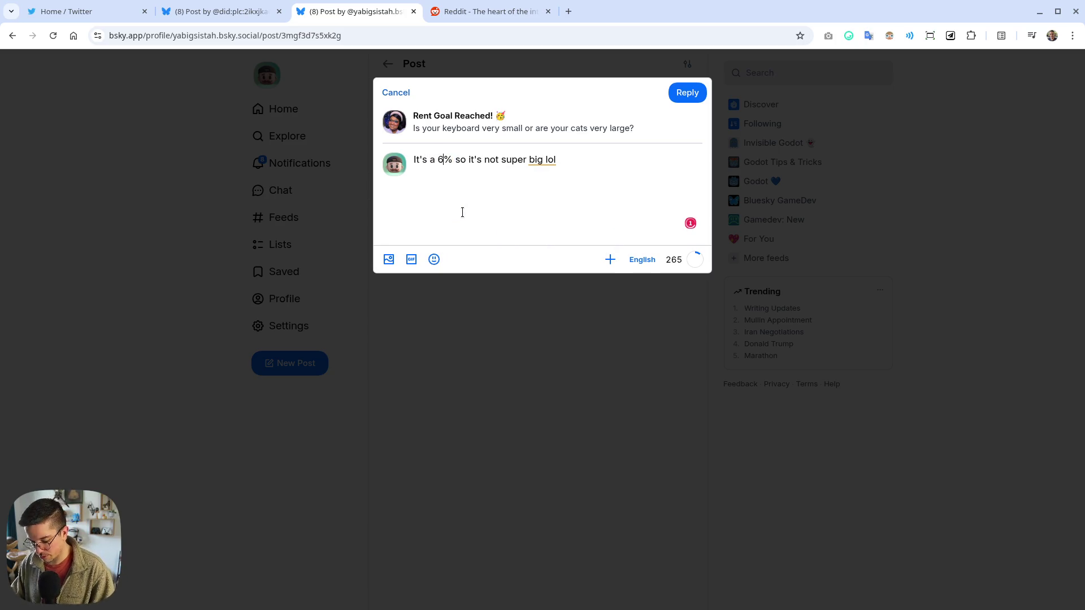
left_click(568, 11)
Search "keyboard size" and read the Monsgeek keyboard size guide, dismissing its newsletter popup
type("keyboar")
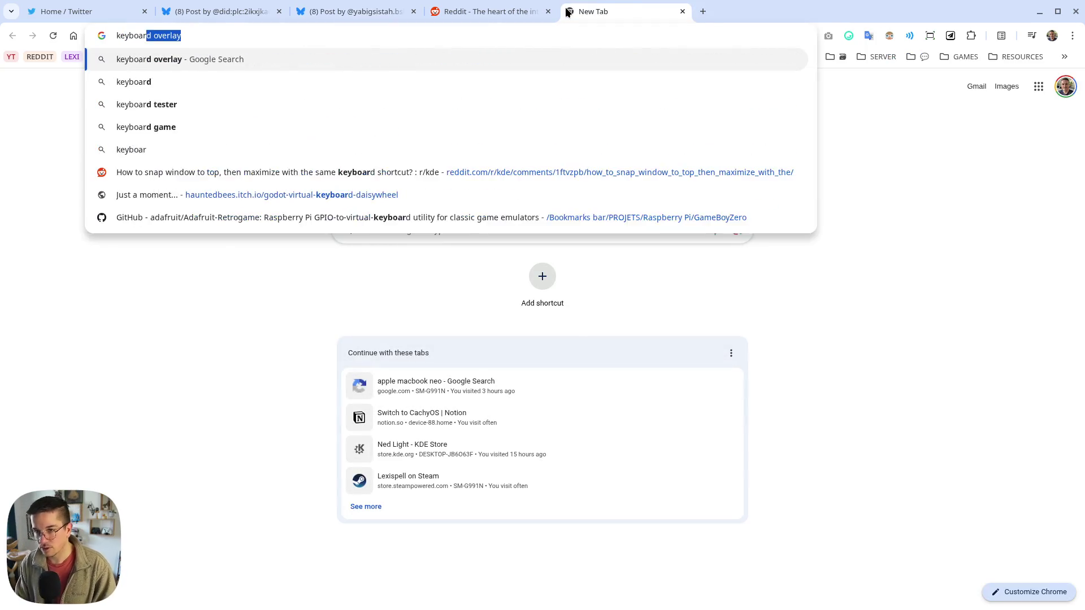
type("d size")
key("Return")
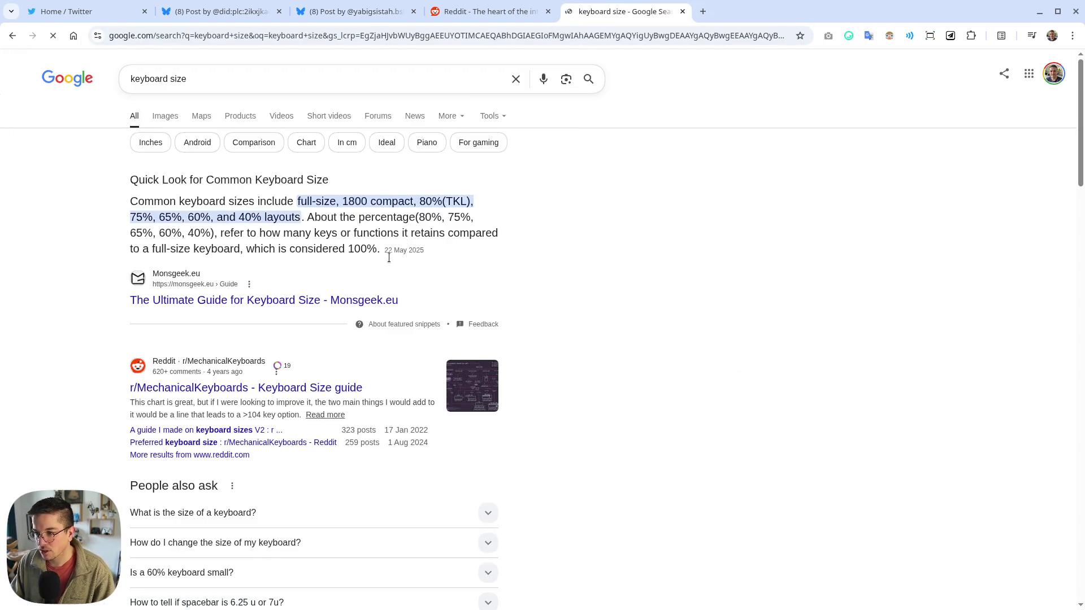
left_click(333, 300)
scroll(246, 360, "down", 20)
scroll(221, 345, "down", 20)
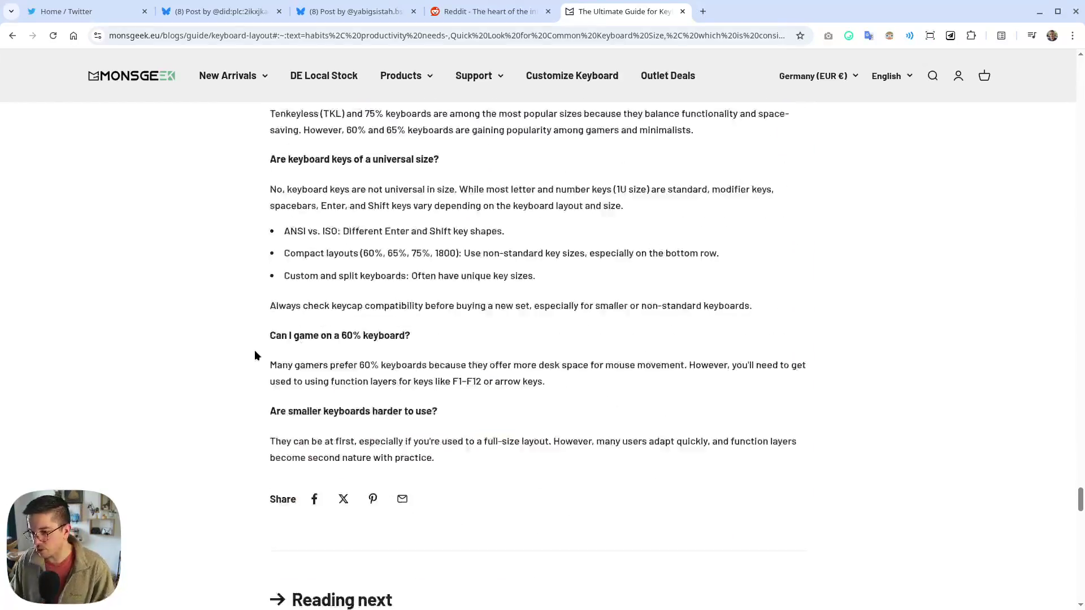
scroll(255, 355, "down", 5)
left_click(205, 284)
scroll(227, 356, "up", 10)
scroll(224, 362, "up", 20)
scroll(210, 416, "up", 20)
scroll(250, 407, "up", 20)
scroll(248, 416, "up", 20)
scroll(247, 416, "down", 2)
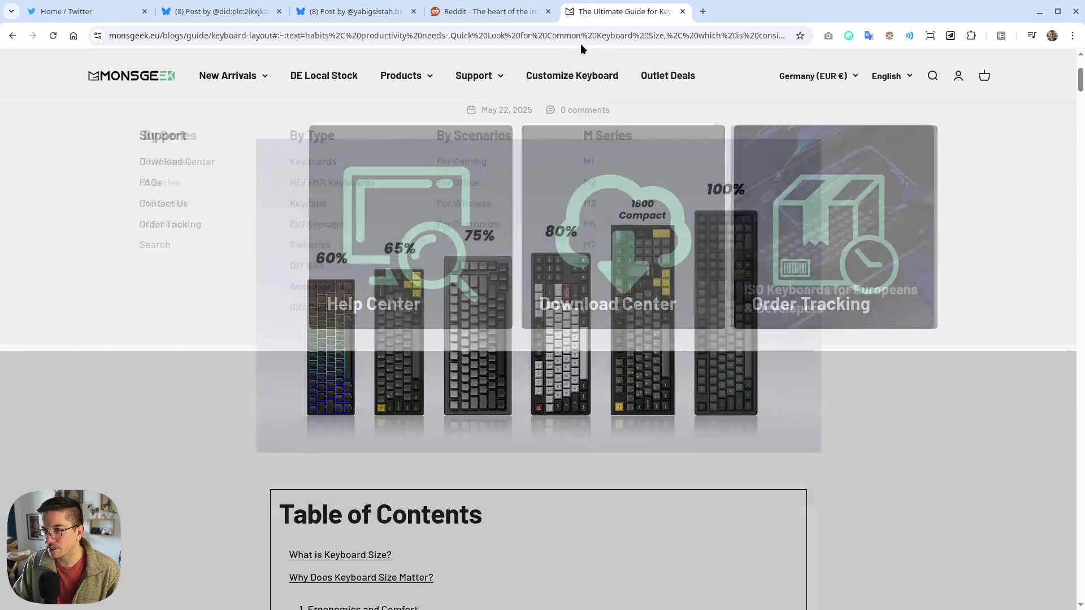
Post the reply corrected to 65%, view notifications, then close the Bluesky notifications tab
key("ctrl+w")
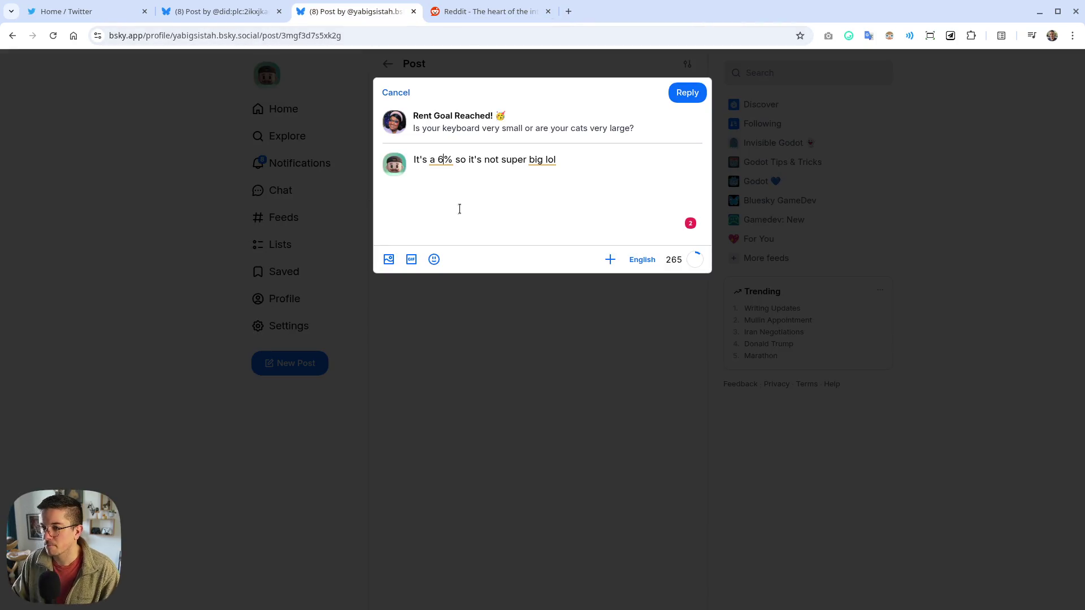
type("5")
left_click(686, 93)
left_click(291, 164)
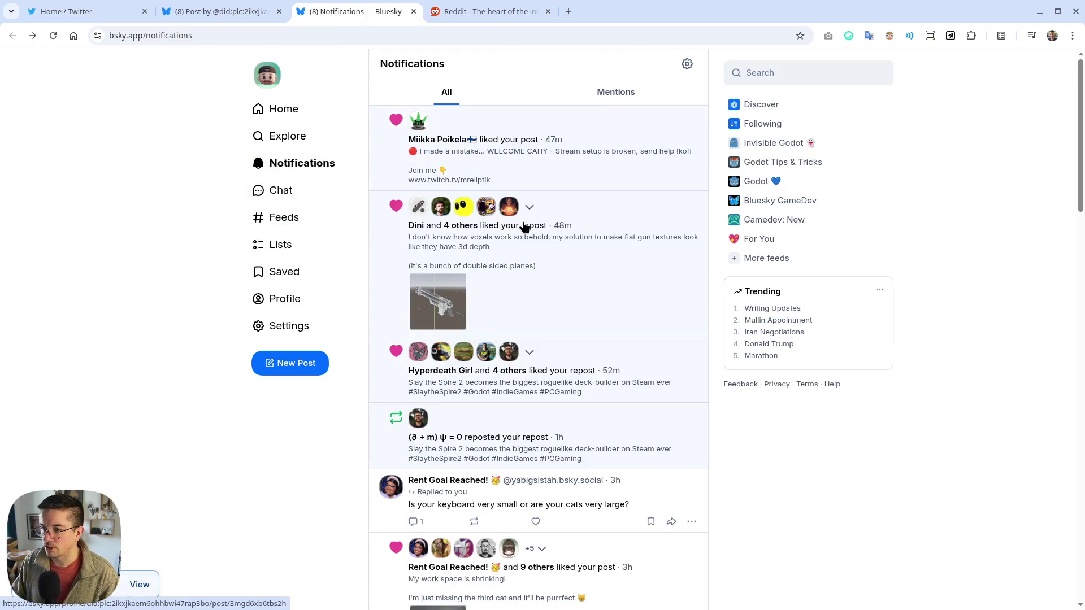
key("ctrl+w")
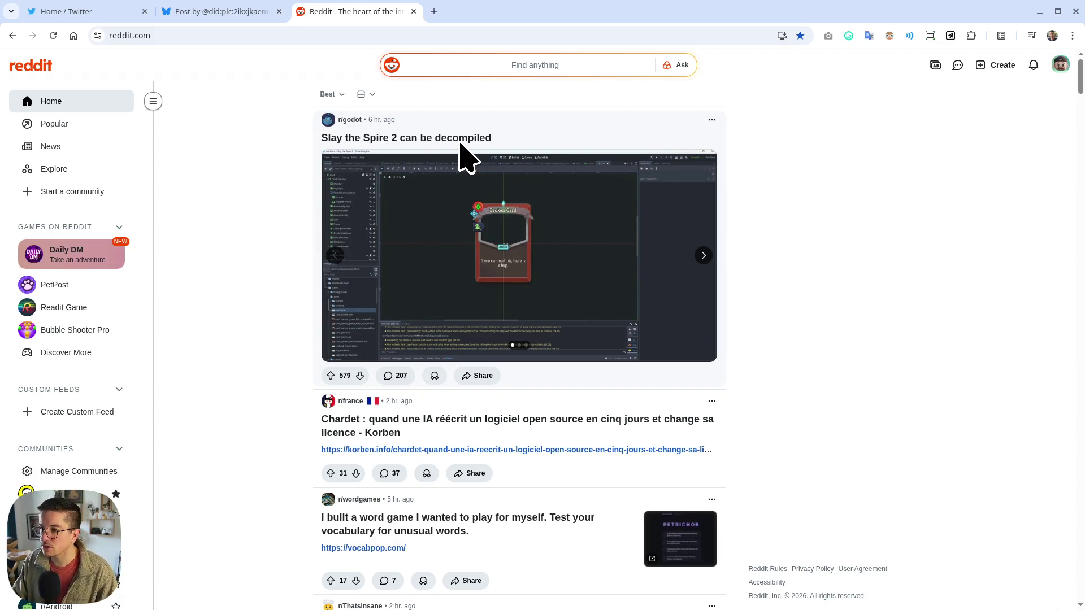
Open the Slay the Spire 2 post in the background, detach the godot tab, and close Reddit
middle_click(411, 138)
left_click_drag(455, 9, 1084, 17)
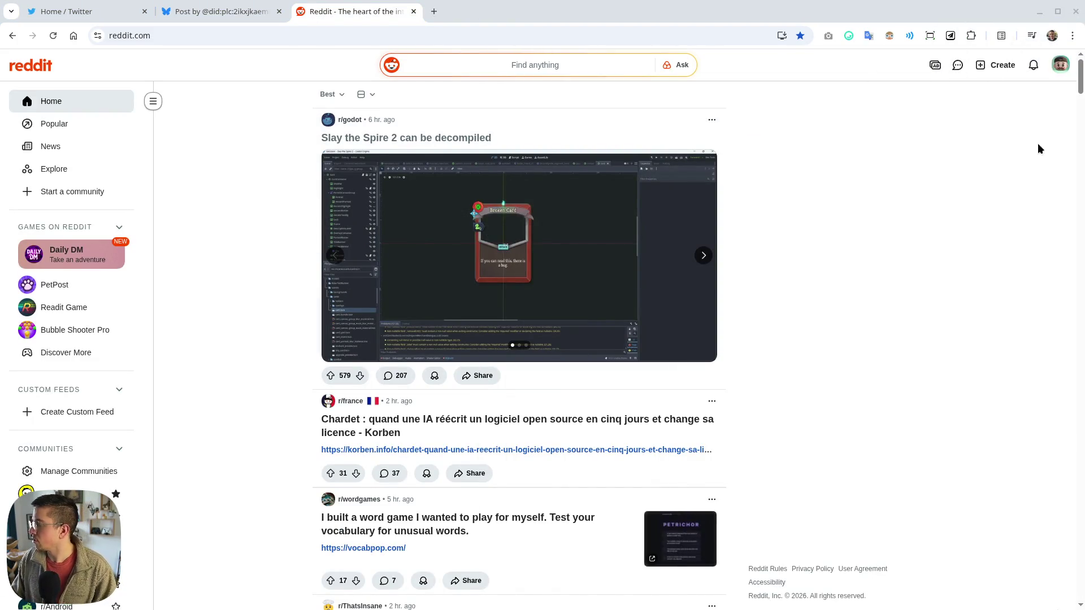
scroll(451, 279, "down", 5)
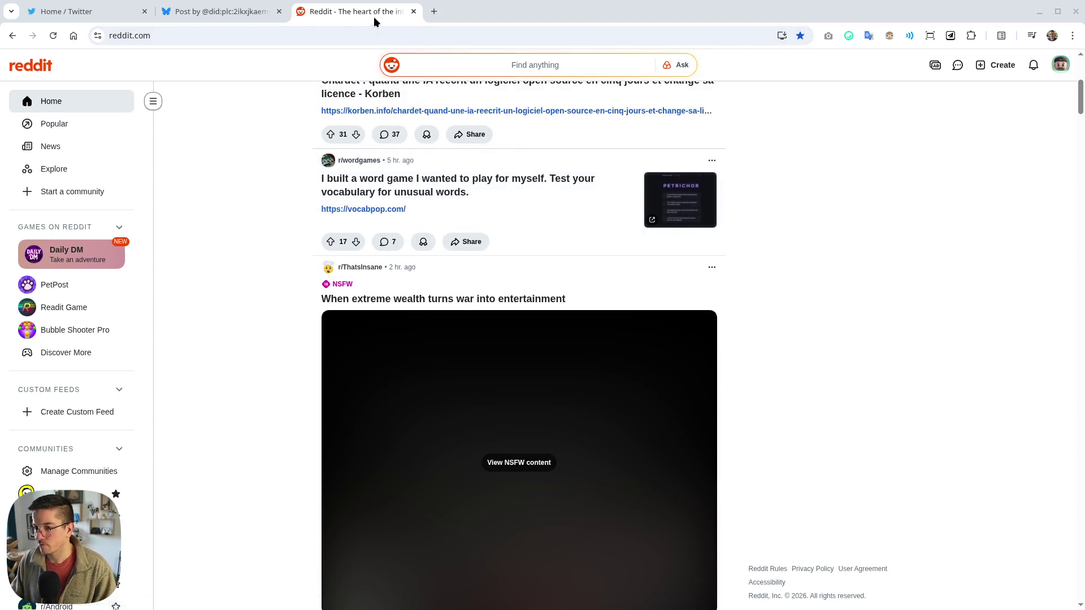
middle_click(341, 12)
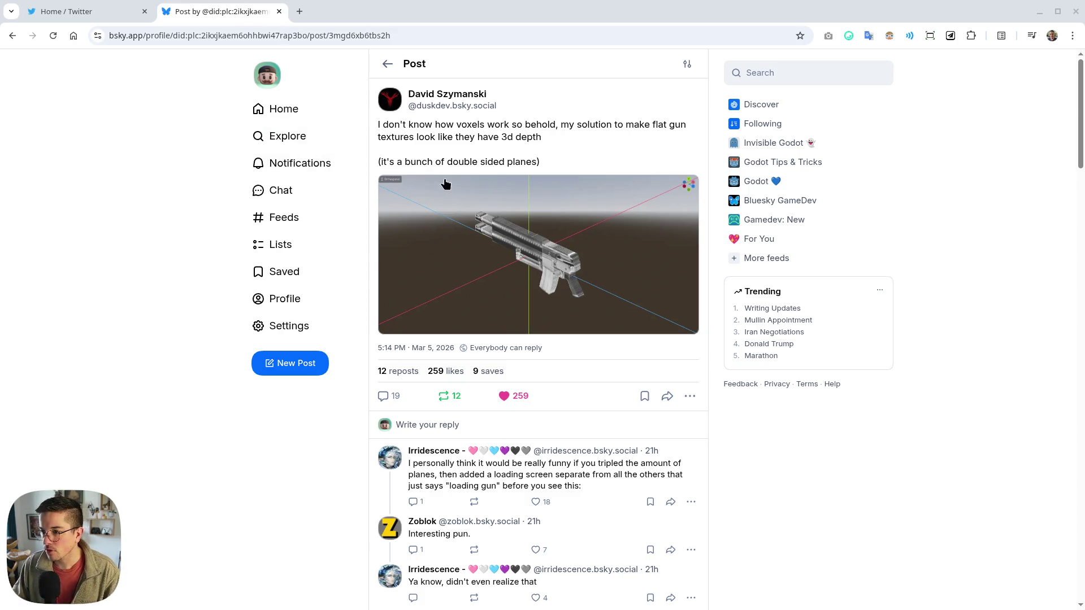
mouse_move(444, 97)
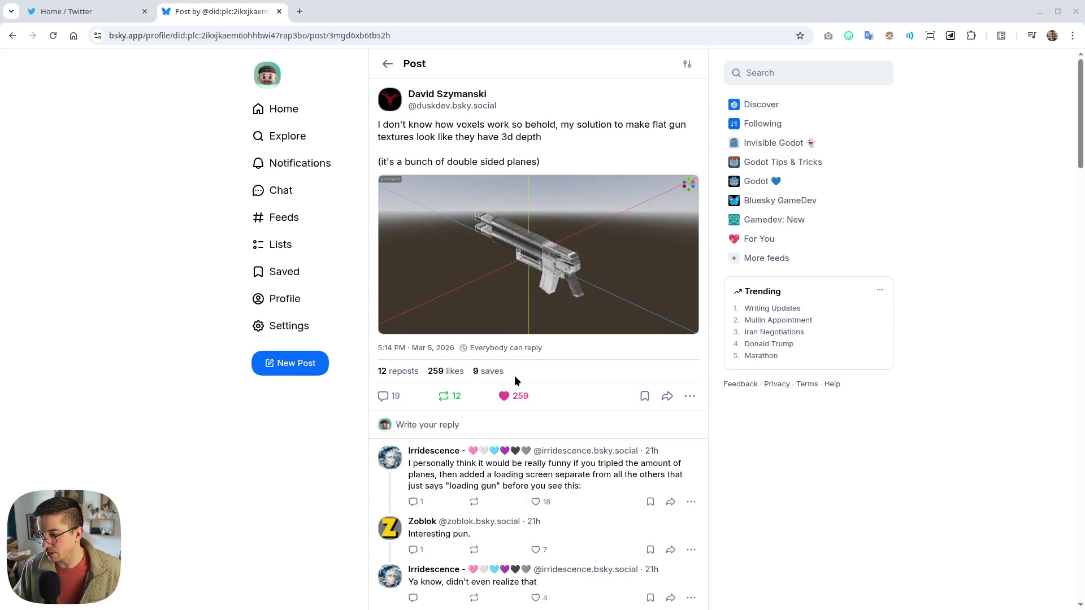
scroll(521, 268, "down", 1)
scroll(521, 268, "down", 5)
scroll(522, 262, "up", 5)
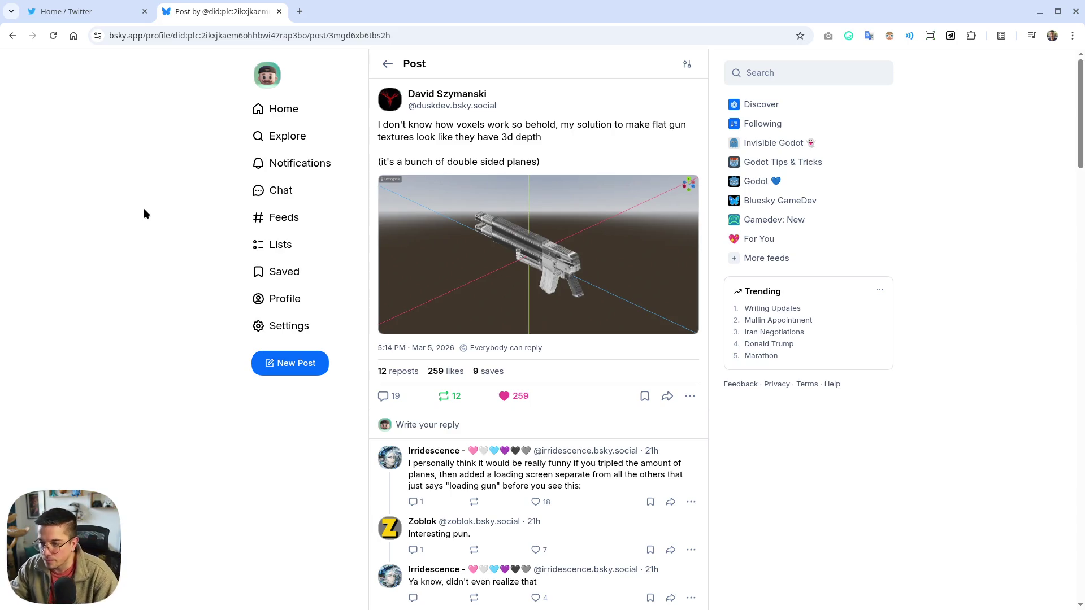
Close the Bluesky post tab and scroll through the X home timeline
middle_click(245, 18)
scroll(275, 241, "down", 5)
scroll(276, 241, "down", 8)
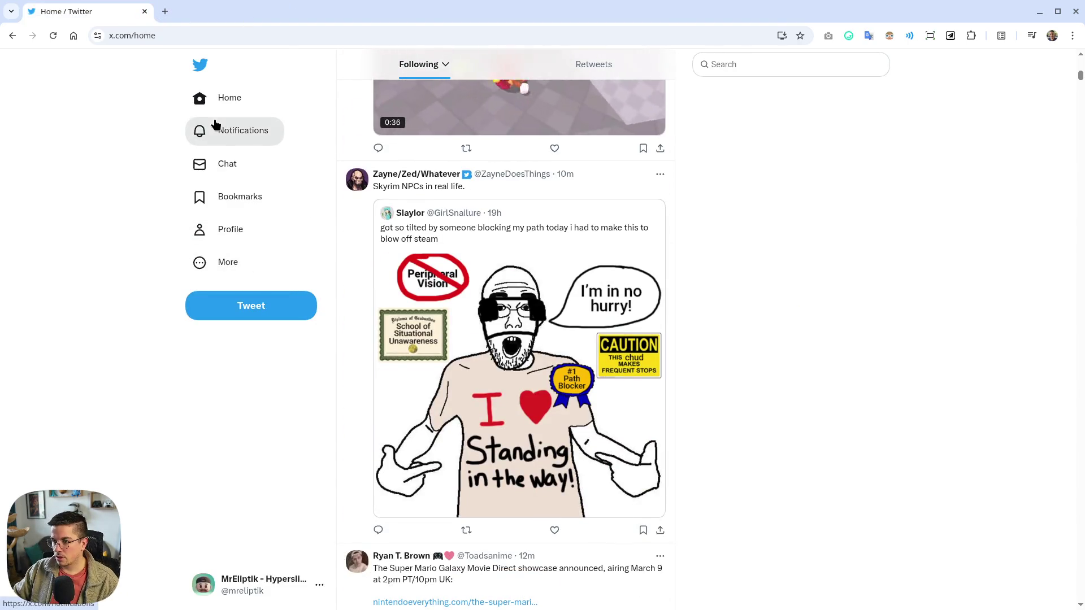
scroll(232, 206, "down", 12)
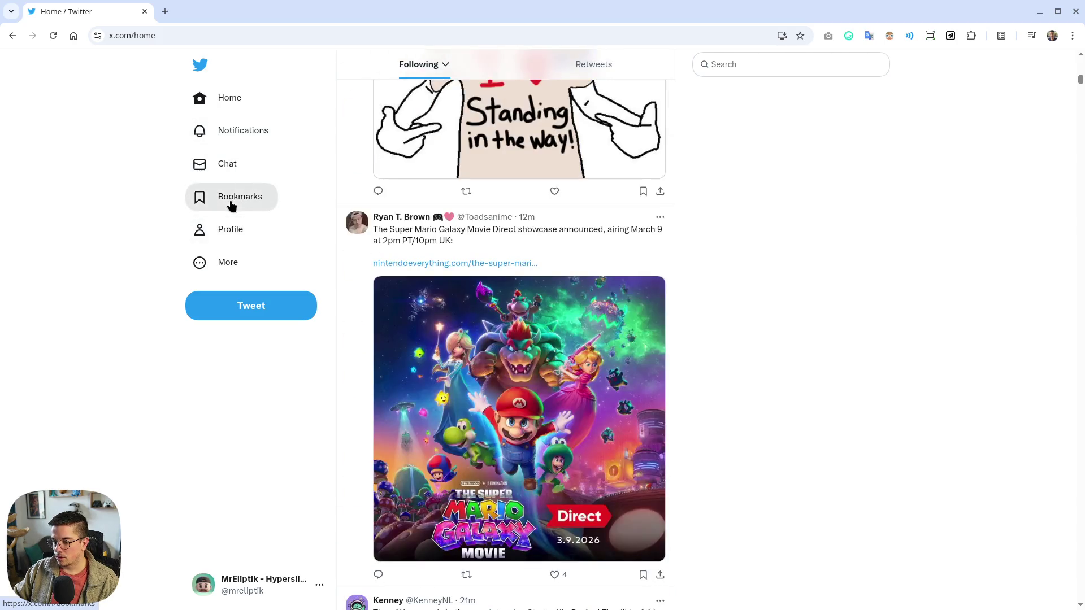
scroll(232, 206, "down", 12)
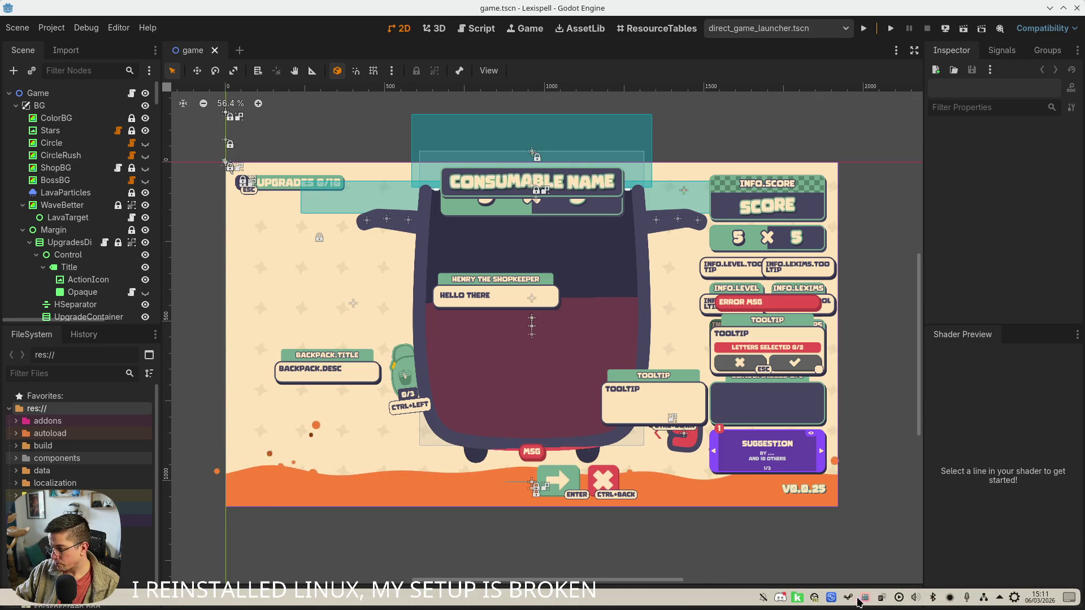
Show the RQuickShare window from its tray icon and move it to the right
right_click(831, 597)
left_click(843, 564)
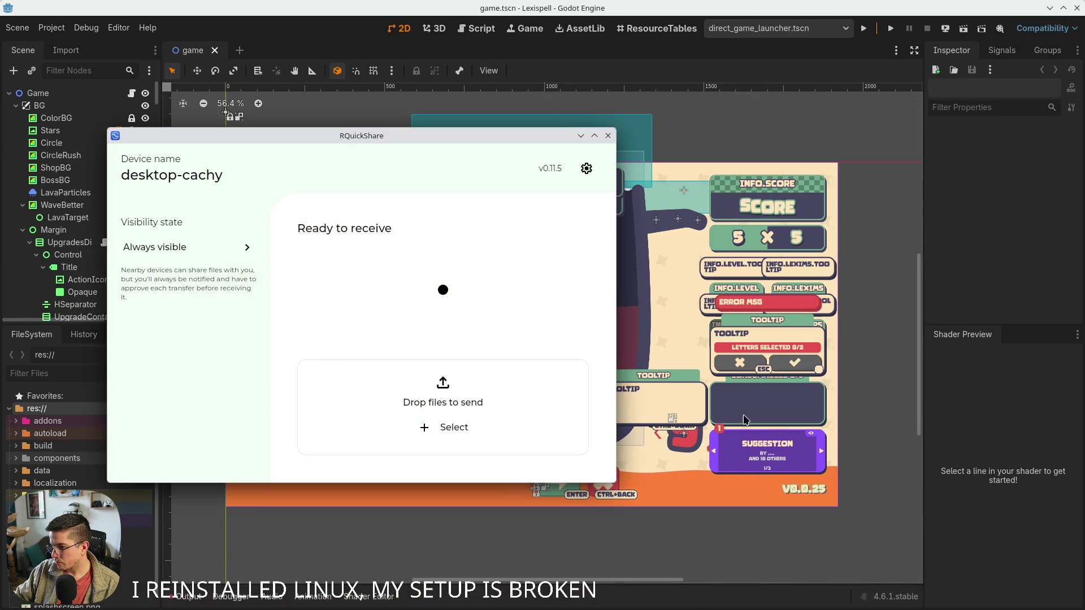
left_click_drag(407, 149, 591, 157)
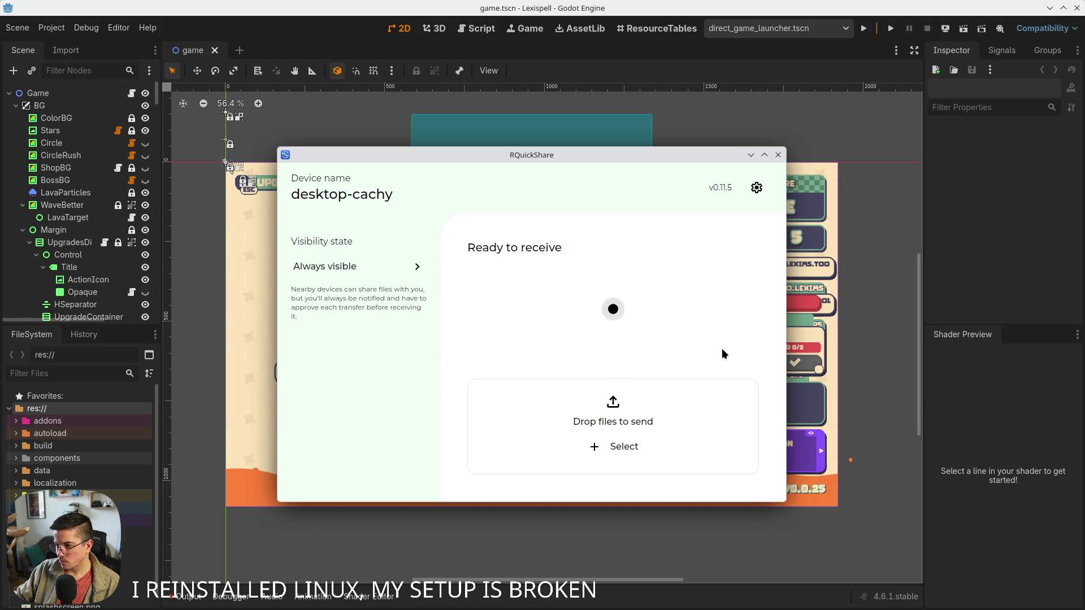
mouse_move(982, 608)
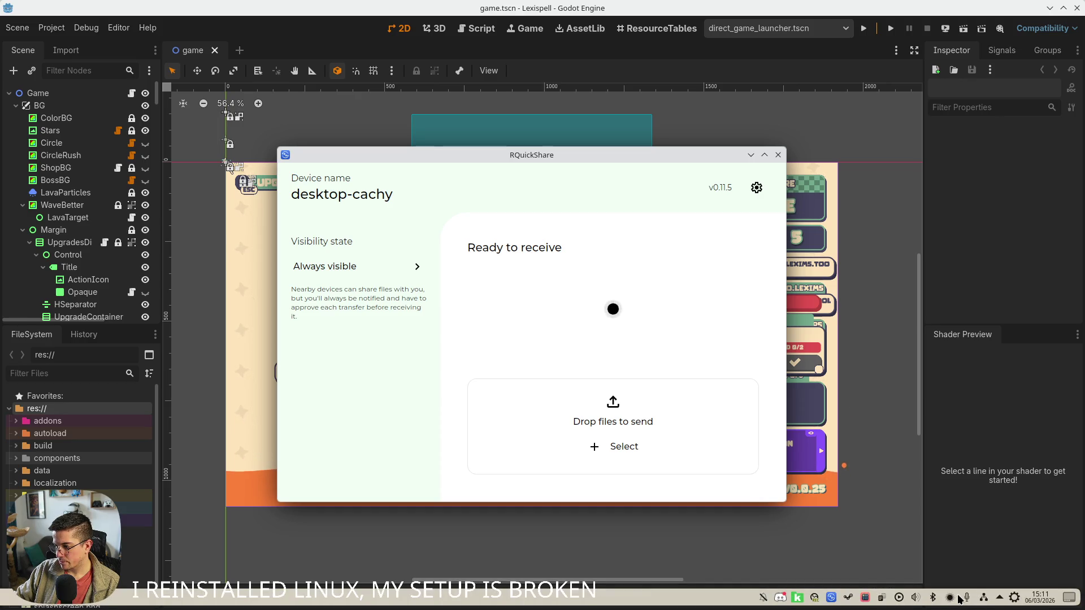
mouse_move(950, 598)
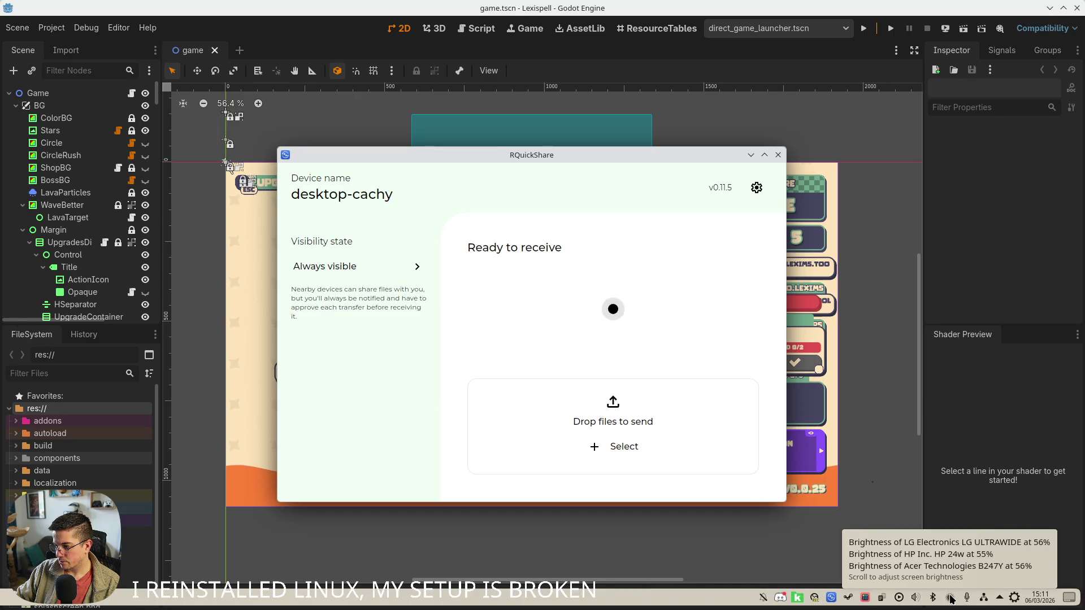
right_click(951, 599)
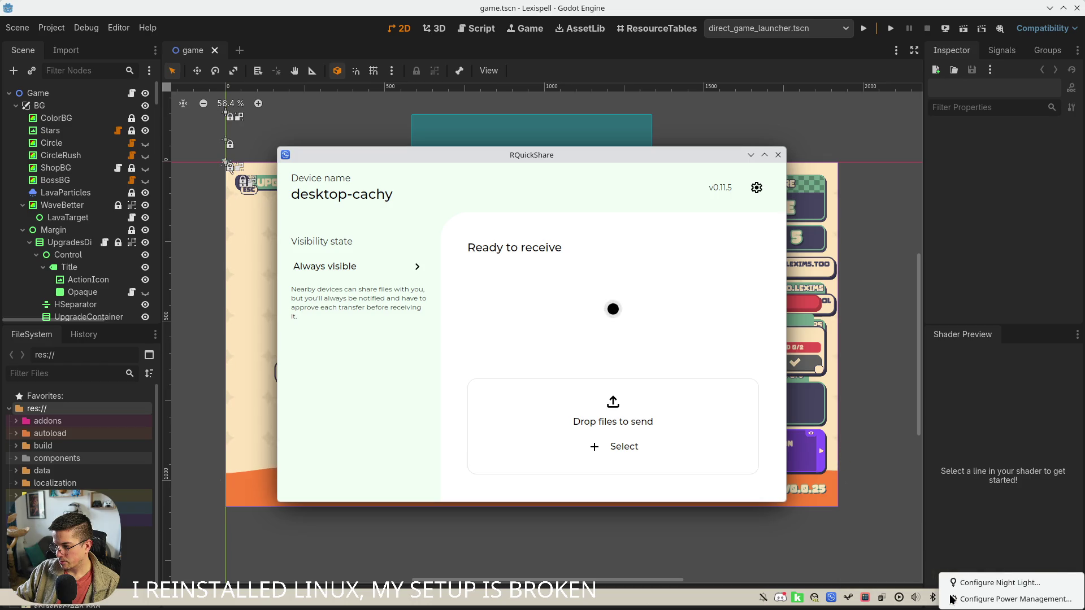
left_click(964, 599)
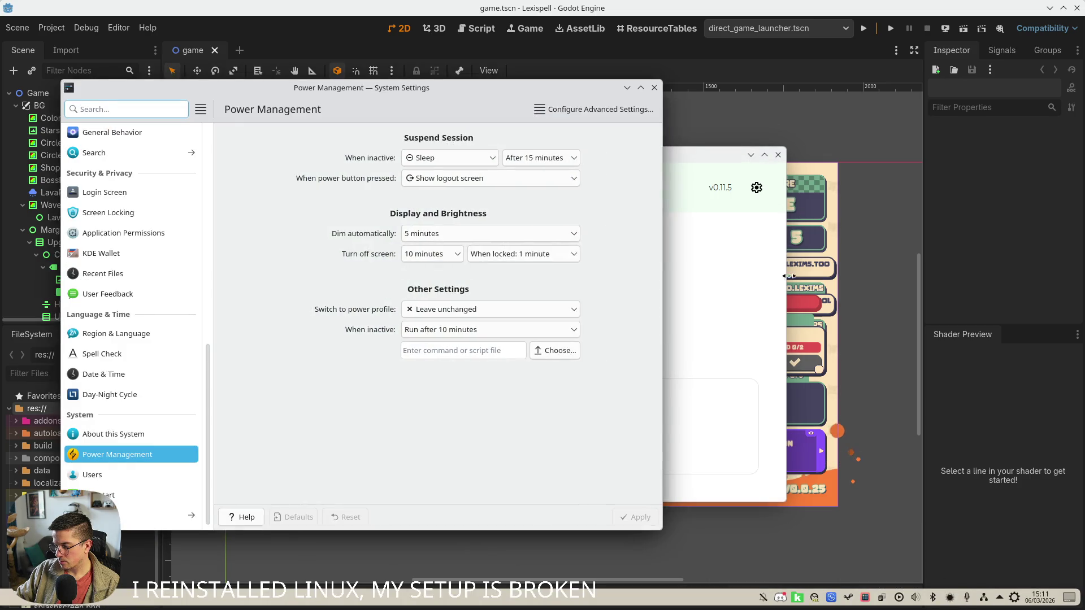
left_click(655, 94)
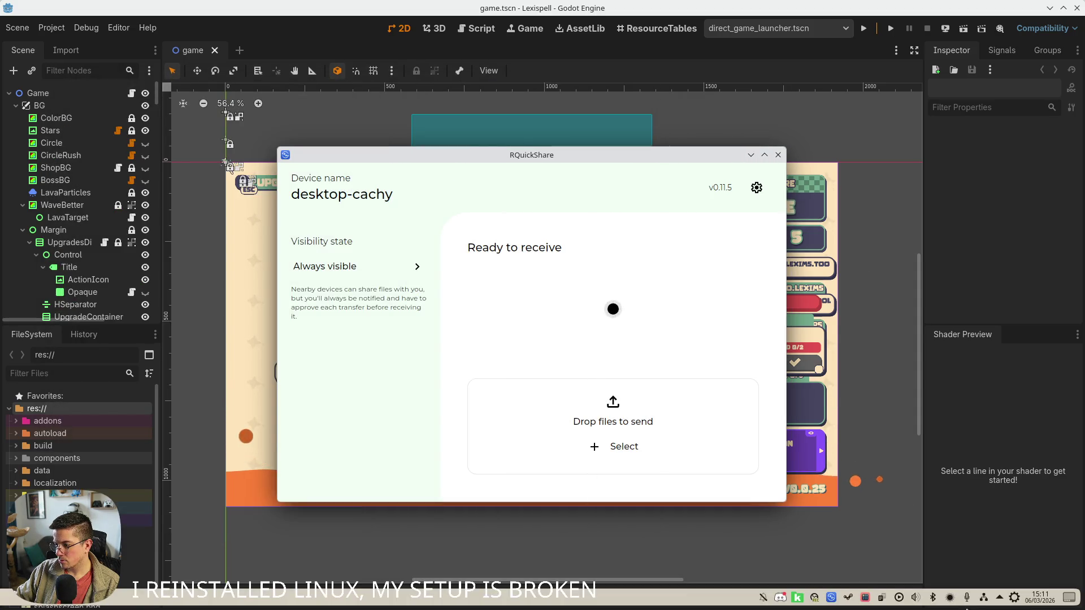
left_click(1016, 598)
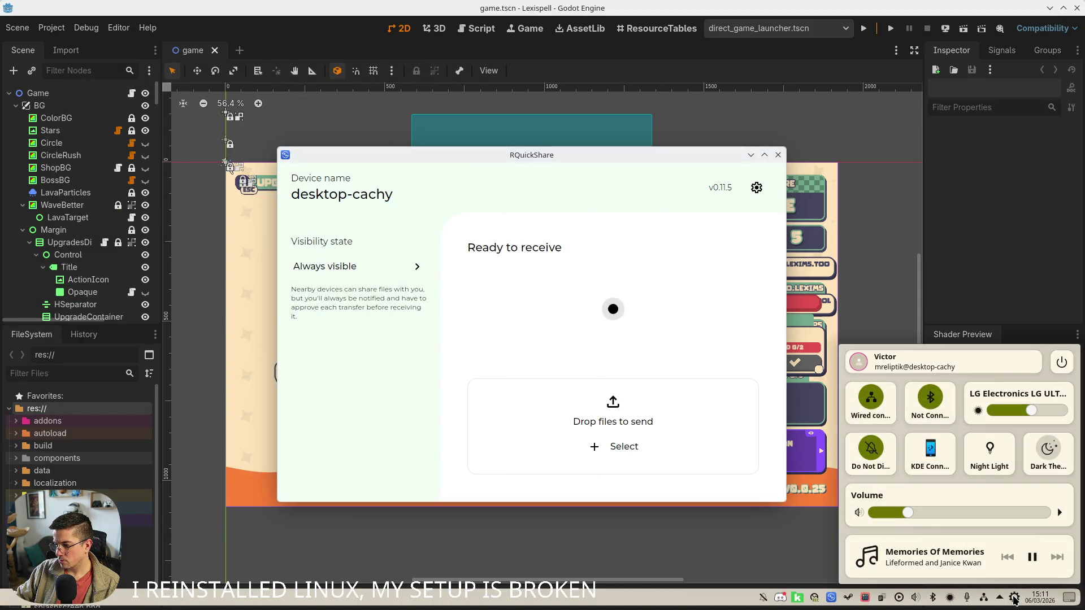
left_click(1015, 600)
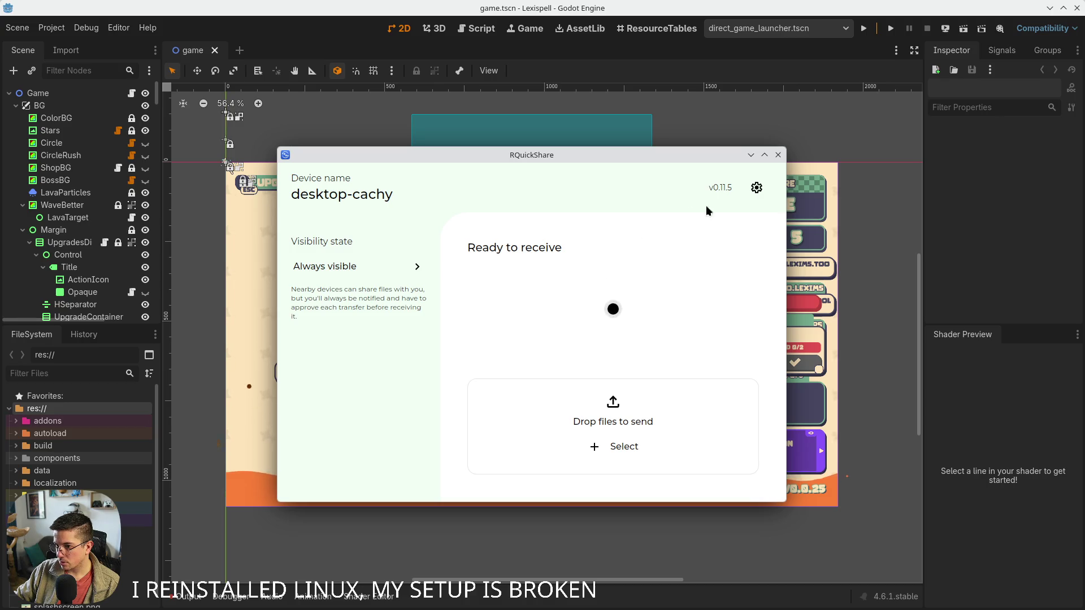
left_click(757, 189)
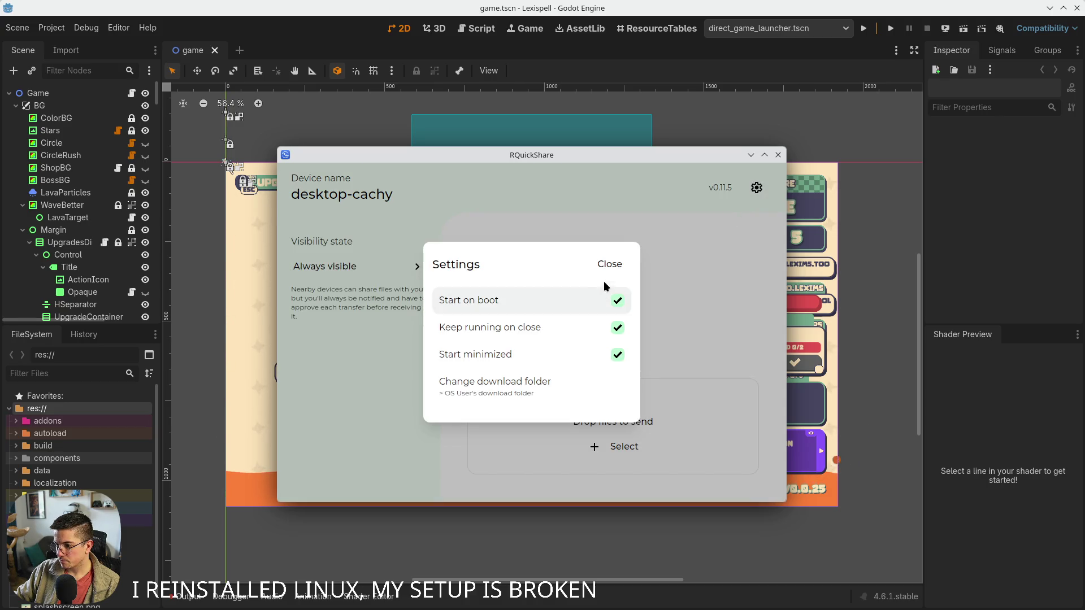
left_click(619, 268)
left_click(362, 276)
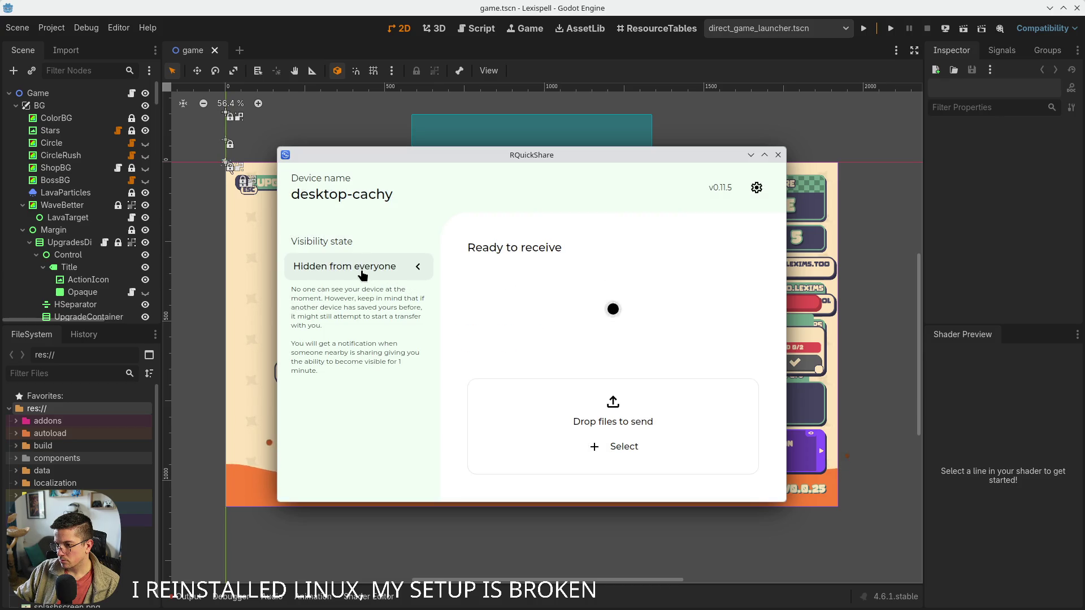
left_click(362, 275)
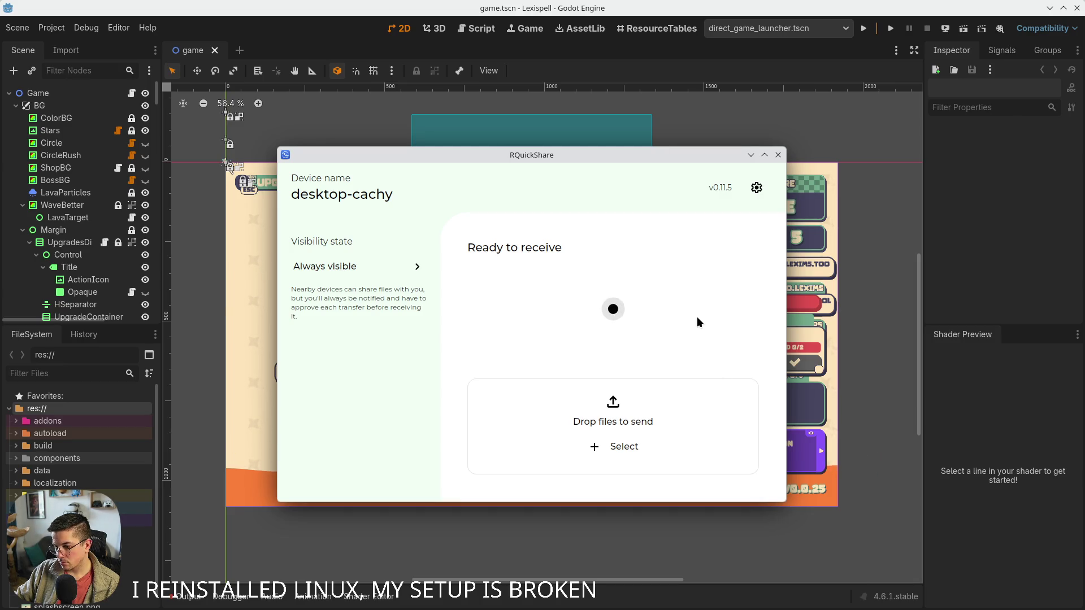
Dismiss the Google Chrome download and Dolphin copy notifications from the notification history
mouse_move(856, 605)
left_click(763, 598)
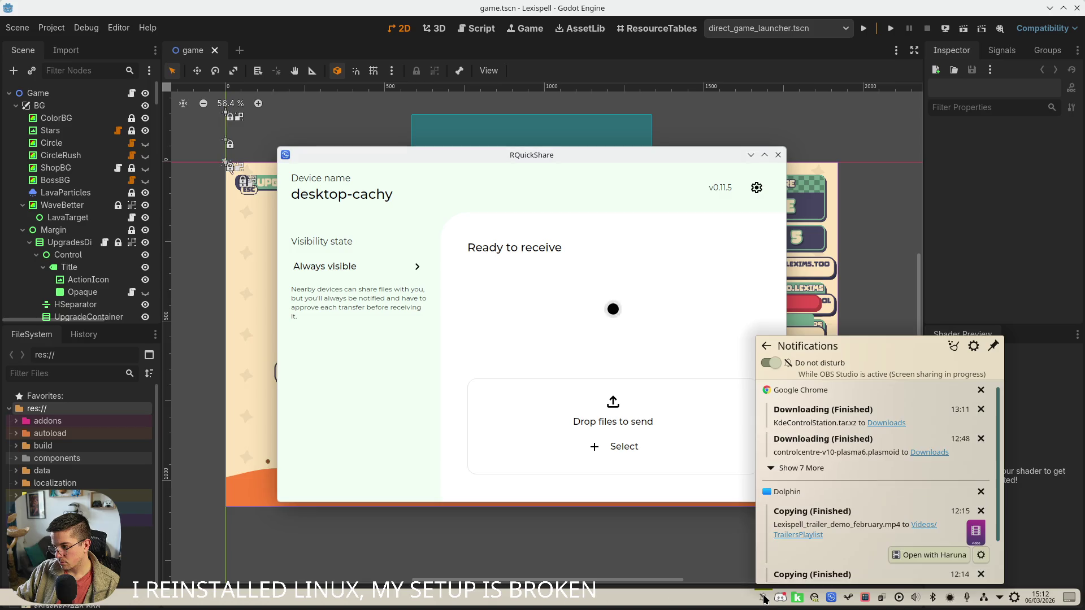
left_click(982, 390)
left_click(984, 394)
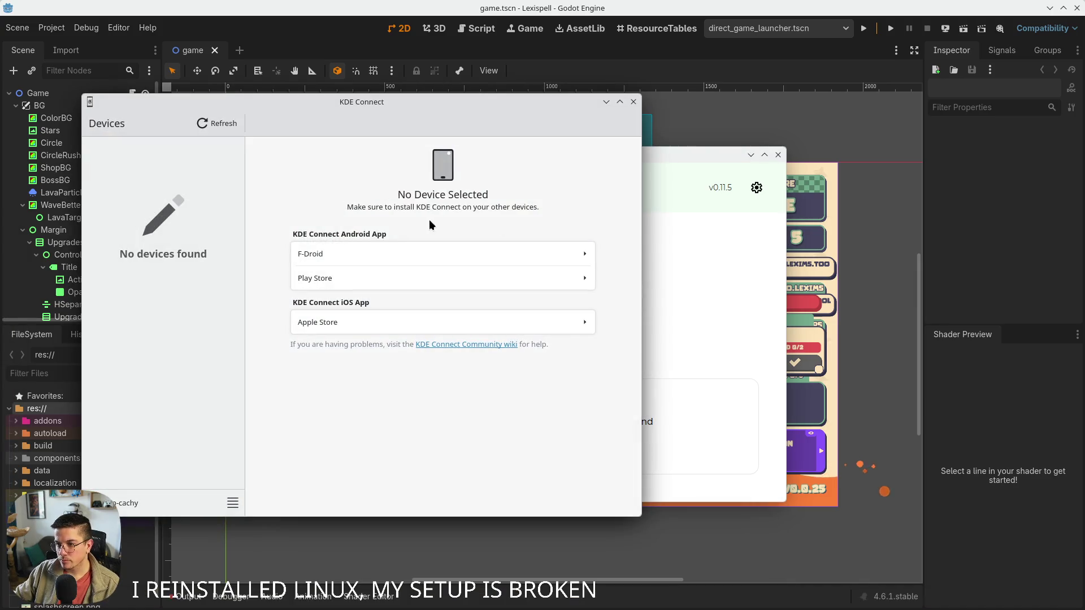
Move KDE Connect aside, dismiss its F-Droid install dialog, close it, and close RQuickShare
left_click_drag(291, 109, 80, 155)
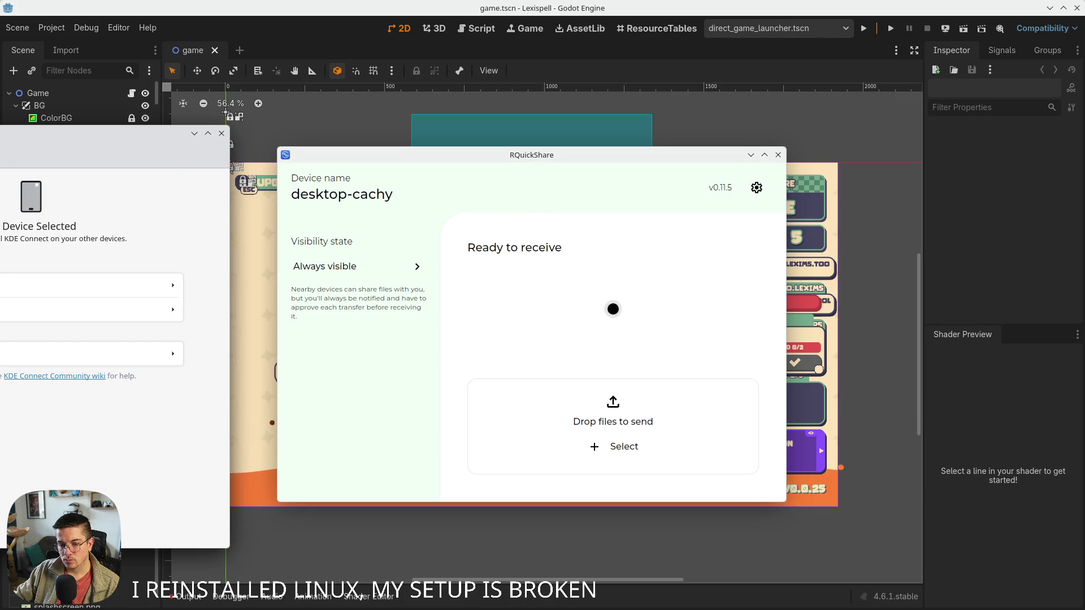
left_click(92, 286)
left_click(197, 184)
left_click(222, 133)
mouse_move(678, 608)
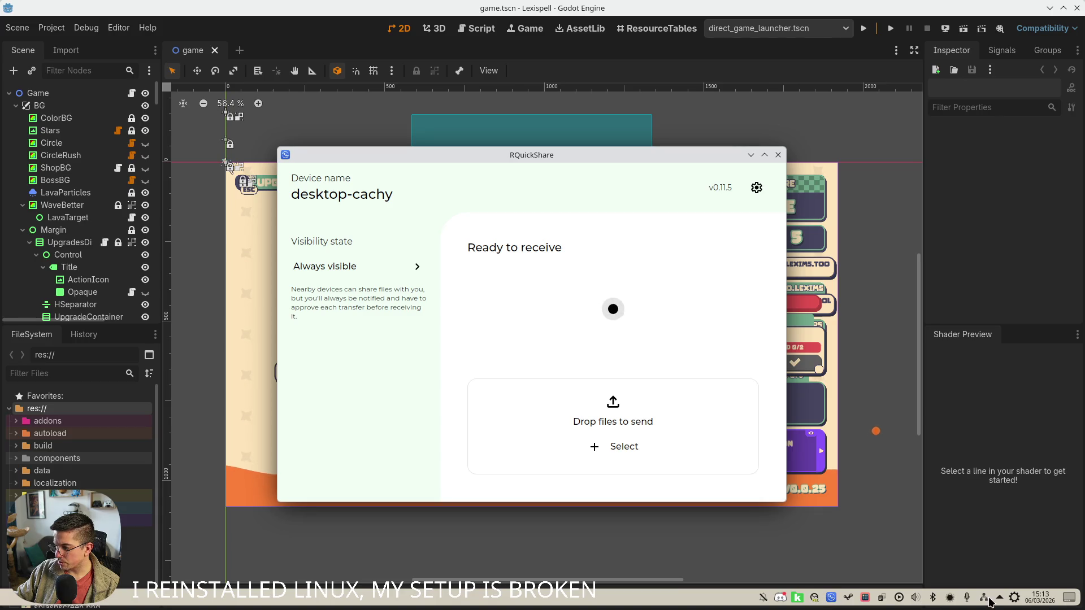
left_click(778, 154)
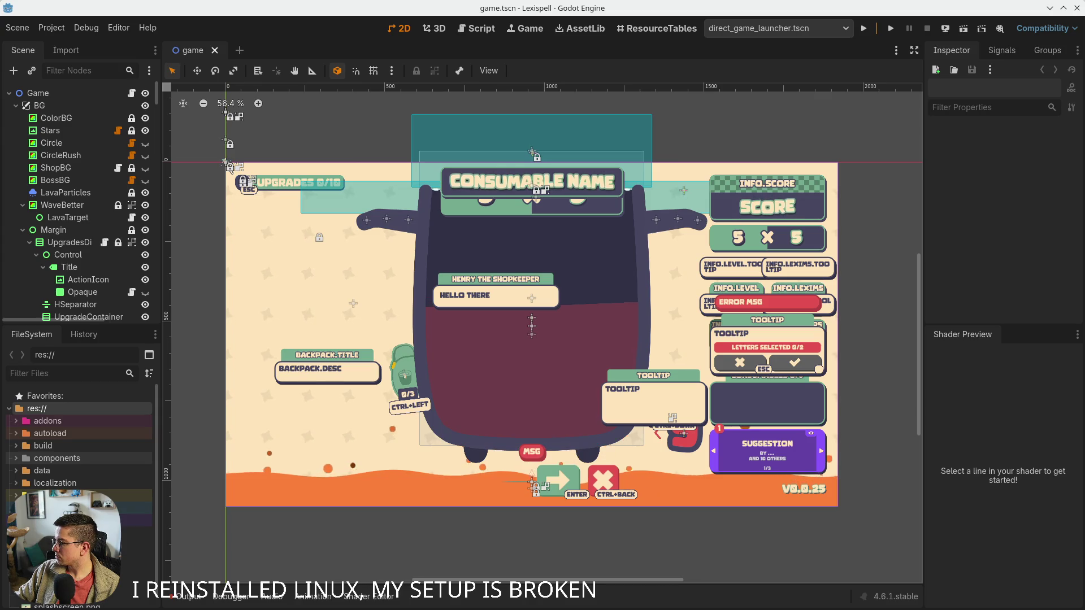
Leave the Lexispell game.tscn scene with shopkeeper, backpack, tooltip and score panels in view
mouse_move(959, 608)
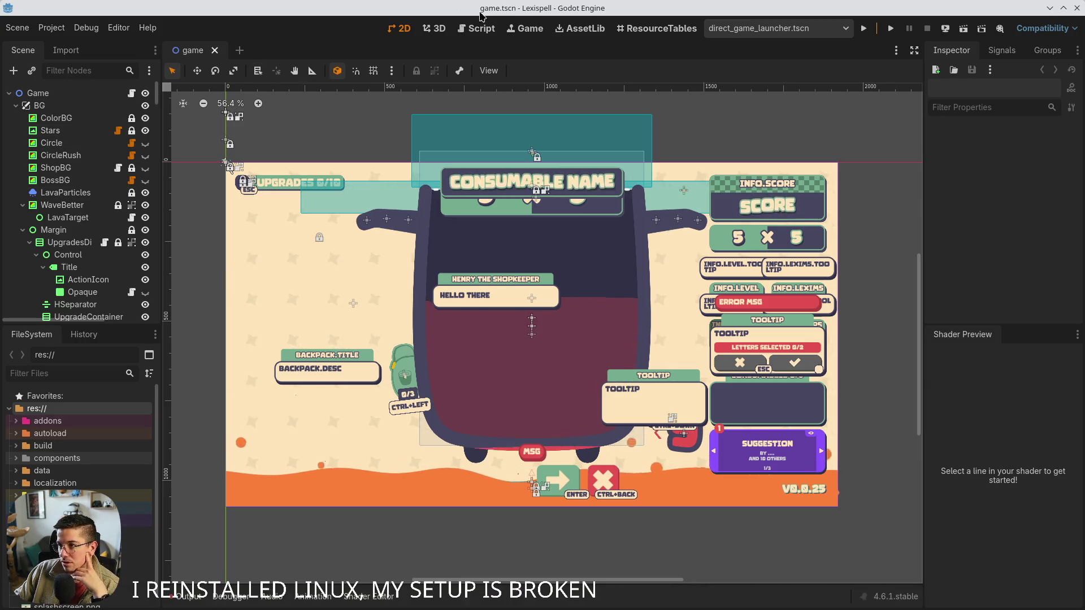
Switch the Godot editor to the embedded Game workspace for the Lexispell project
mouse_move(887, 596)
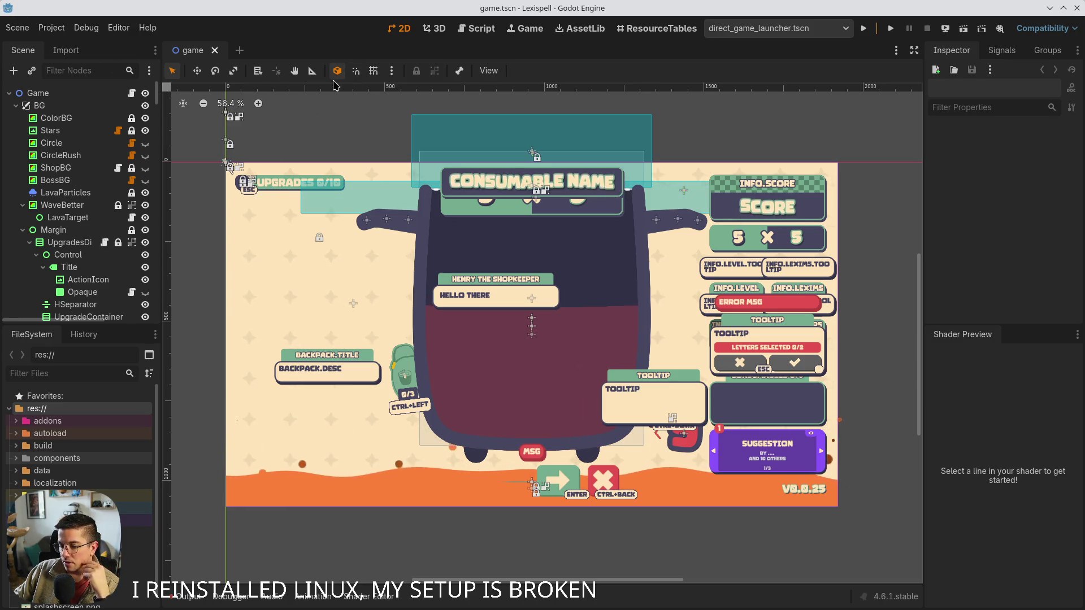
scroll(70, 464, "down", 1)
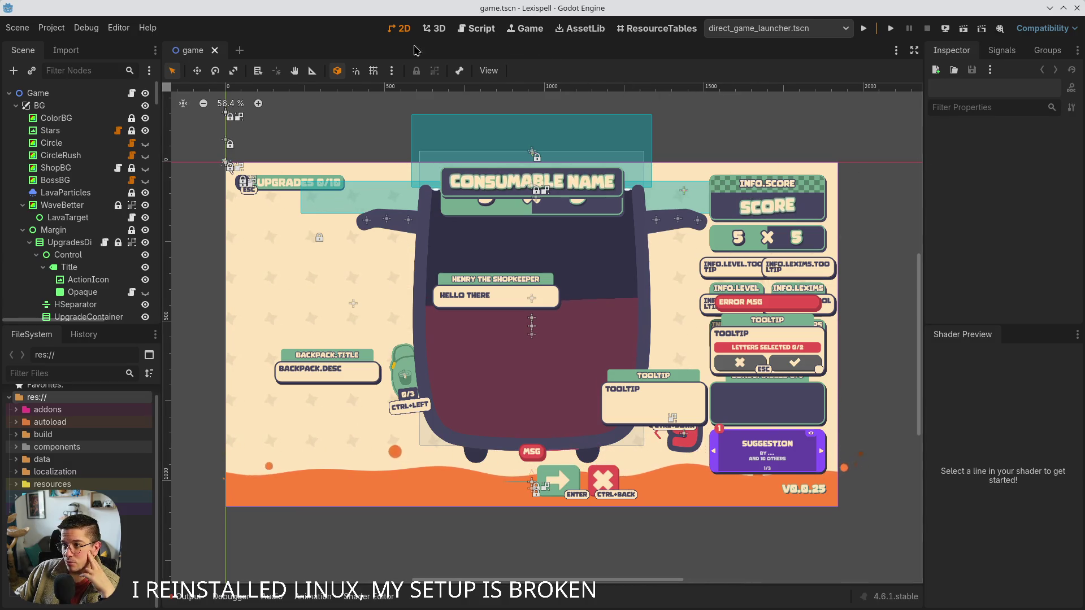
left_click(526, 28)
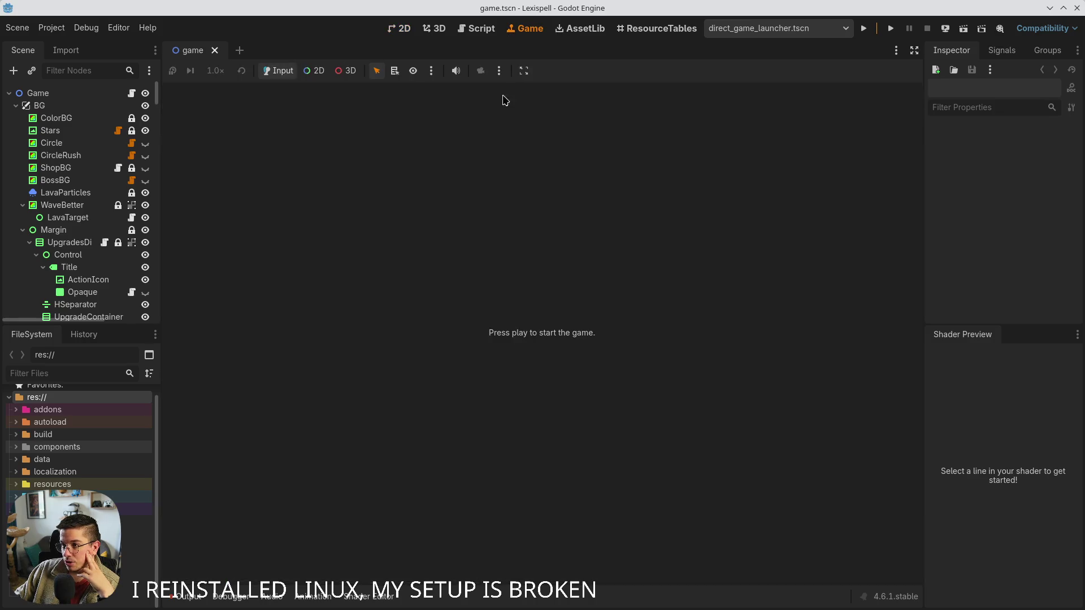
Run Lexispell embedded in the Game view and collapse the Output panel for the full 1280x720 Chapters screen
left_click(524, 70)
left_click(588, 65)
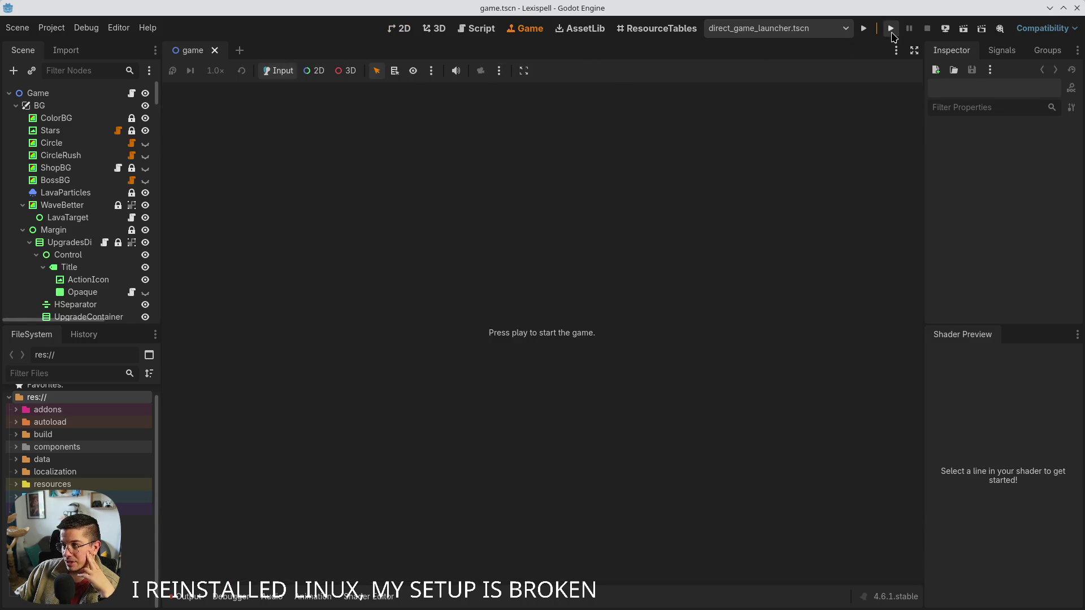
left_click(863, 28)
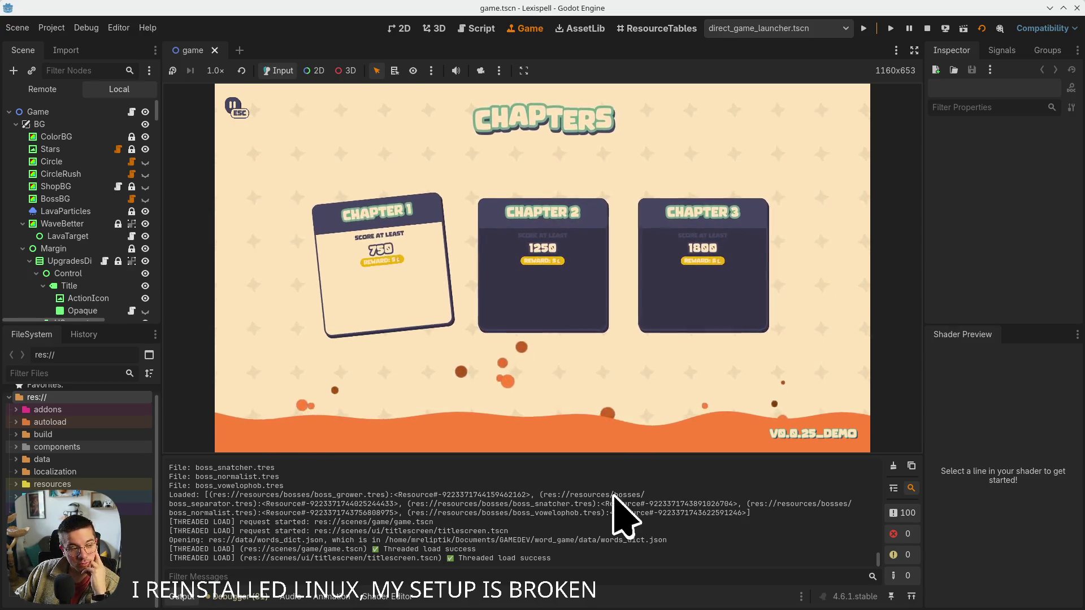
left_click(182, 596)
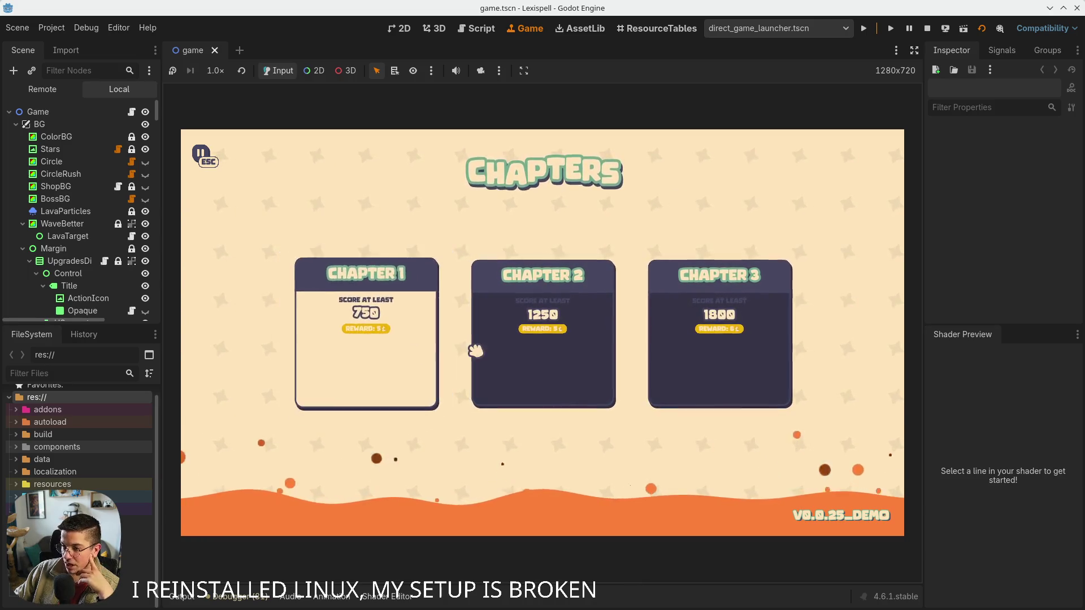
Restart Lexispell in the embedded Game view, collapse the Output log, then minimize the Godot editor
left_click(926, 30)
left_click(864, 28)
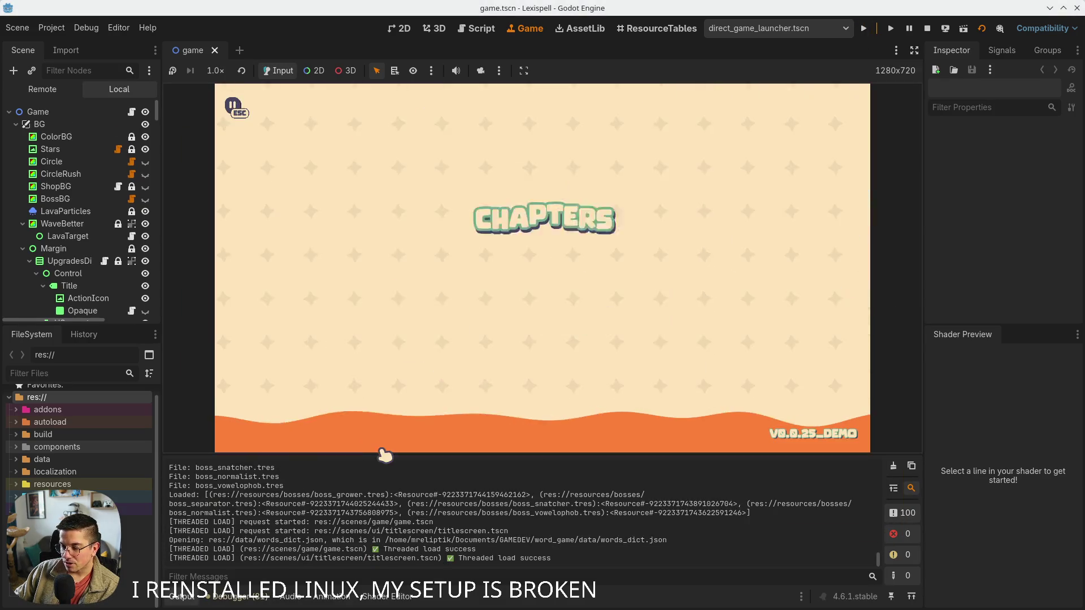
left_click(178, 598)
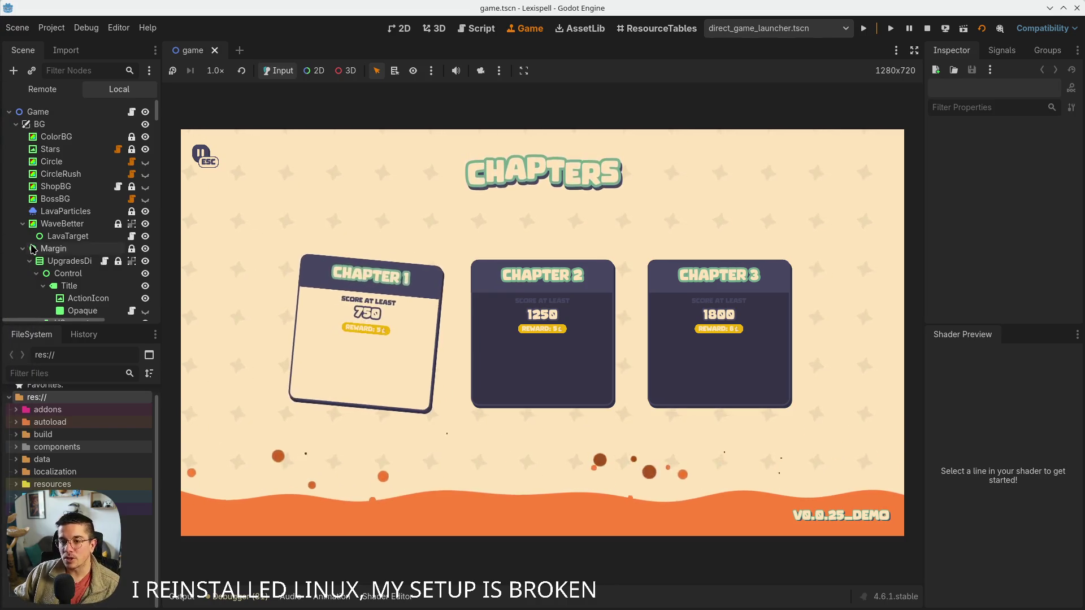
left_click(1049, 8)
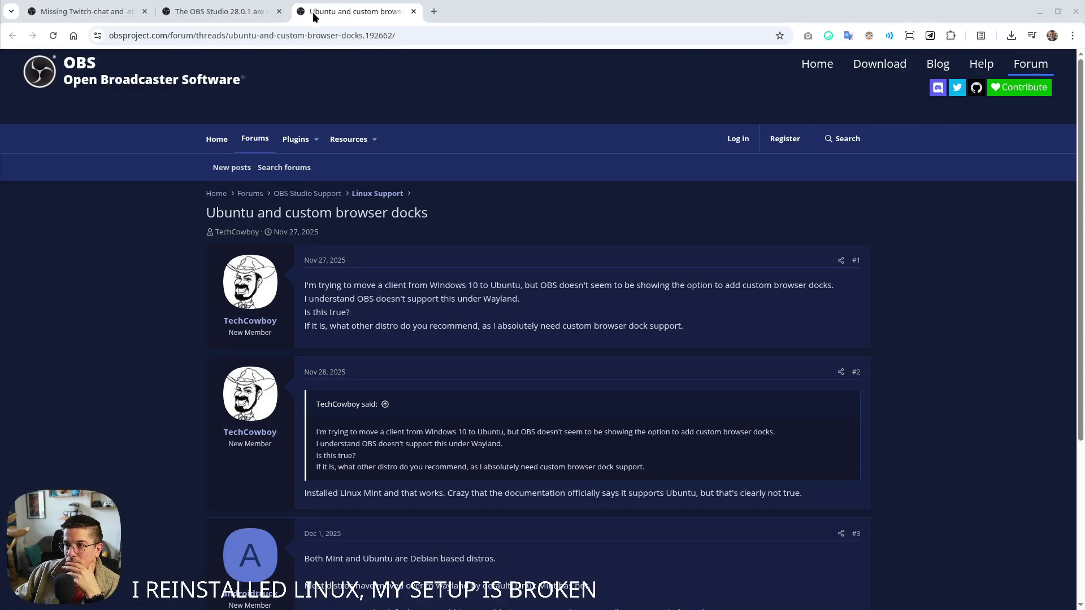
Close the OBS forum tabs in Chrome with Ctrl+W, leaving Godot with Lexispell in front
key("ctrl+w")
key("ctrl+w")
key("ctrl+w")
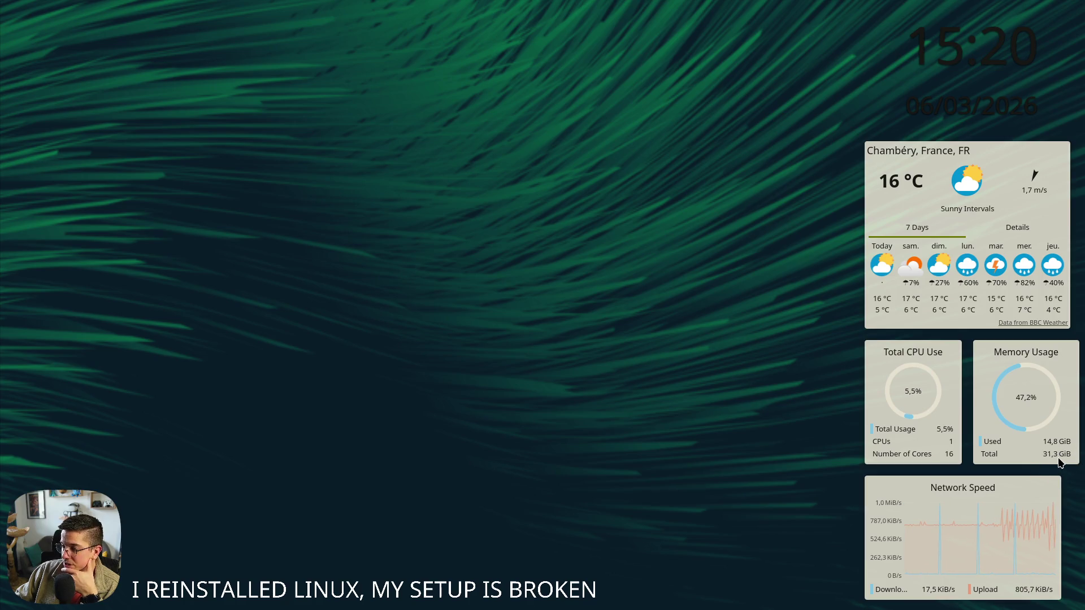
mouse_move(1047, 447)
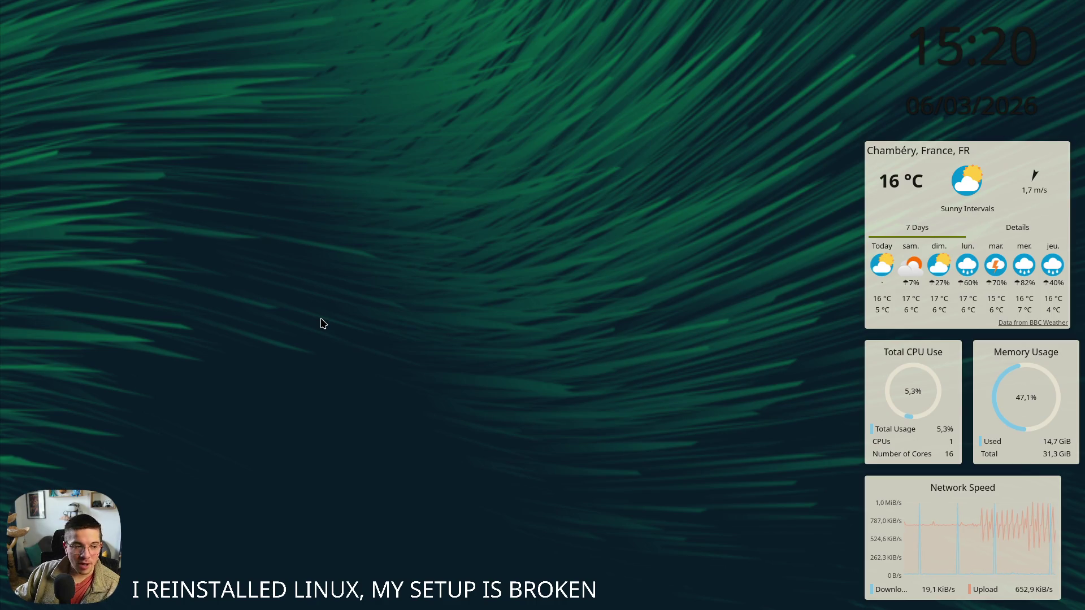
mouse_move(67, 607)
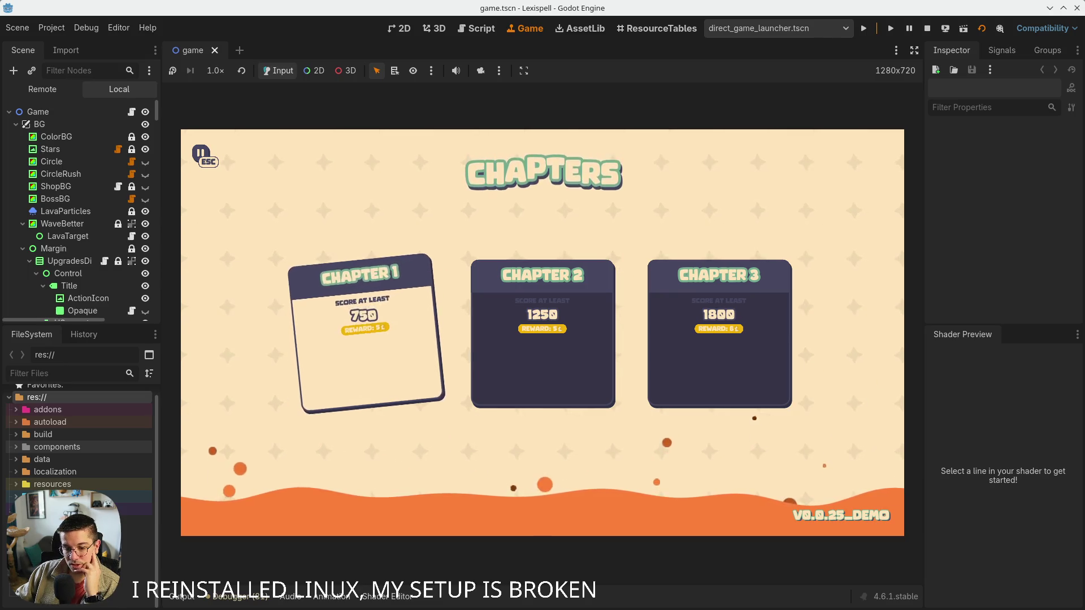
Switch to the r/godot Slay the Spire 2 post and open its second screenshot in the lightbox
key("alt+Tab")
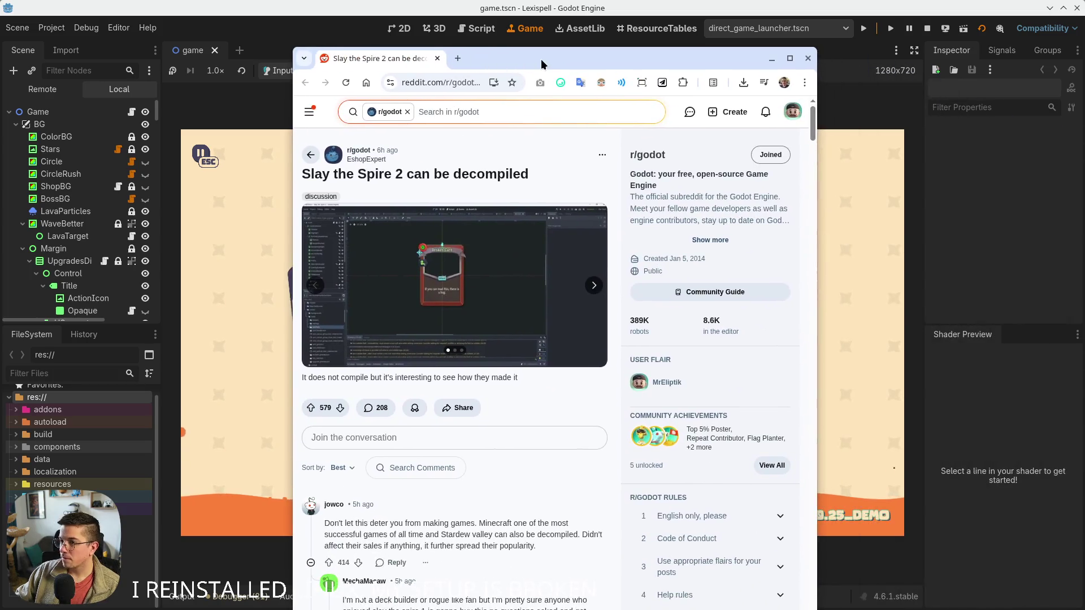
scroll(248, 276, "down", 3)
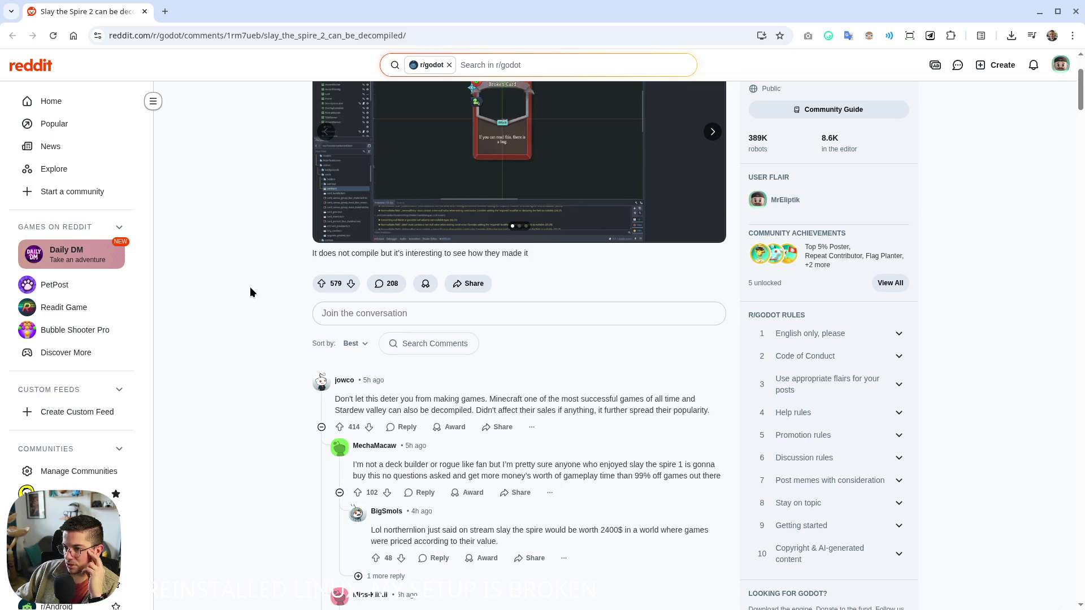
scroll(257, 300, "up", 3)
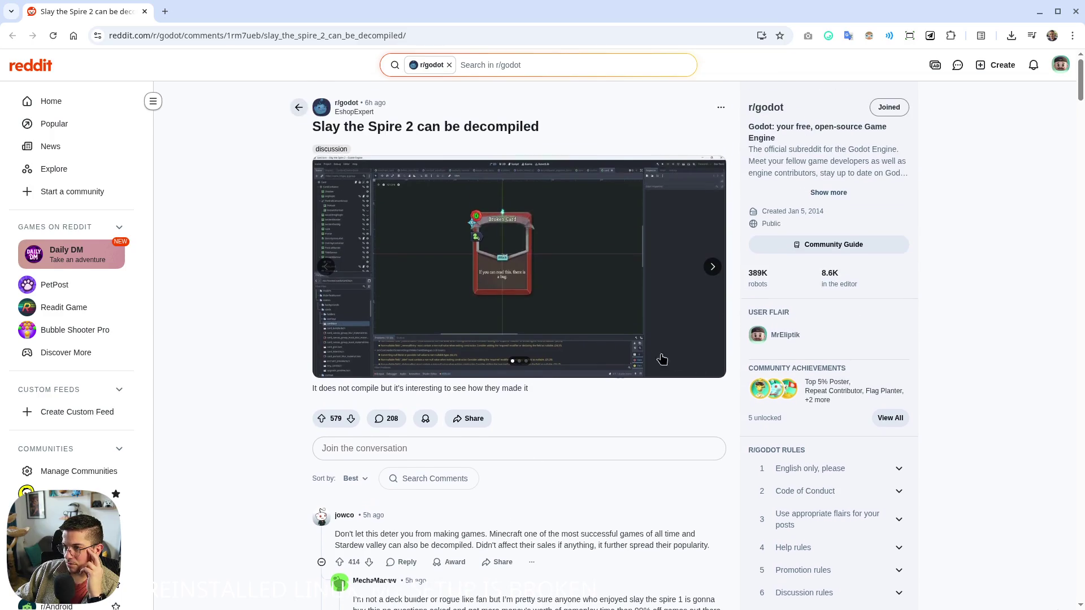
left_click(709, 270)
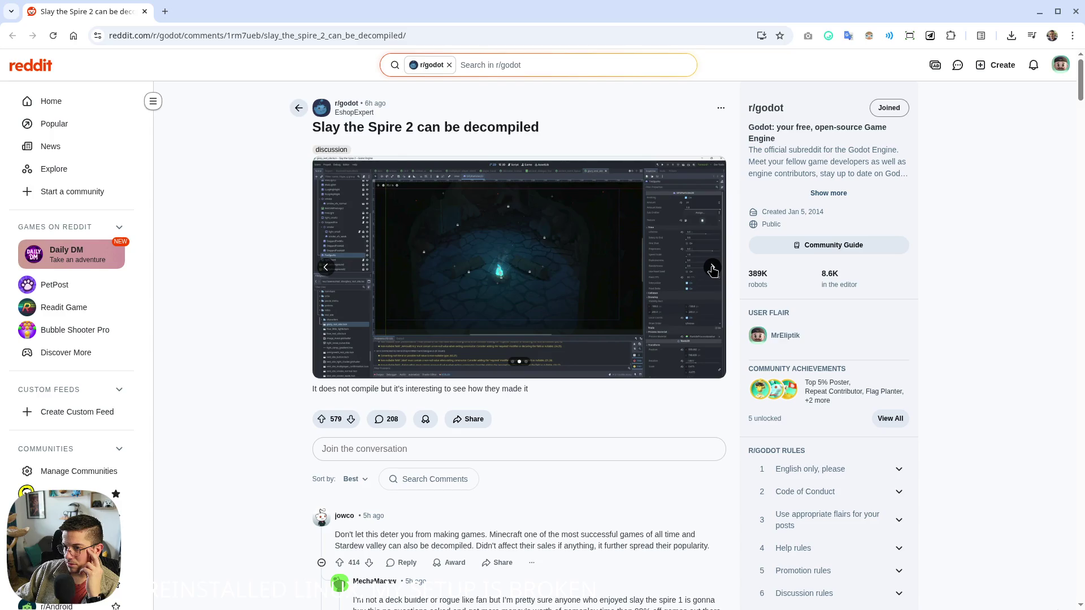
left_click(322, 215)
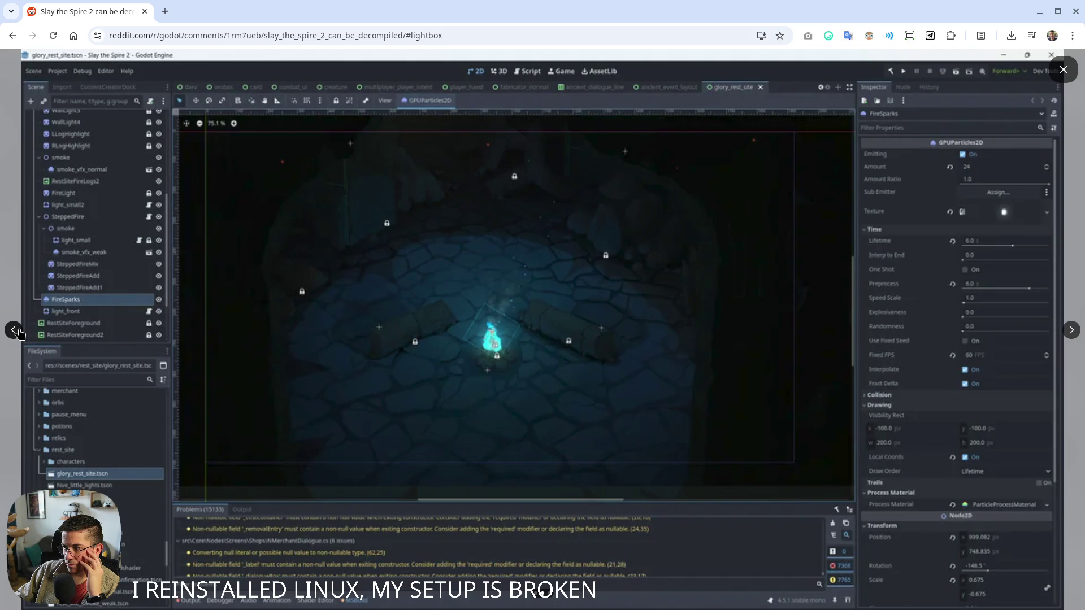
Step back in the lightbox to the card.tscn 'Broken Card' screenshot
left_click(18, 334)
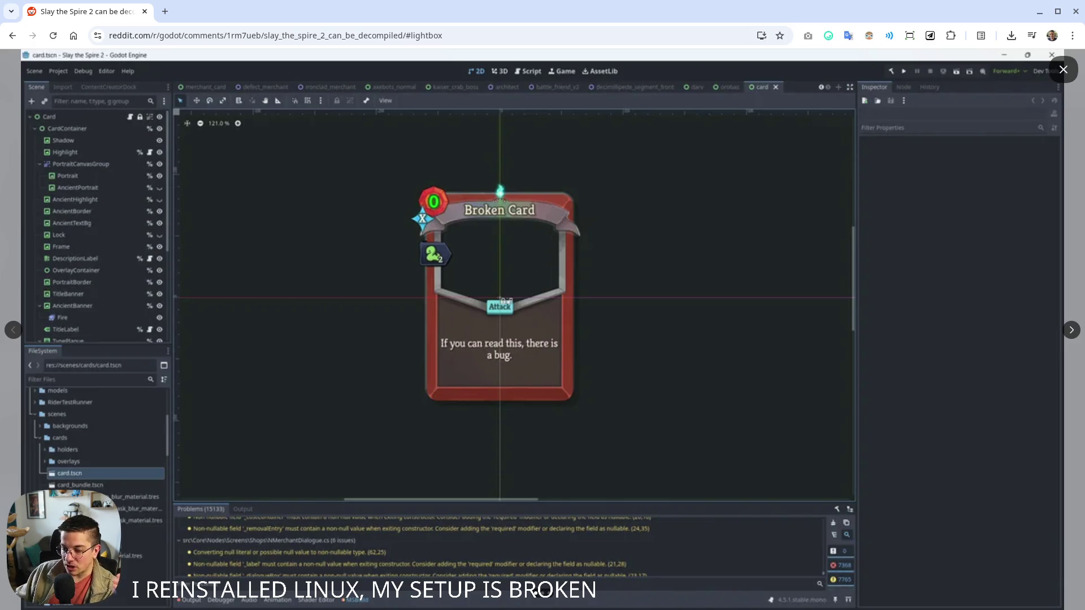
mouse_move(534, 608)
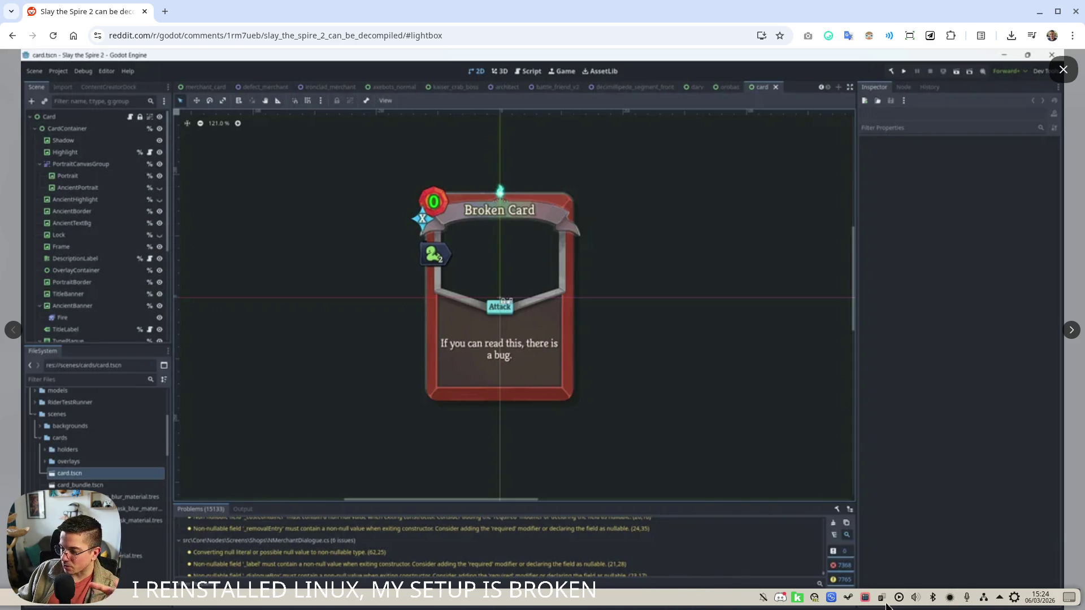
left_click(1015, 599)
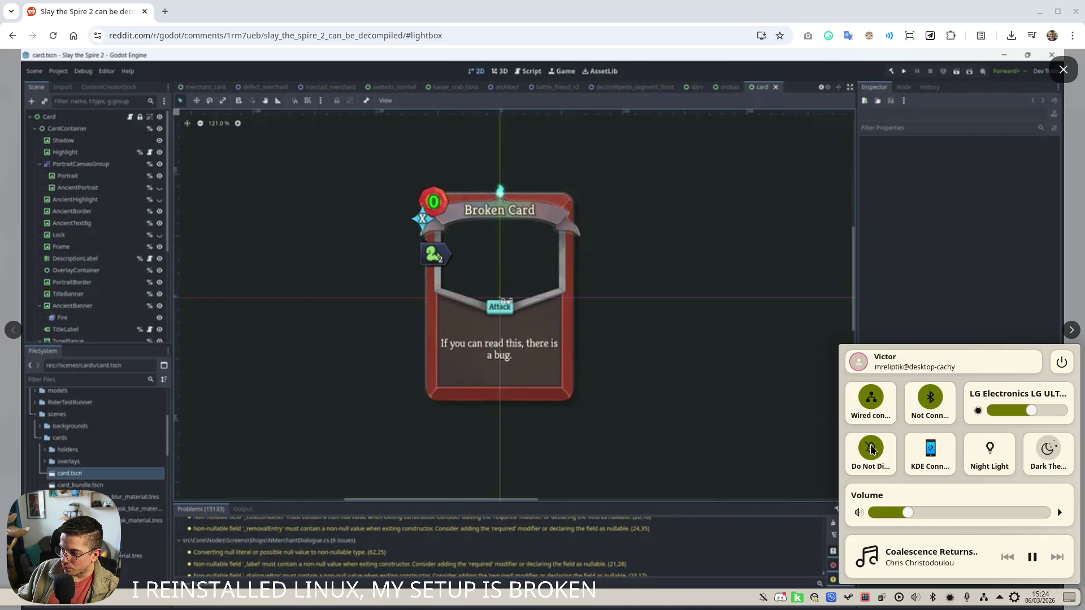
left_click(758, 391)
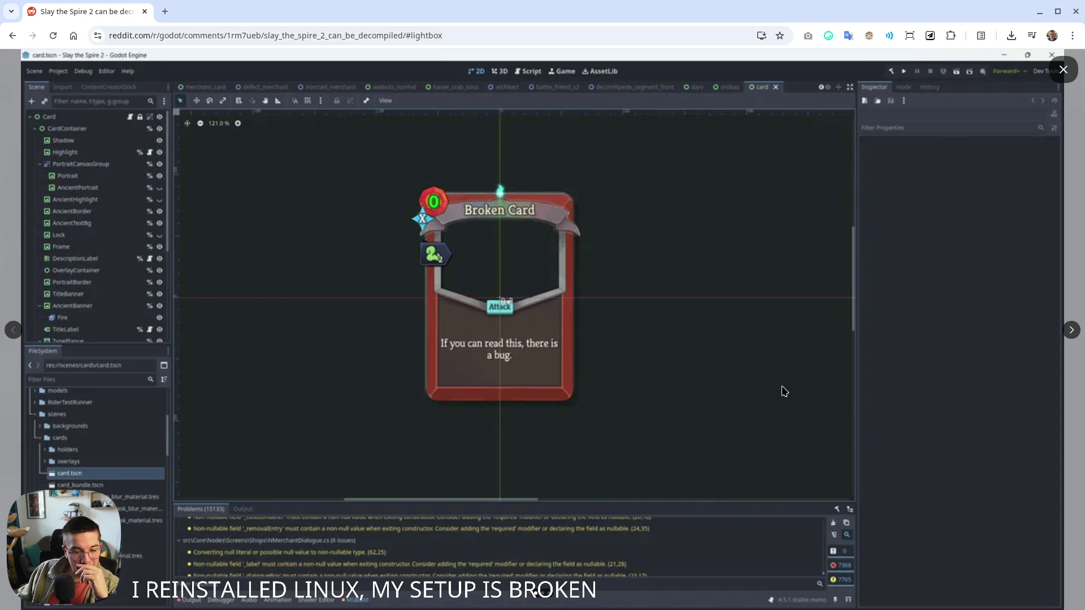
mouse_move(1011, 598)
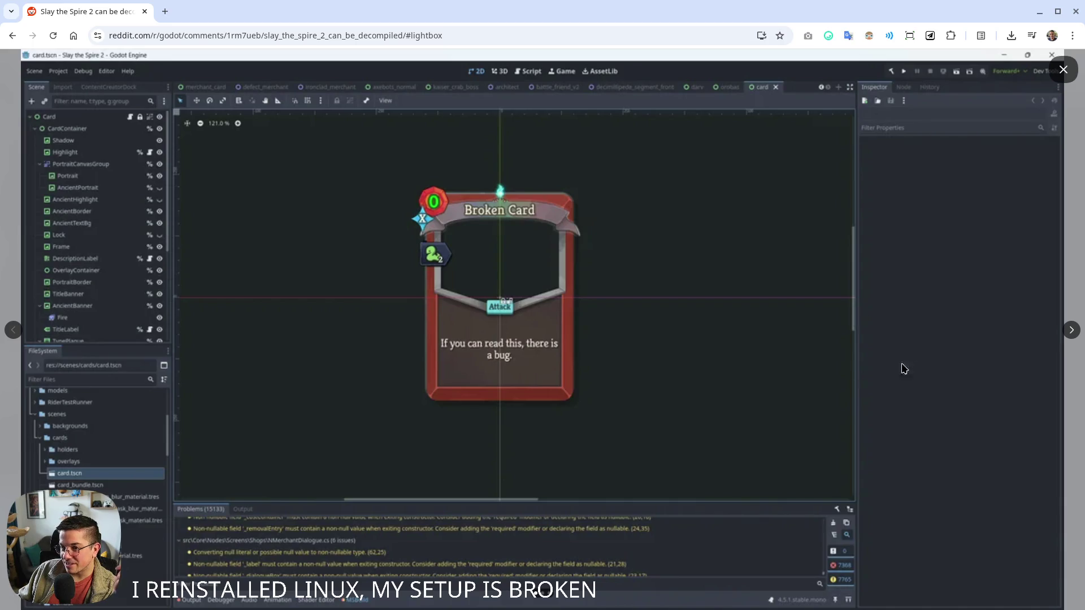
left_click(1077, 338)
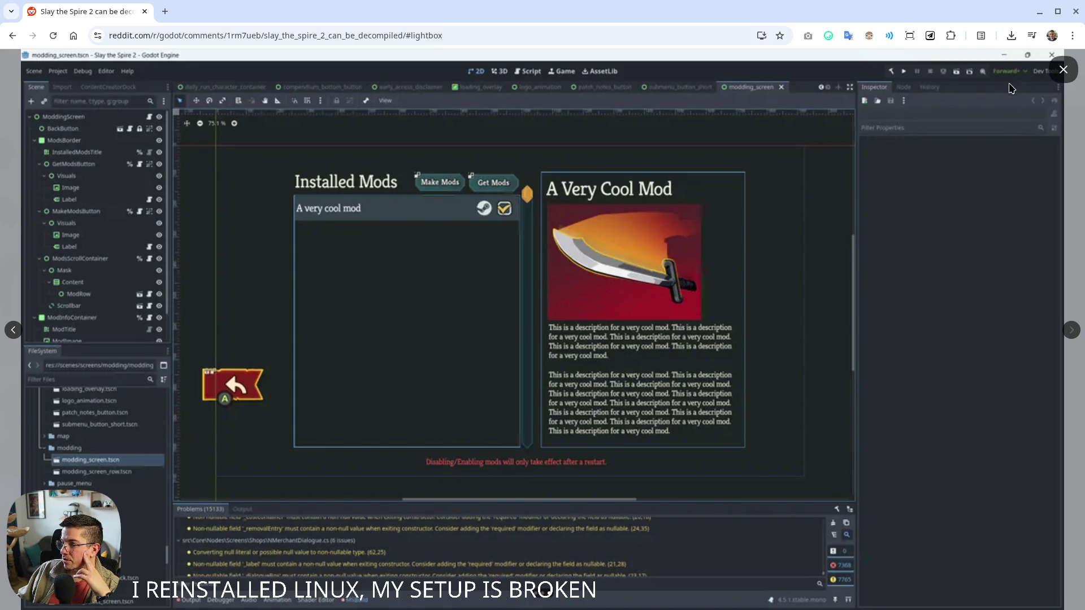
Close the image lightbox to return to the post's comment thread
left_click(1064, 71)
Read down through the Slay the Spire 2 post's comments, then switch back to Godot running Lexispell
scroll(211, 293, "down", 6)
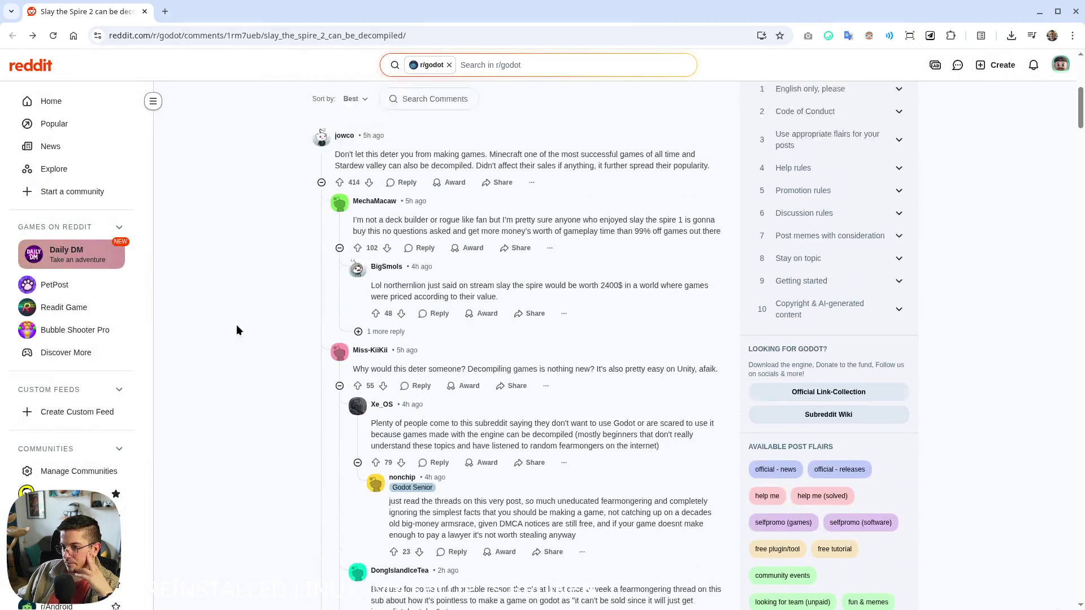
scroll(226, 334, "down", 15)
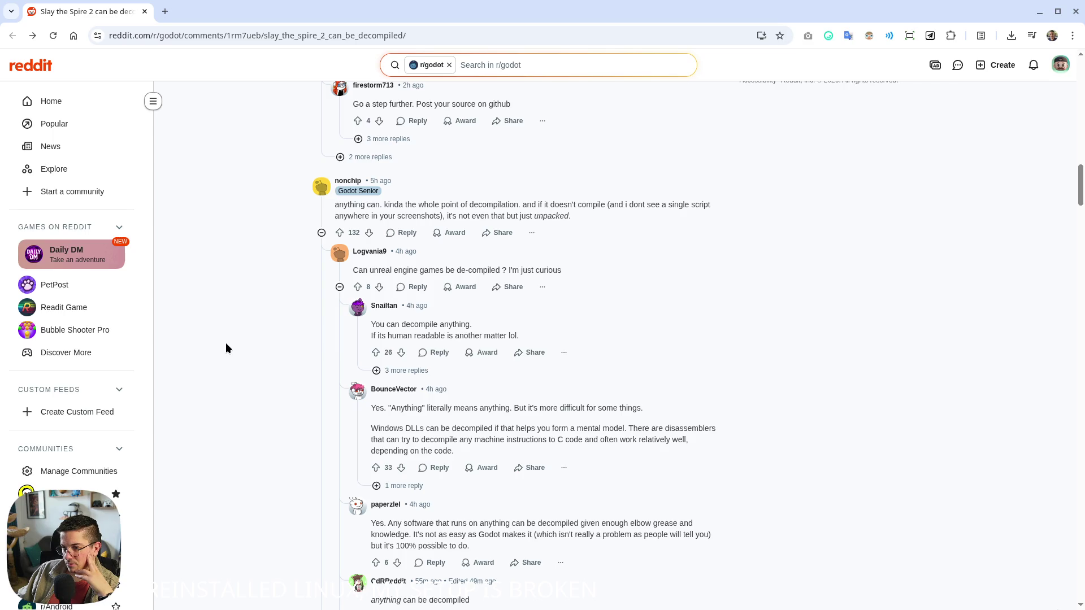
scroll(226, 344, "down", 3)
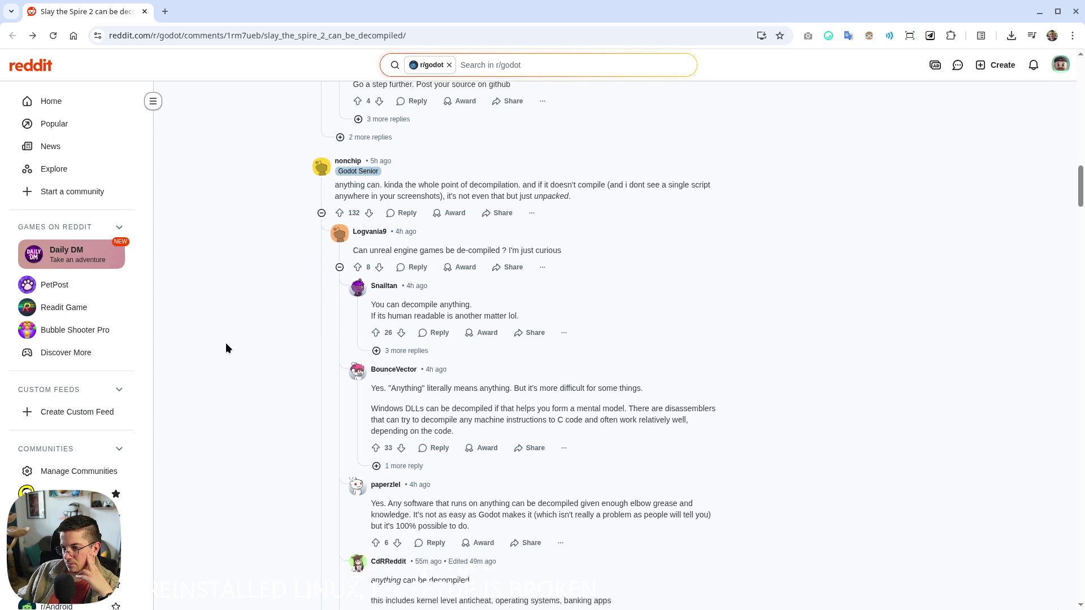
scroll(226, 344, "down", 15)
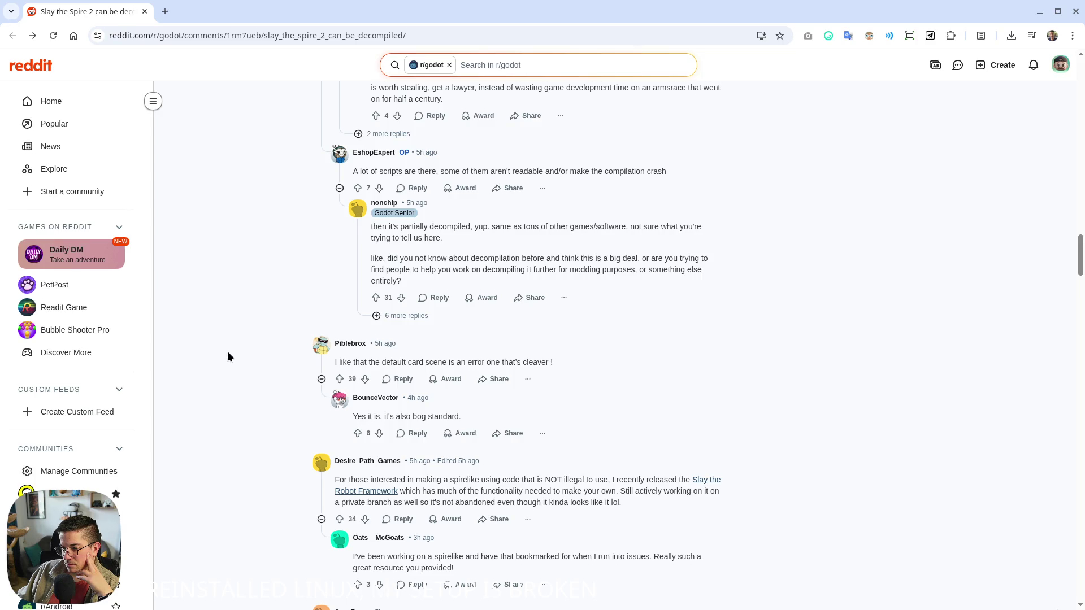
scroll(227, 348, "down", 10)
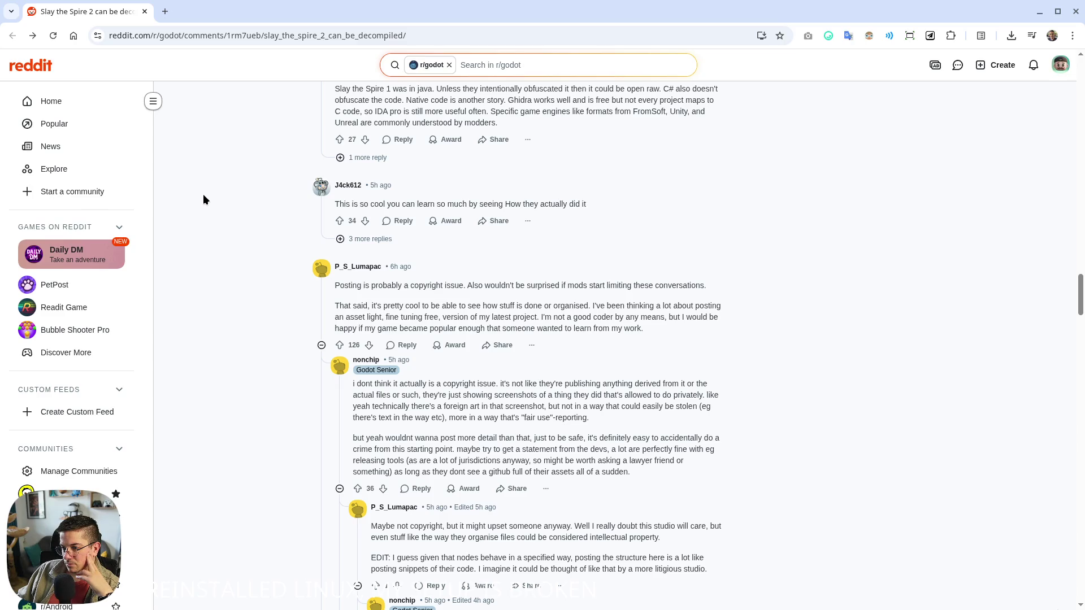
key("alt+Tab")
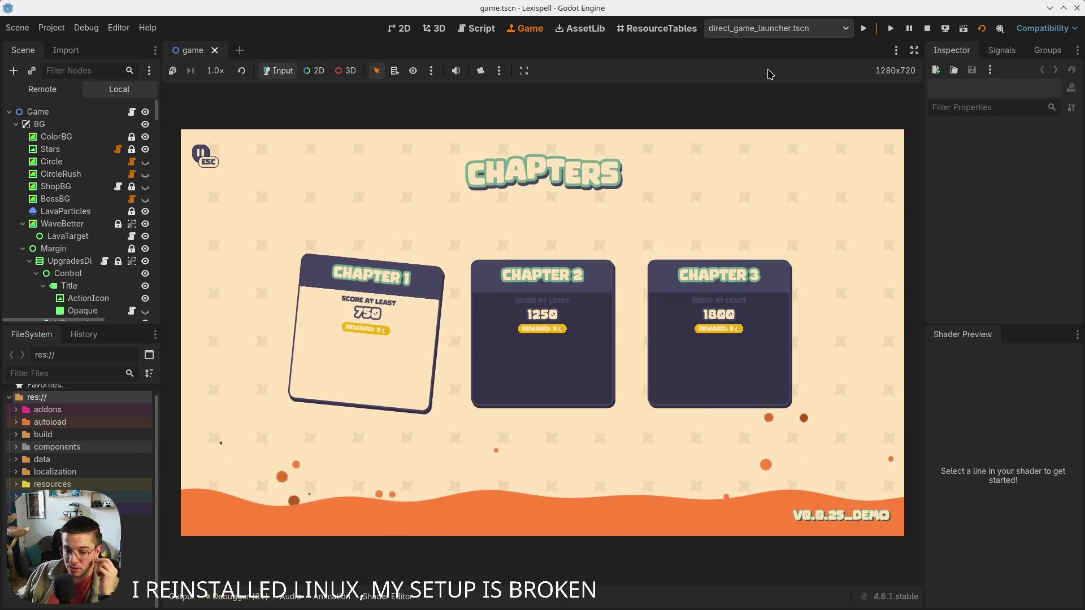
Start Chapter 1 from the Chapters screen, opening its 0/750 letter-ball pot round
left_click(303, 327)
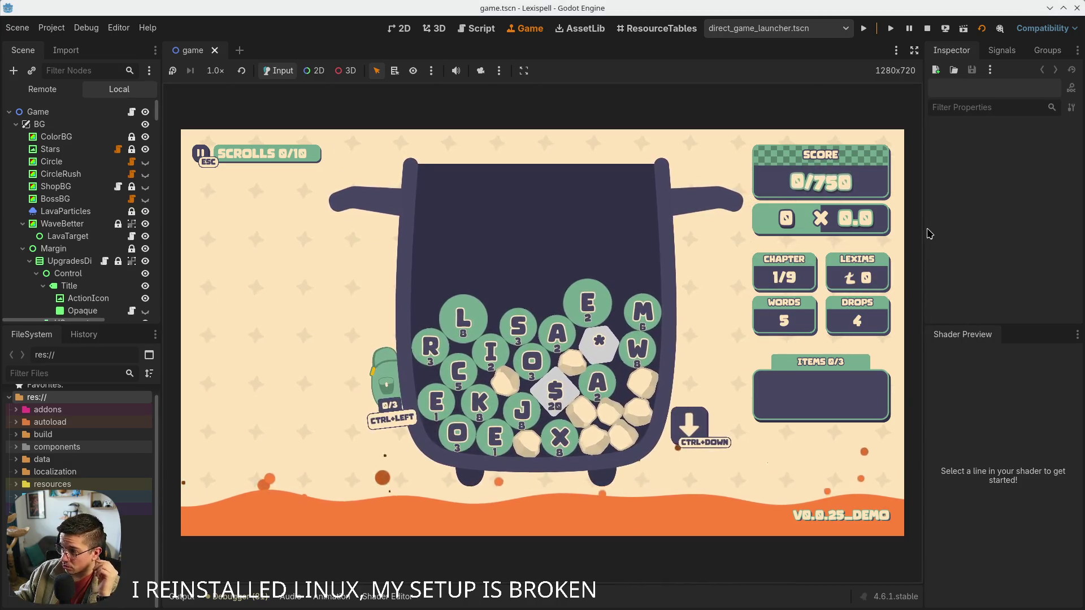
Set the embedded game to Keep Aspect Ratio and narrow the Inspector so the game area grows
left_click_drag(926, 235, 894, 251)
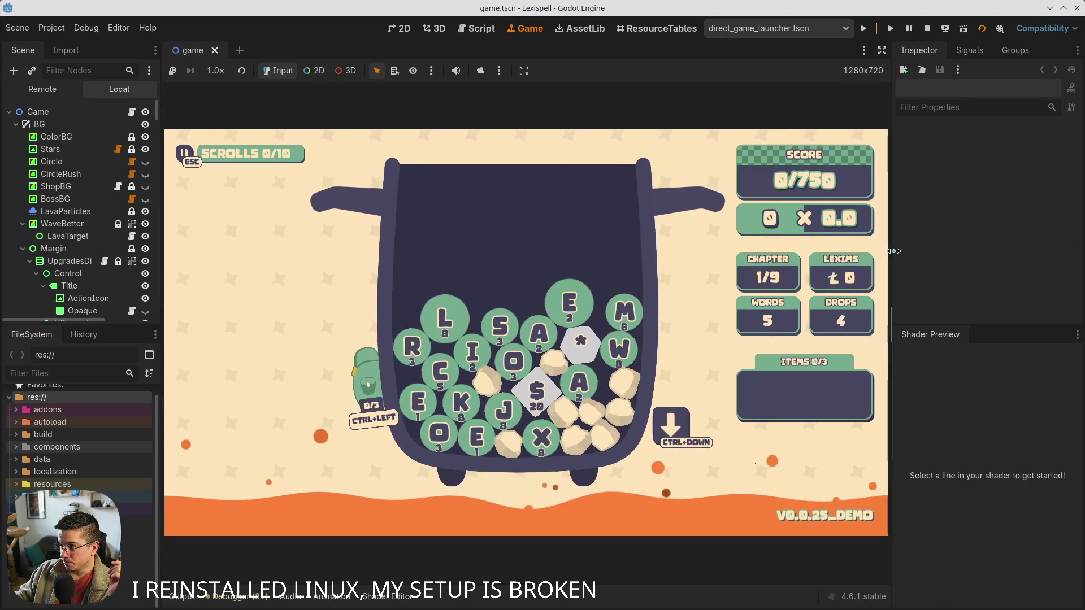
left_click(524, 70)
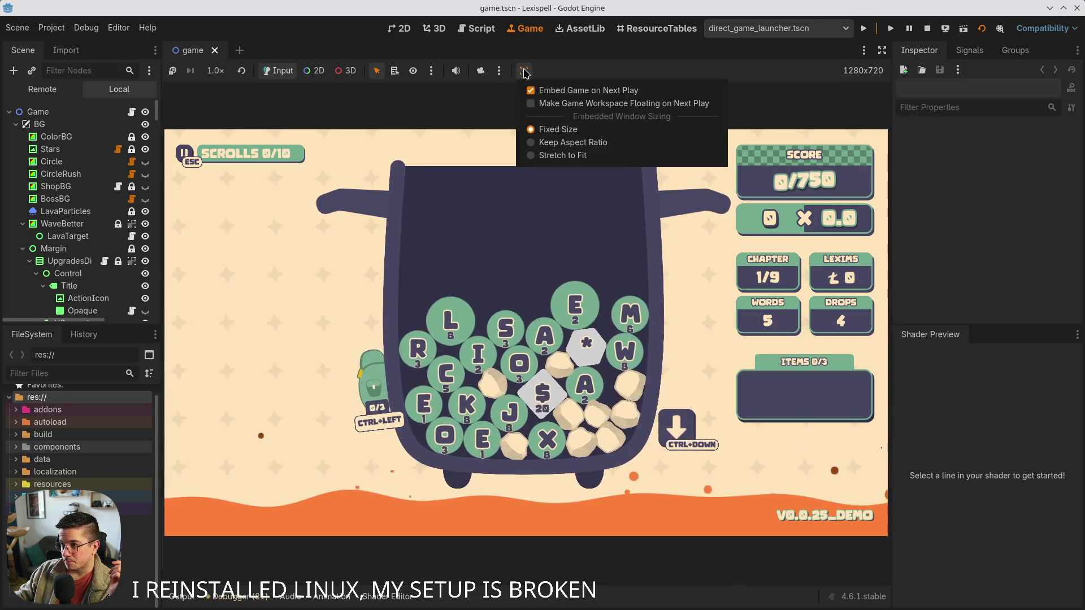
left_click(573, 143)
mouse_move(892, 136)
left_mouse_down()
mouse_move(1028, 134)
mouse_move(894, 135)
left_mouse_up()
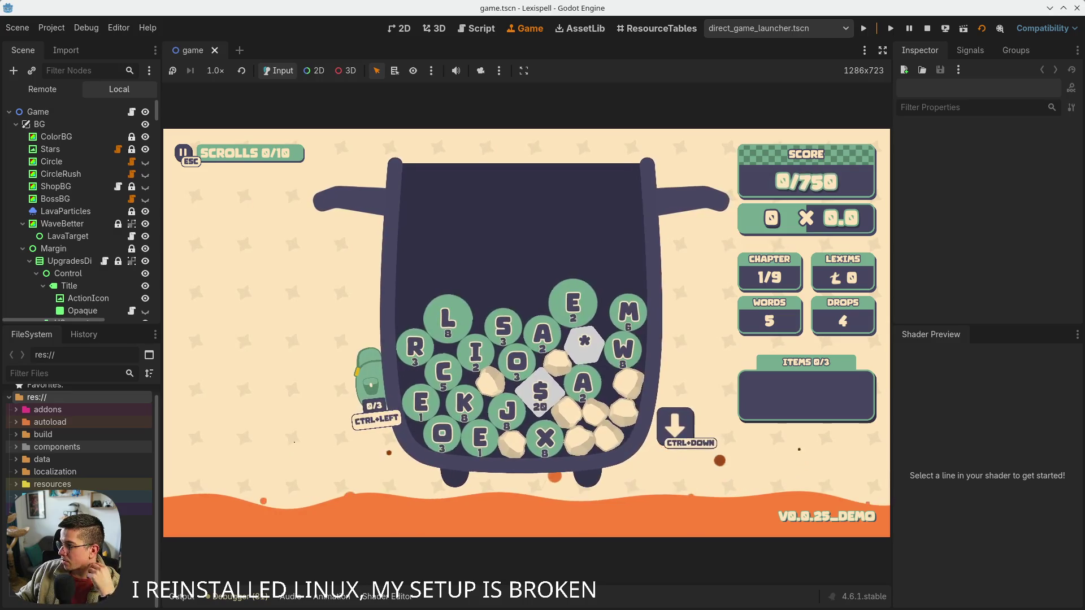
mouse_move(899, 598)
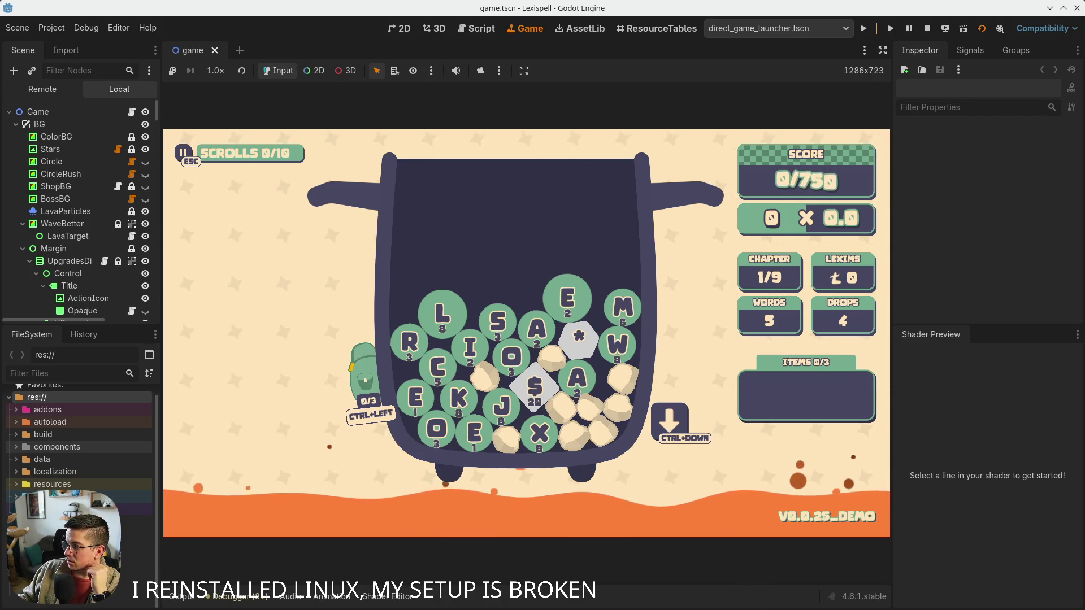
mouse_move(793, 596)
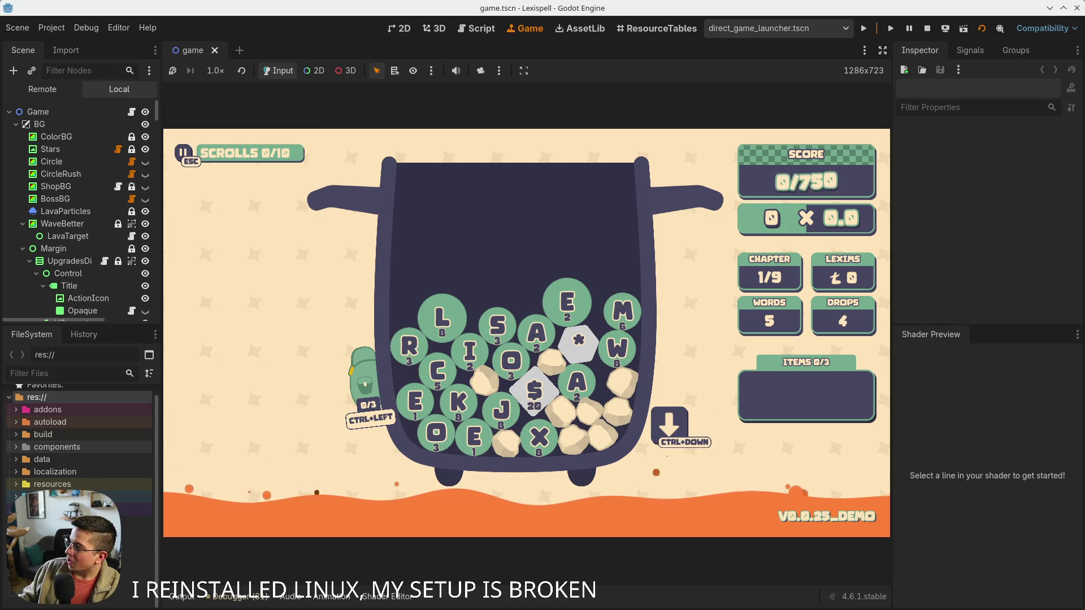
Bring the Games Made in France 2026 pricing chart window over Godot and maximize it
mouse_move(1084, 84)
left_mouse_down()
mouse_move(576, 81)
mouse_move(427, 57)
left_mouse_up()
double_click(428, 57)
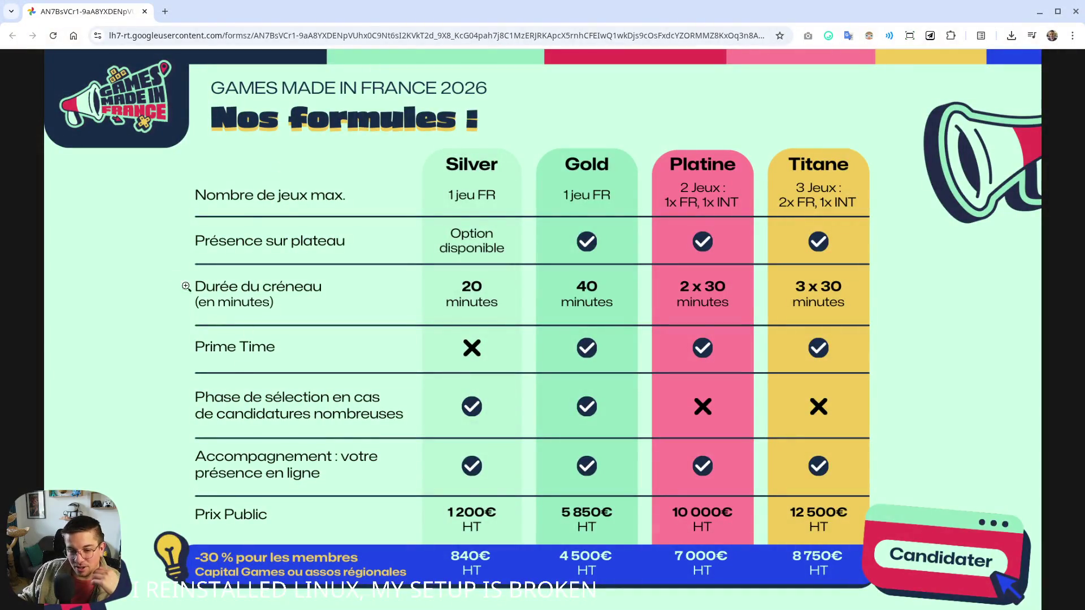
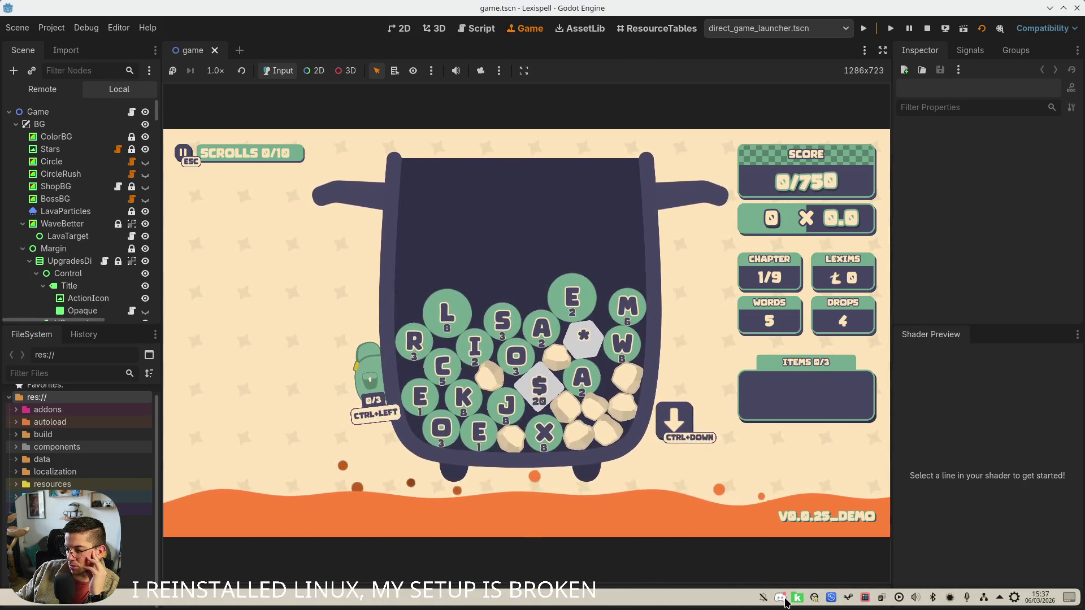
Move the chat window aside, spell and submit W*ALE, then drop new tiles
left_click(780, 598)
left_click_drag(415, 134, 1084, 135)
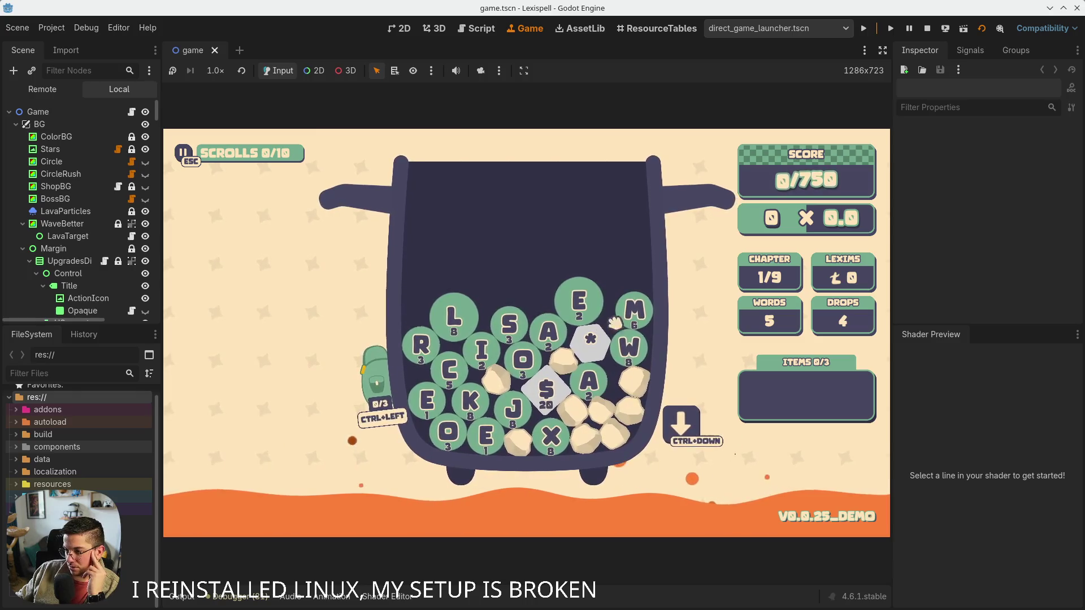
left_click(629, 347)
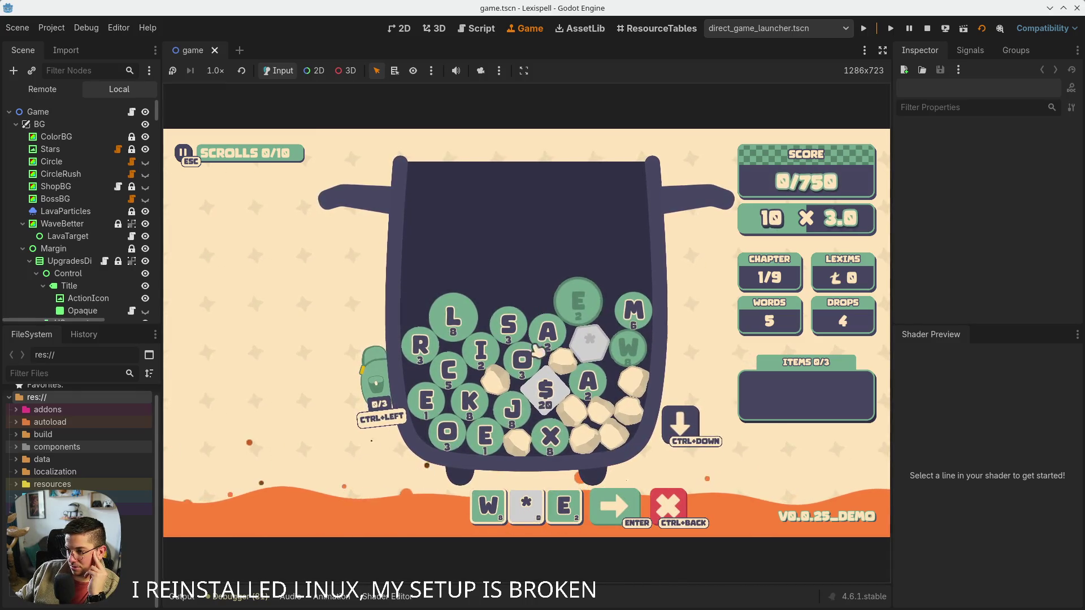
left_click(453, 316)
left_click(578, 324)
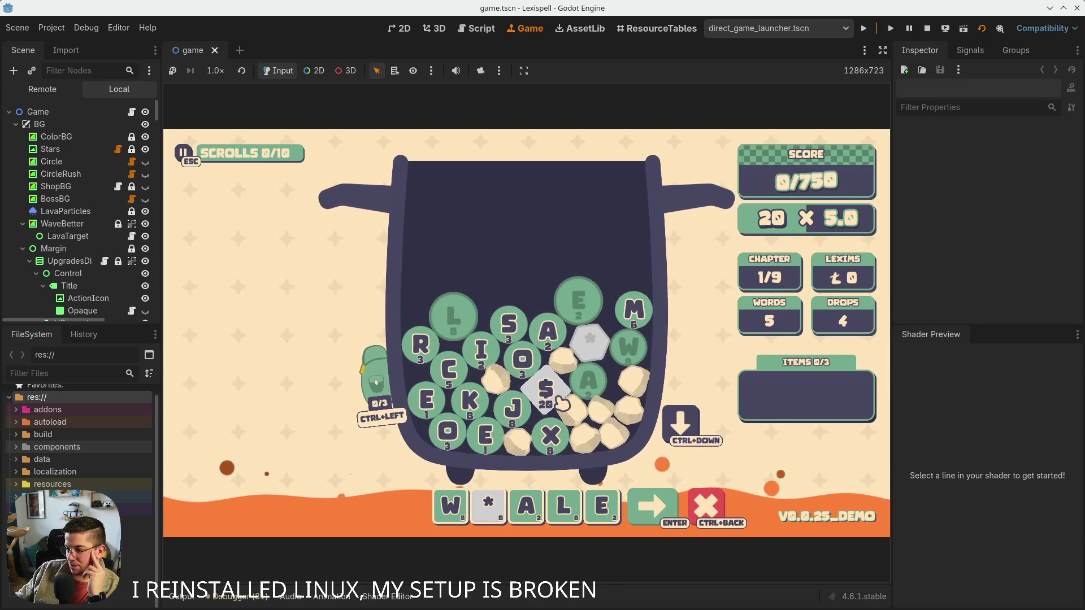
left_click(669, 504)
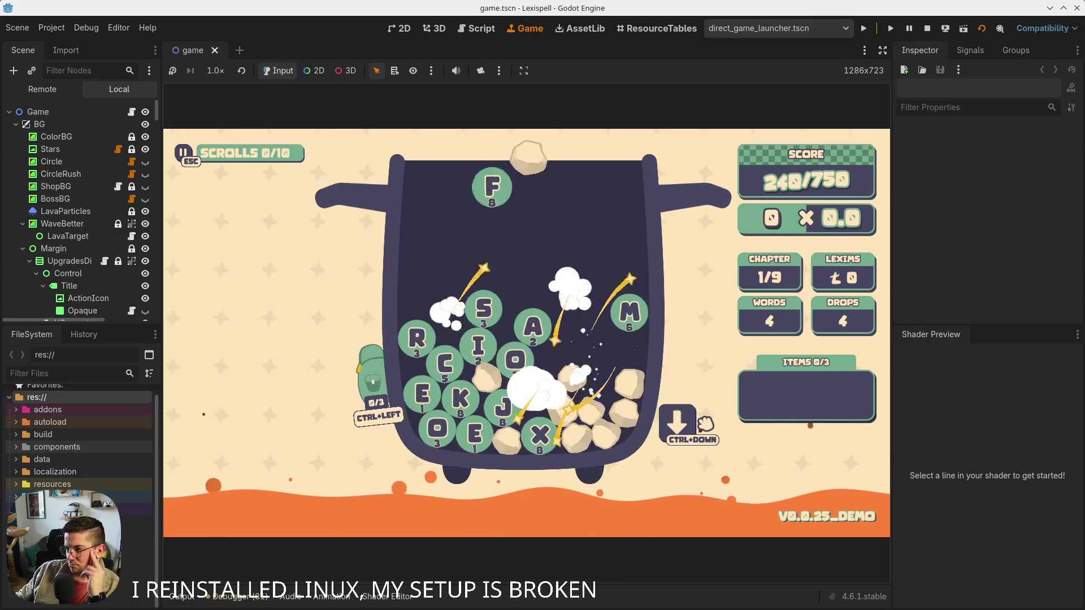
left_click(678, 426)
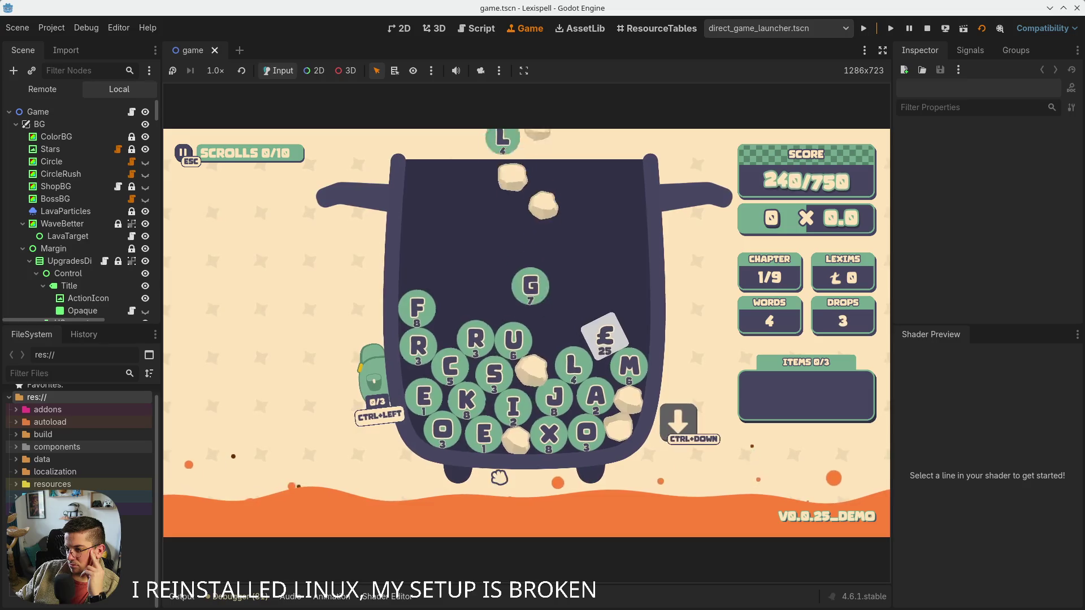
Spell and submit FRUGAL, dropping more letter tiles along the way
left_click(420, 300)
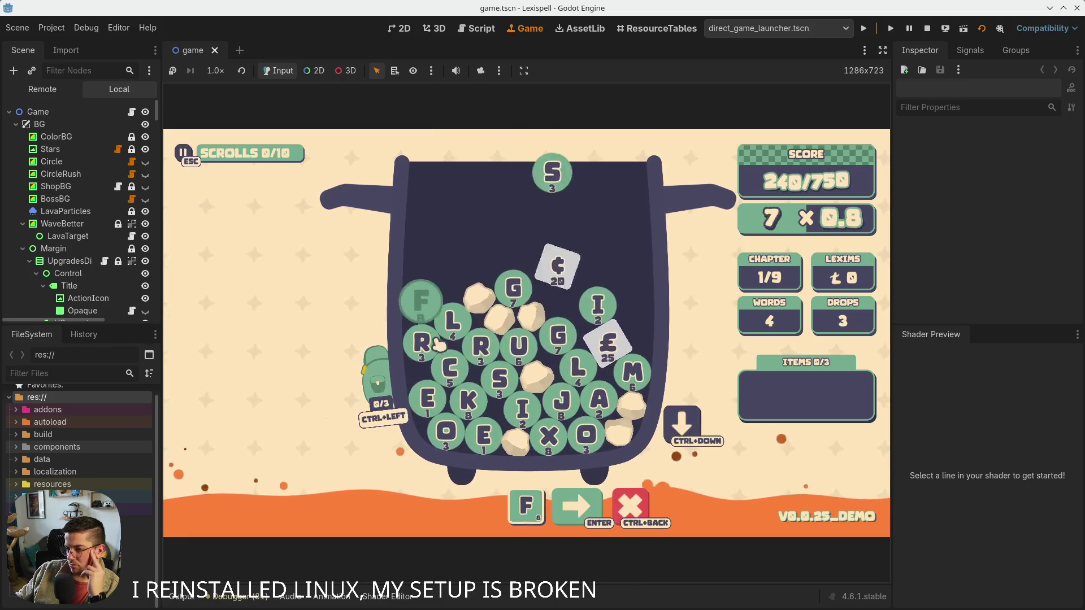
left_click(480, 344)
left_click(518, 344)
key("ctrl+Down")
key("s")
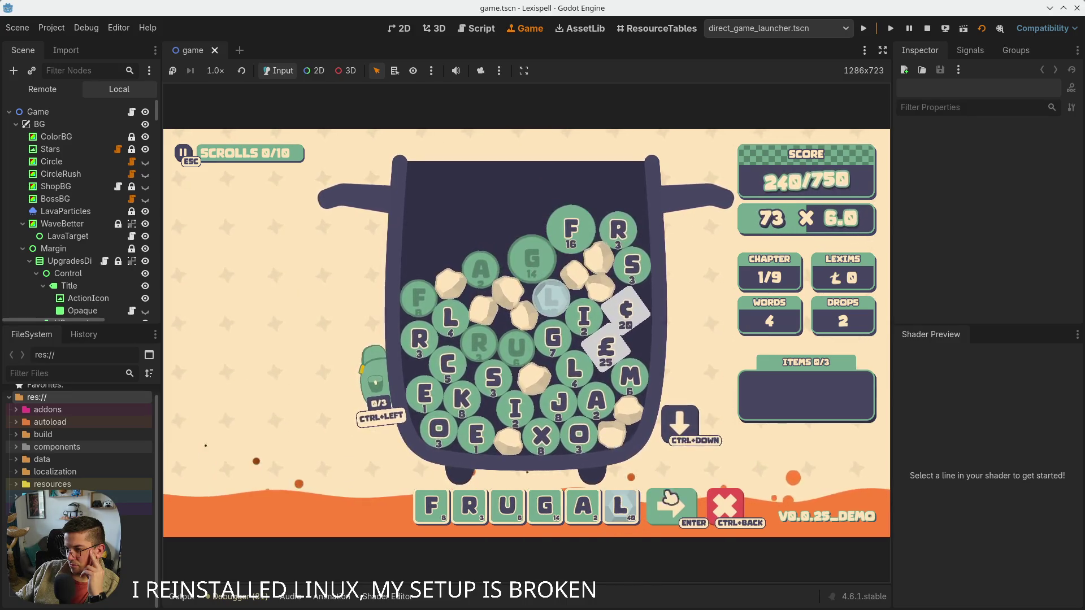
left_click(681, 512)
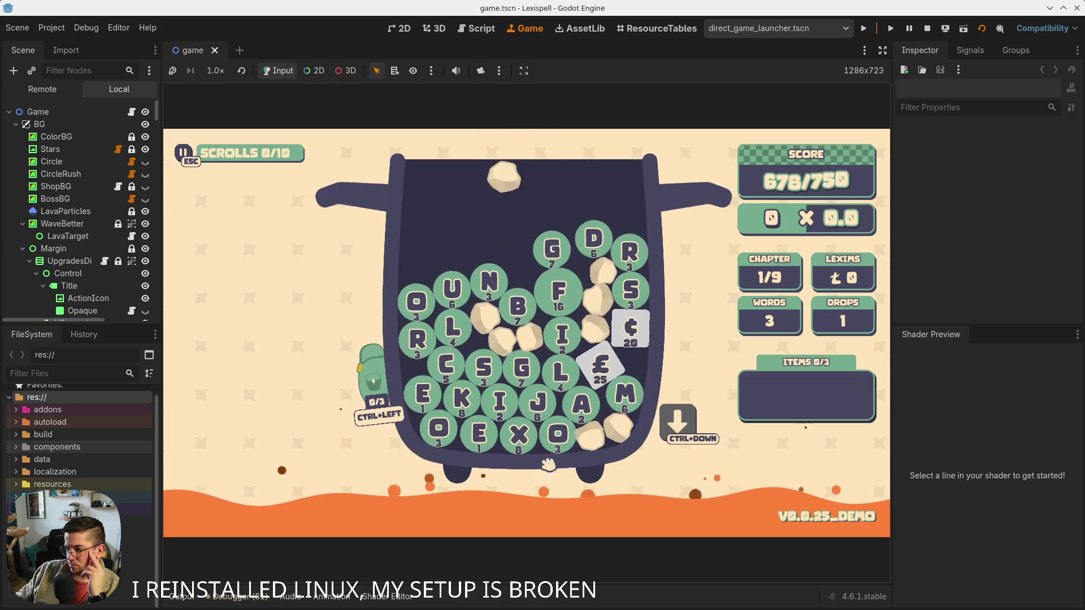
Spell GUL£IBLES with the £ special tile, submit it, and remove the trailing S
key("g")
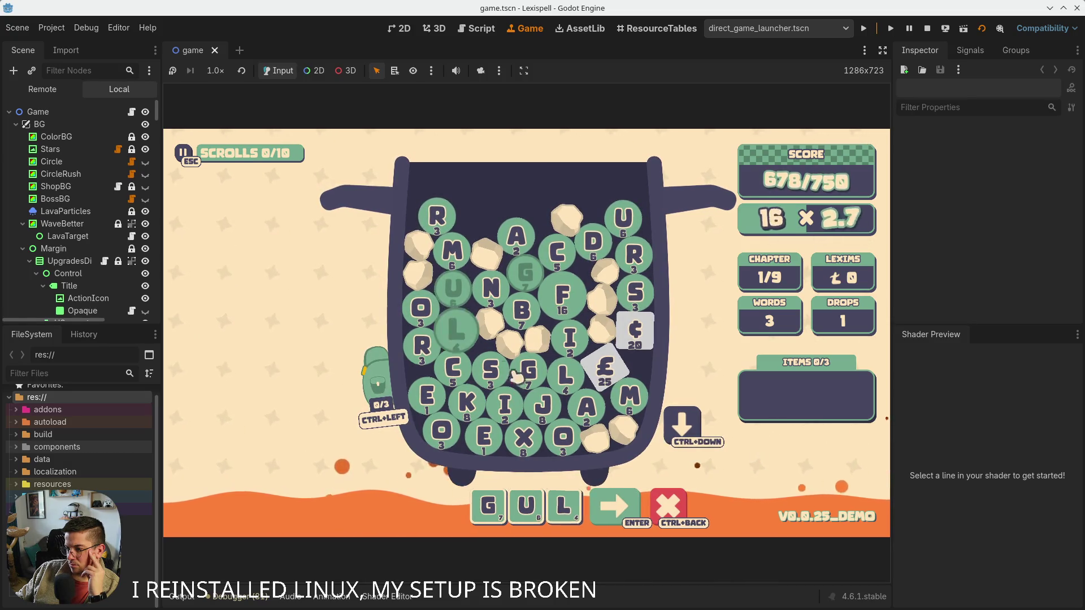
left_click(610, 368)
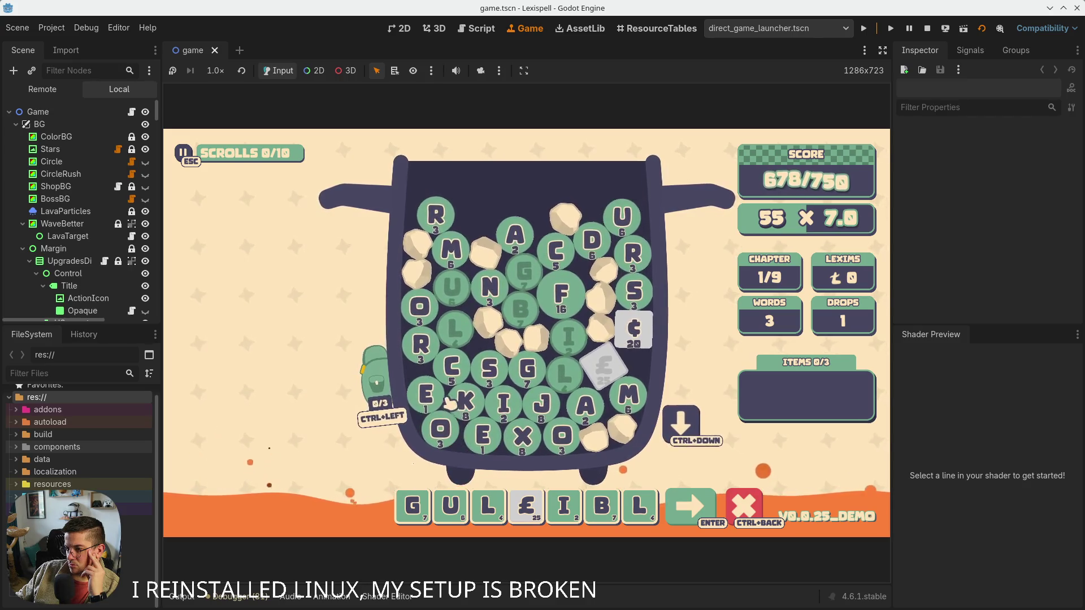
left_click(425, 395)
left_click(489, 368)
left_click(709, 505)
left_click(684, 506)
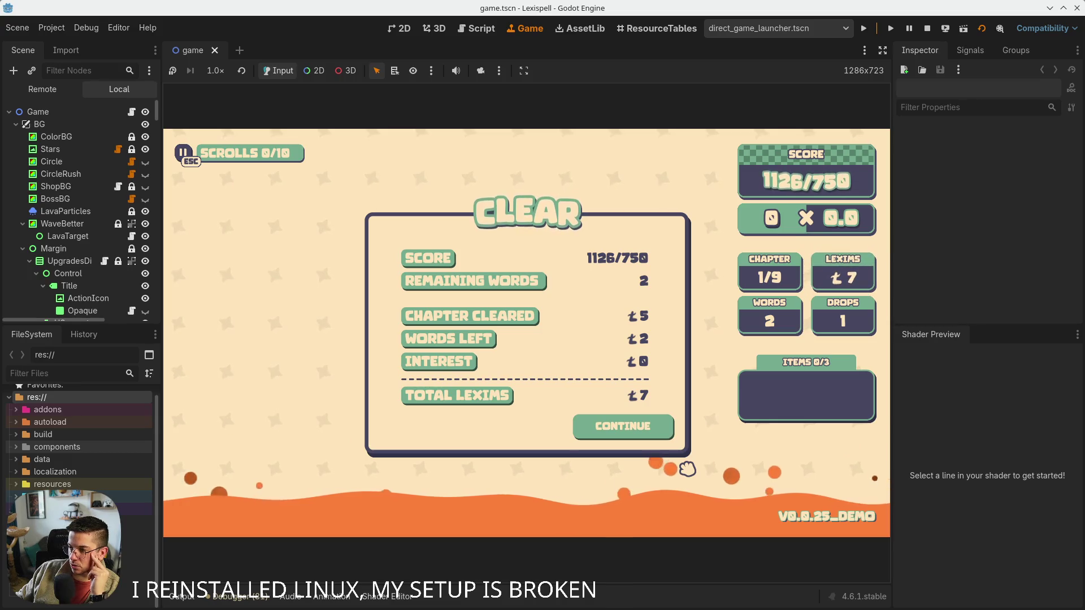
Continue from the CLEAR summary to the Arcanery shop, stop the game with F8, and return to 2D
left_click(666, 423)
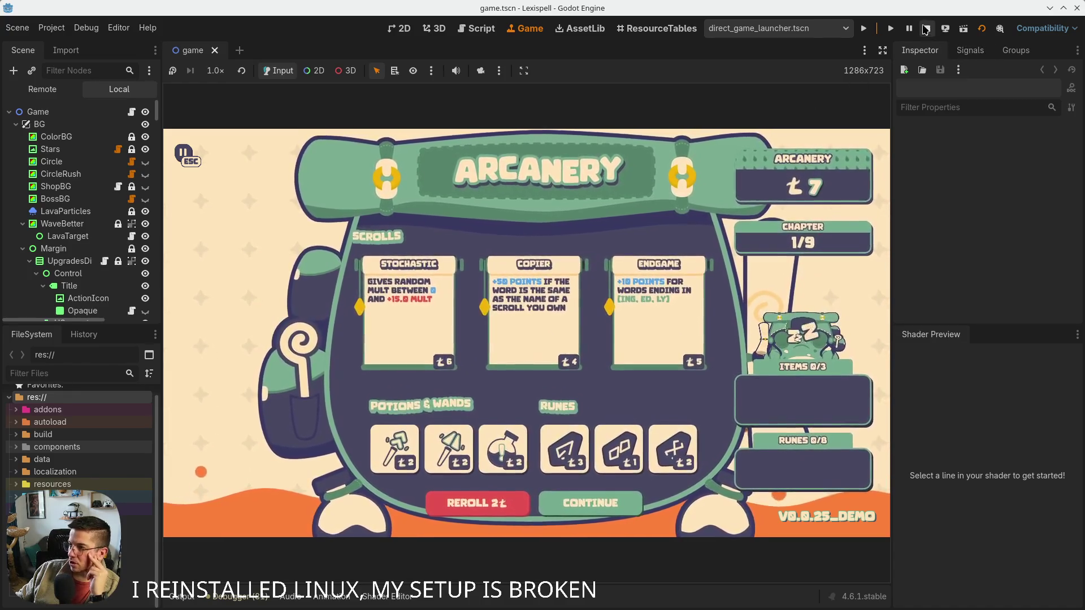
key("F8")
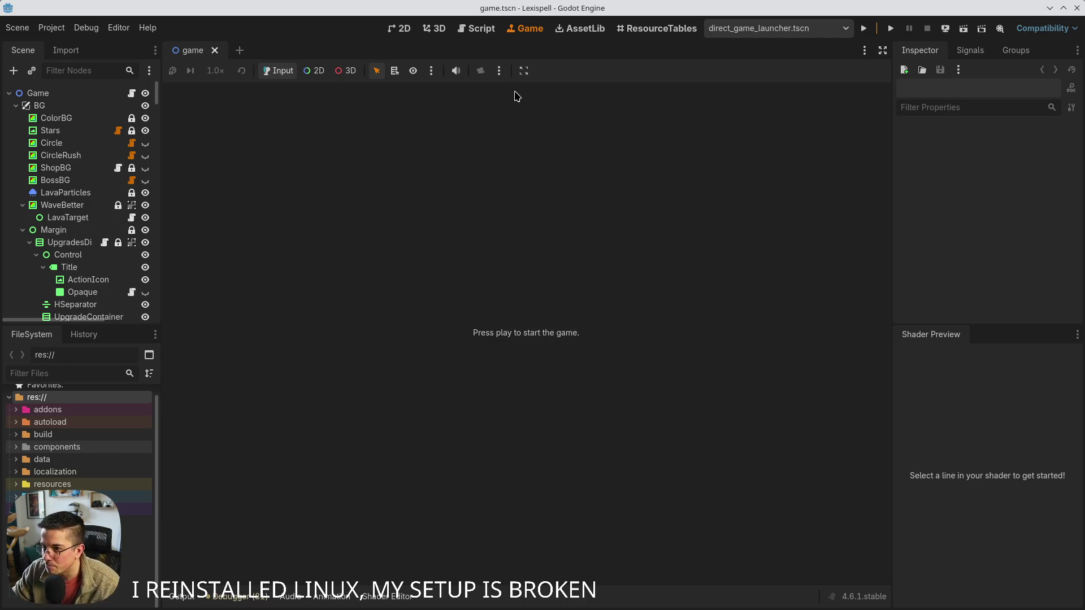
left_click(403, 29)
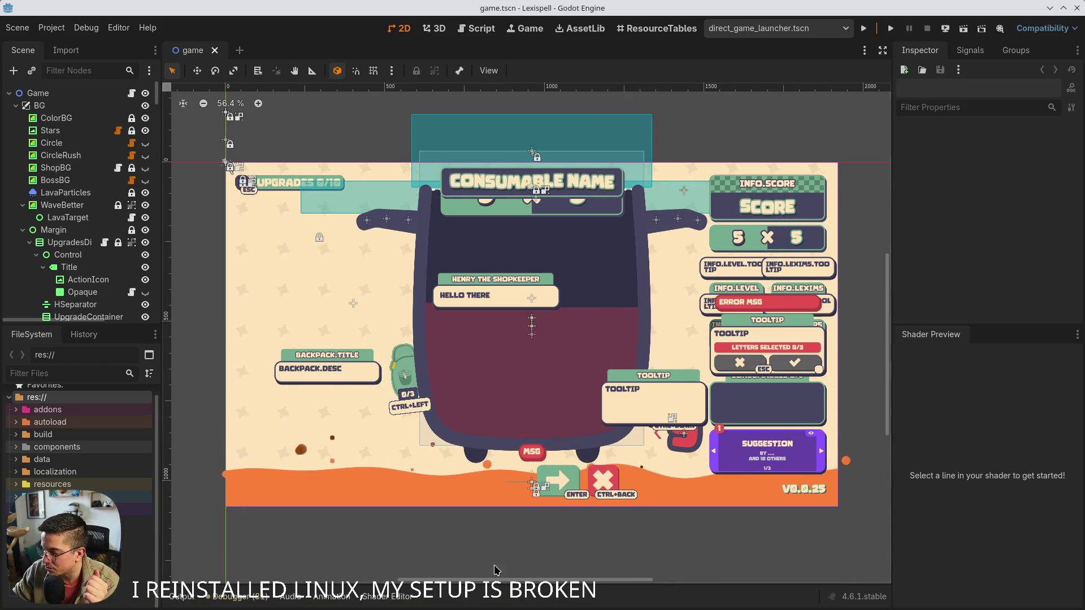
Bring up the quick scene search with Ctrl+Shift+O
mouse_move(765, 598)
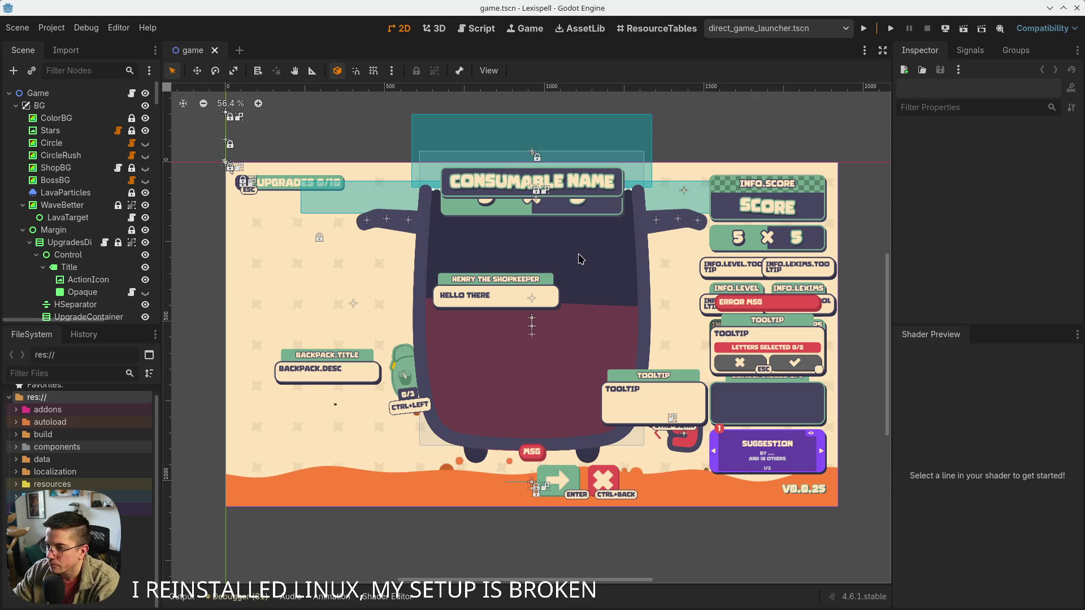
key("ctrl+shift+o")
Open librarium.tscn via the 'librar' search and open SceneSwitcher's scene_switcher.gd script
type("librari")
key("Return")
scroll(286, 241, "down", 5)
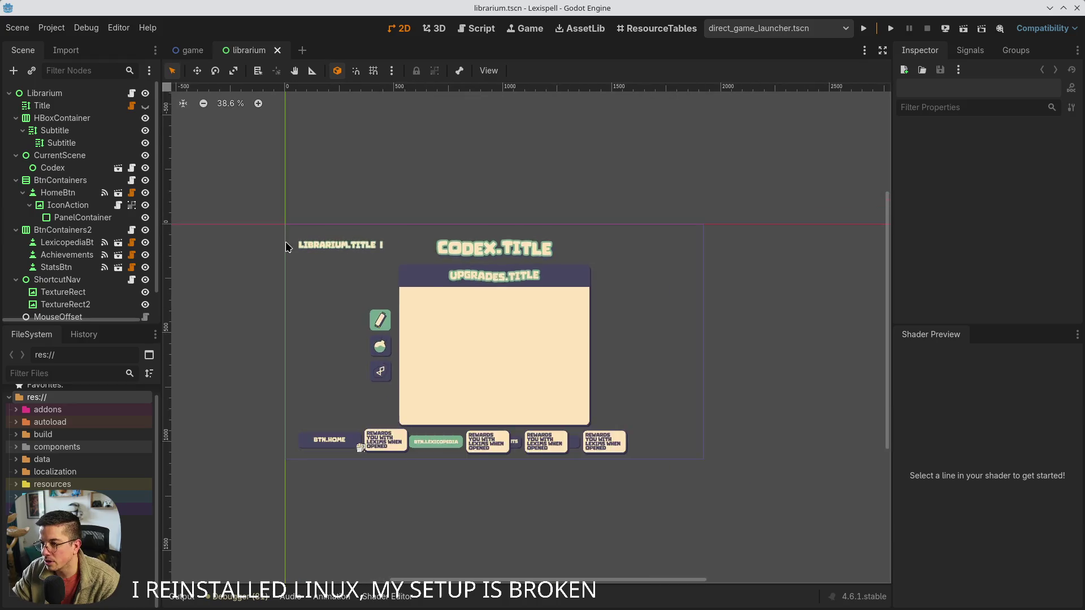
scroll(404, 348, "up", 4)
scroll(453, 385, "down", 2)
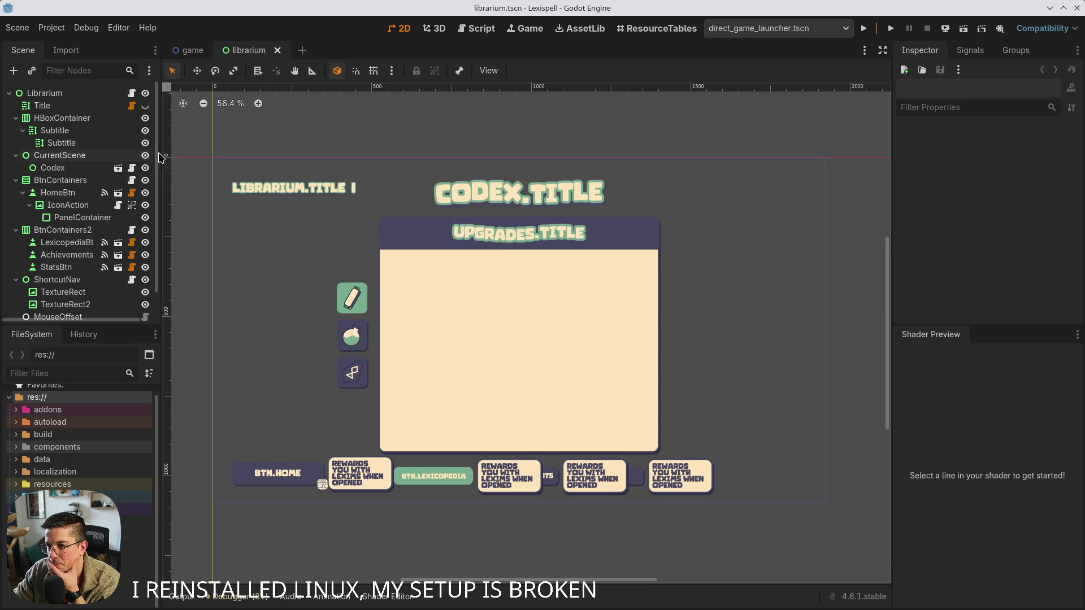
left_click_drag(165, 157, 204, 158)
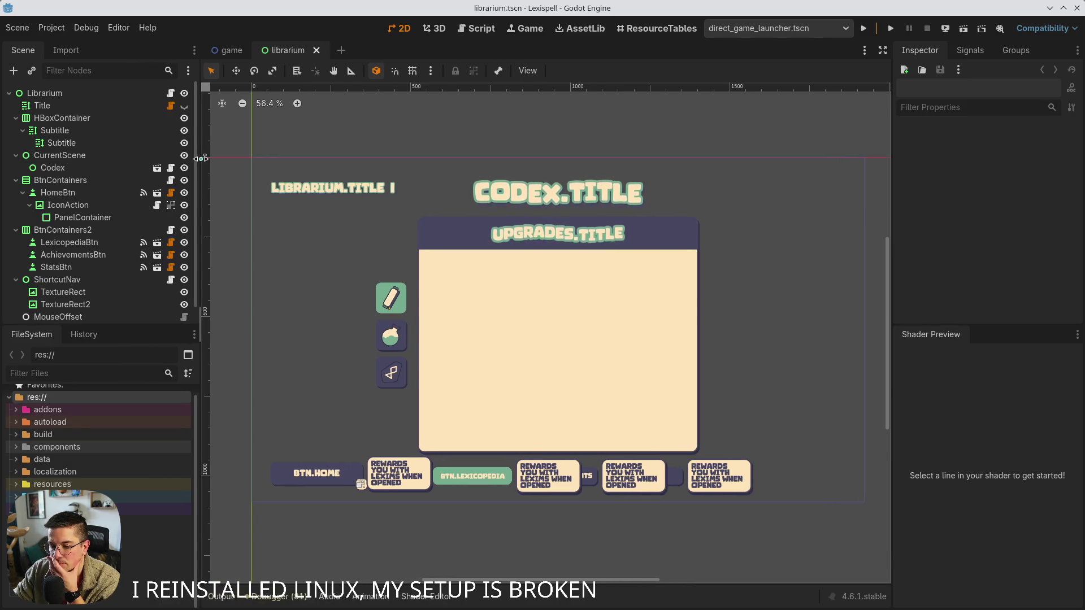
scroll(183, 308, "down", 1)
left_click(184, 314)
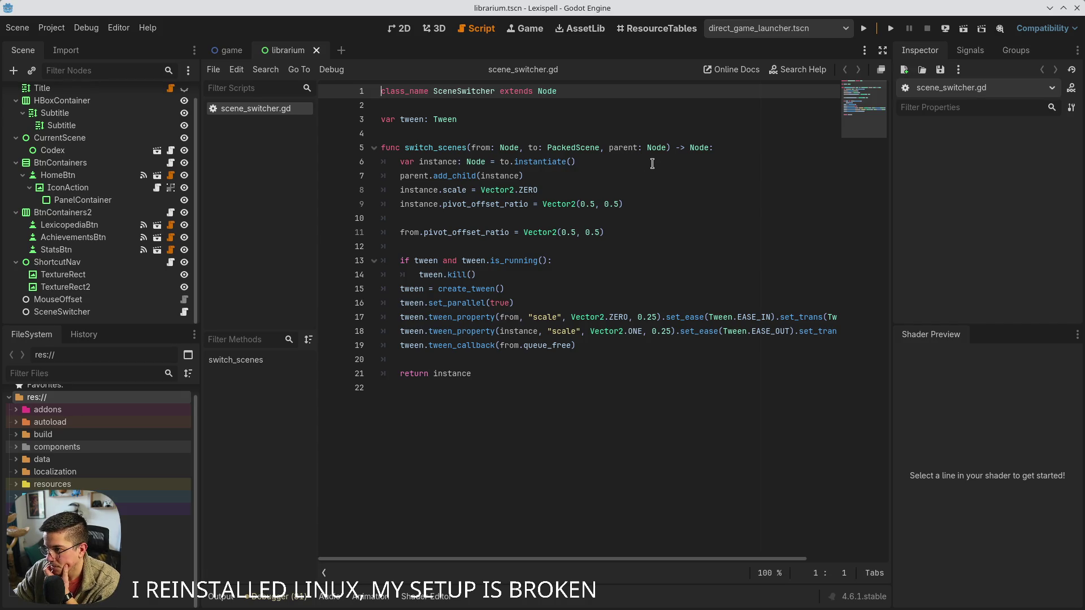
Add 'should_free: bool = true' after parent: Node in switch_scenes and save
left_click(667, 148)
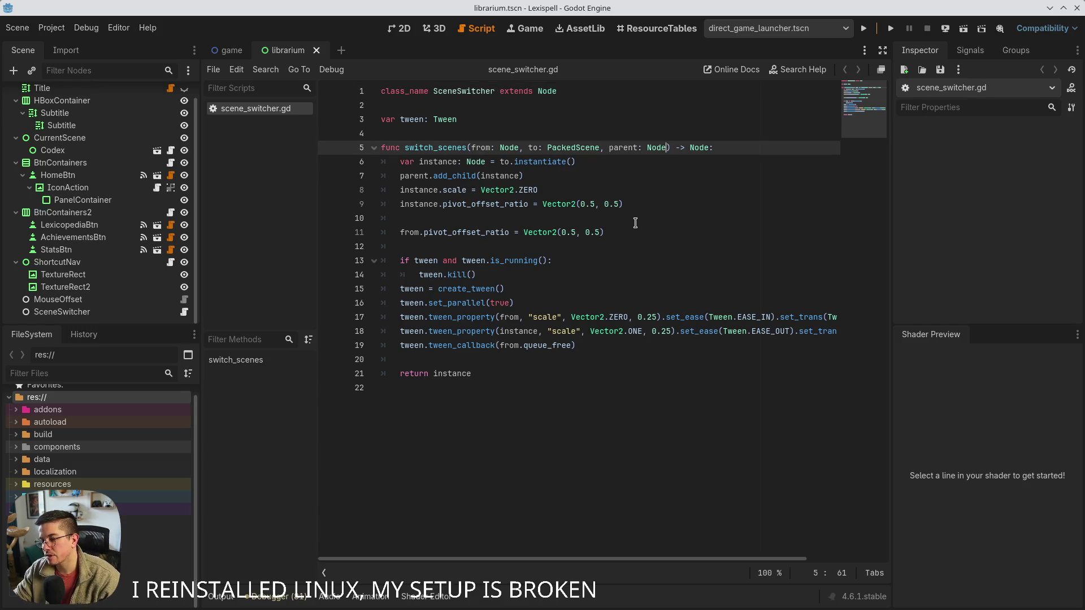
type(", hide")
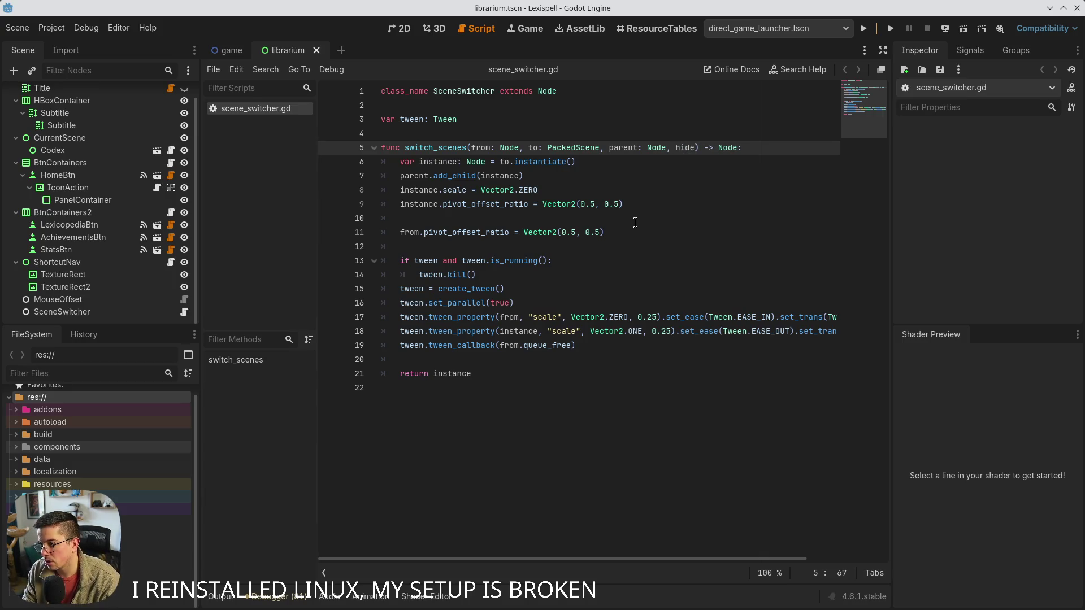
type(": b")
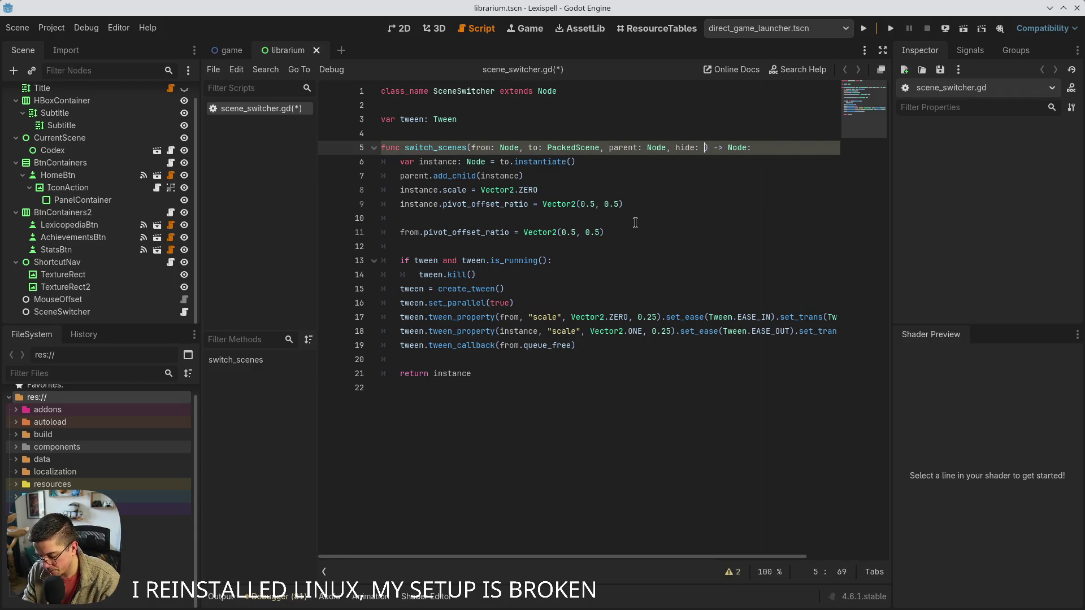
key("BackSpace")
key("BackSpace")
key("BackSpace")
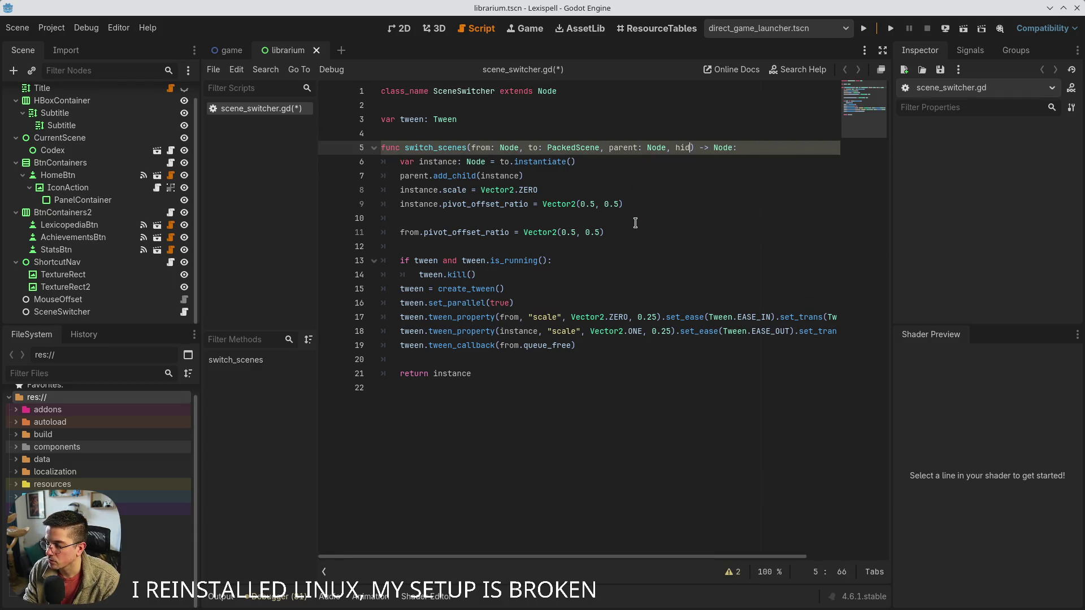
key("BackSpace")
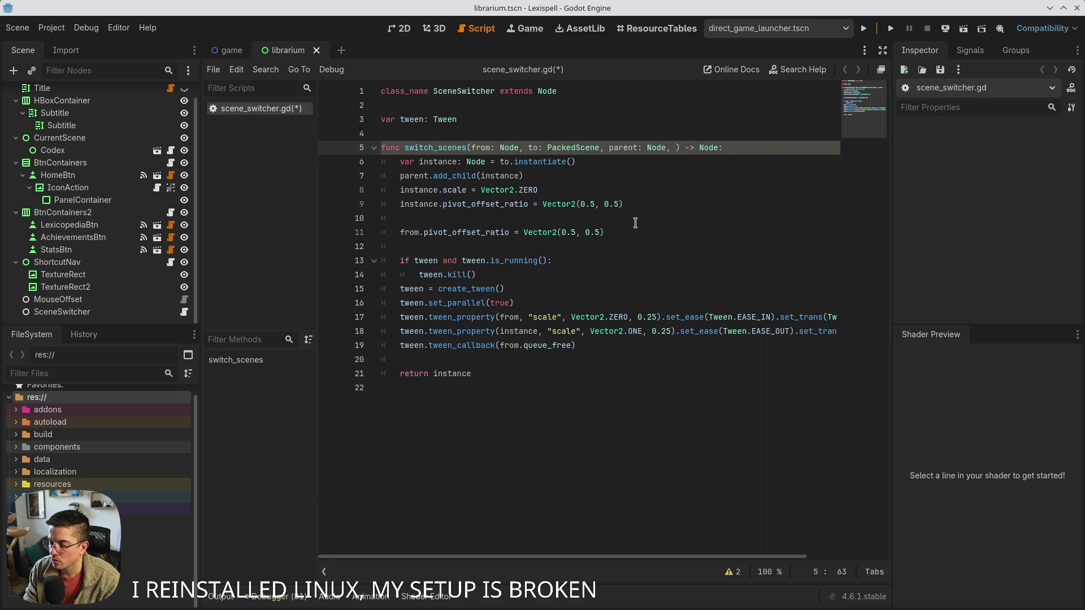
type("should_free")
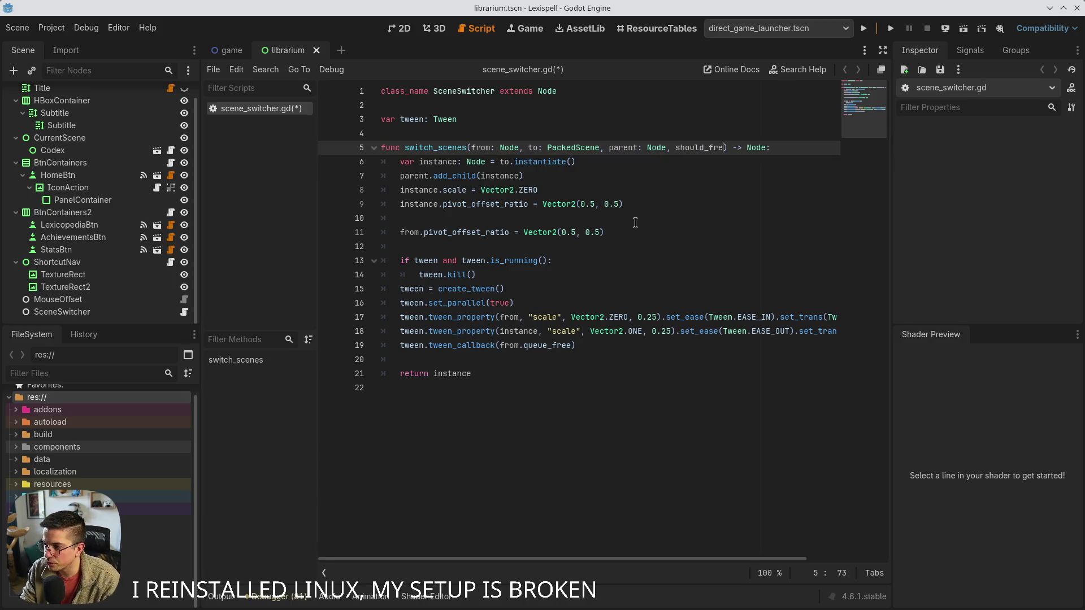
type(":")
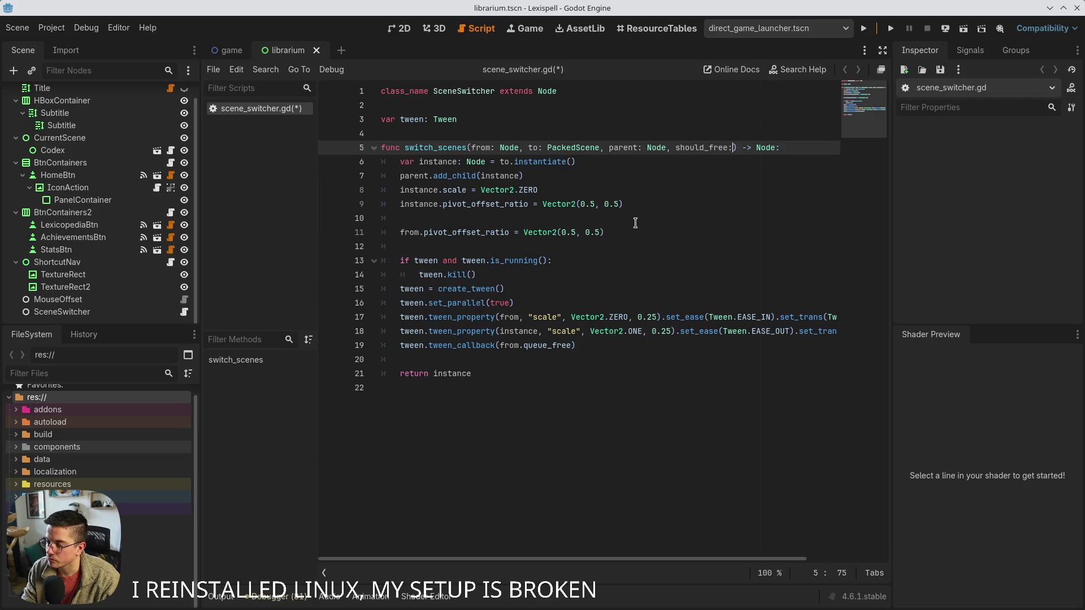
type(" bool = true")
key("ctrl+s")
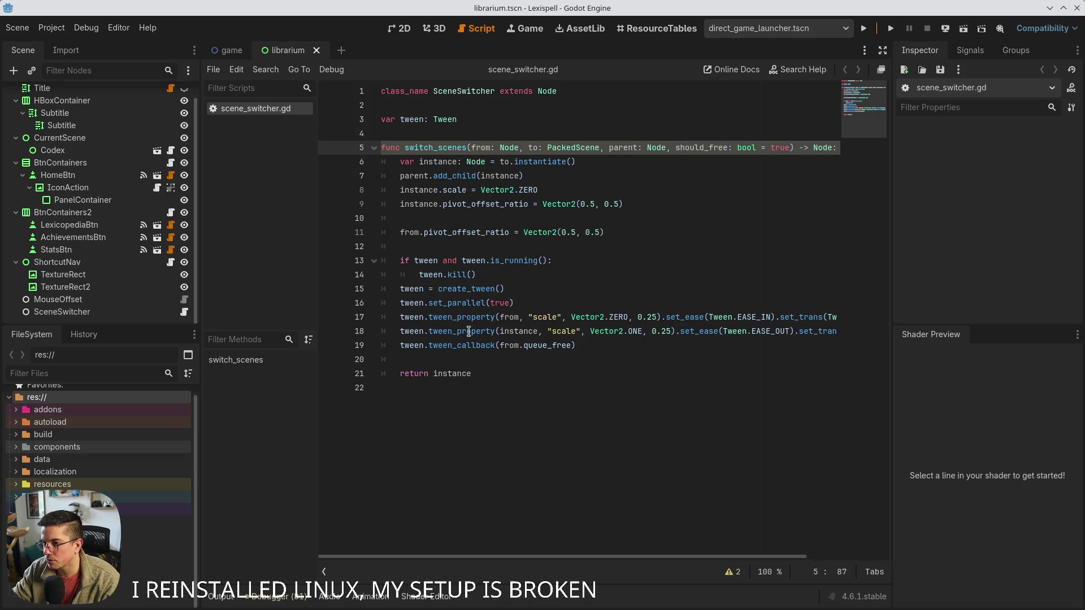
Widen the code area and move the caret up to line 19
scroll(424, 333, "down", 1)
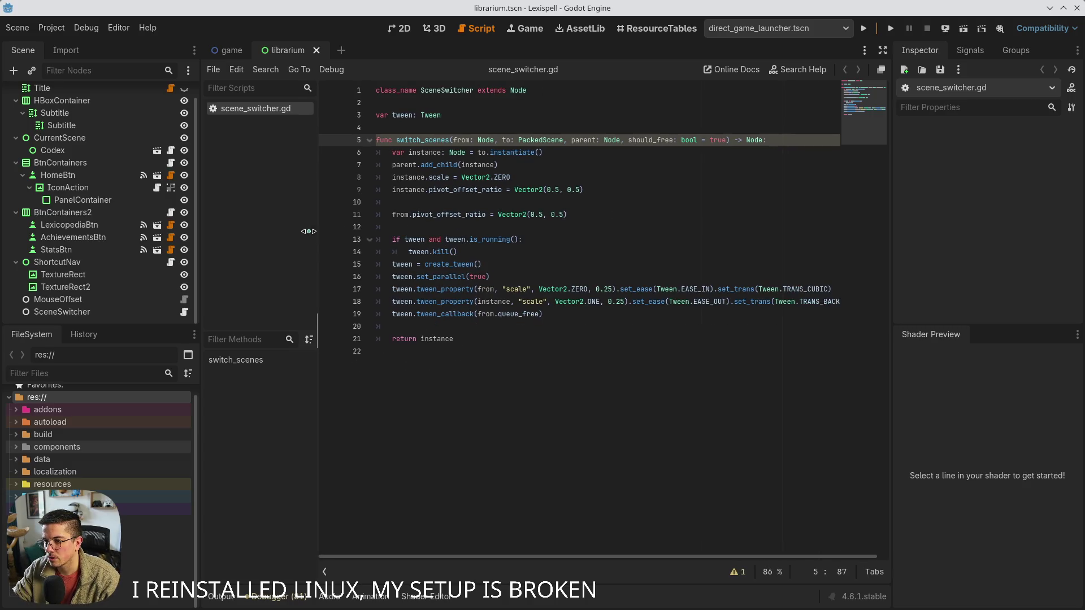
left_click_drag(309, 232, 276, 231)
left_click(447, 338)
left_click(470, 327)
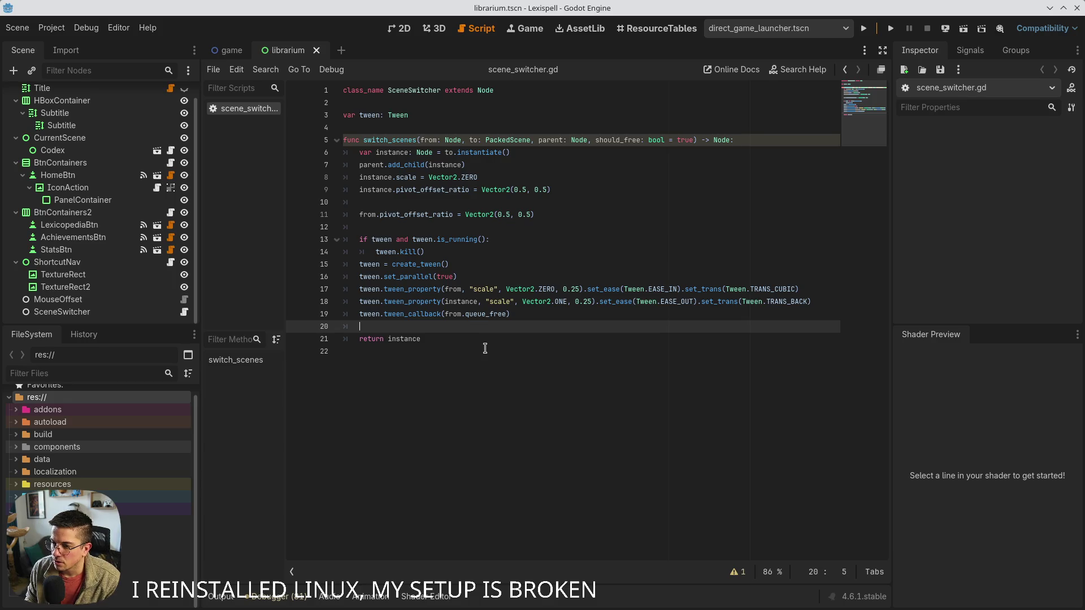
key("Up")
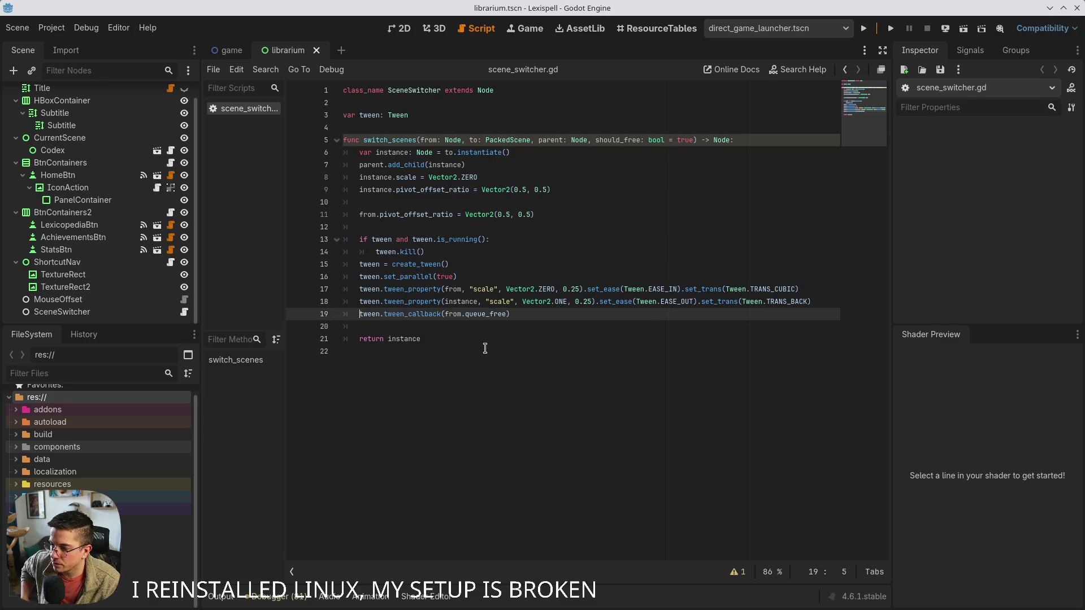
Wrap the tween_callback(from.queue_free) line inside an 'if should_free:' check
key("Return")
key("Return")
key("Up")
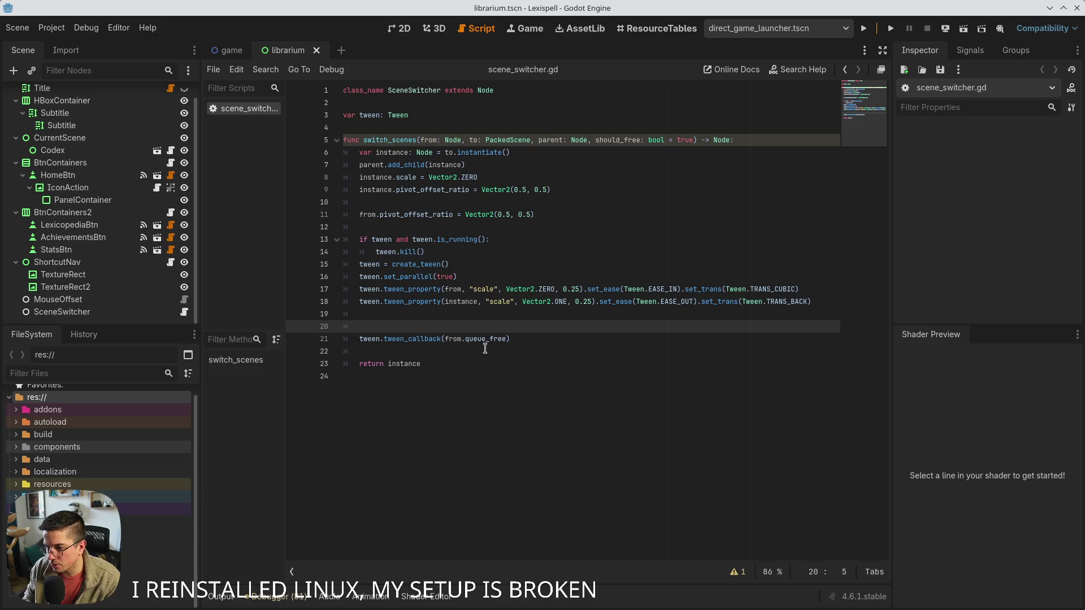
type("hould_free")
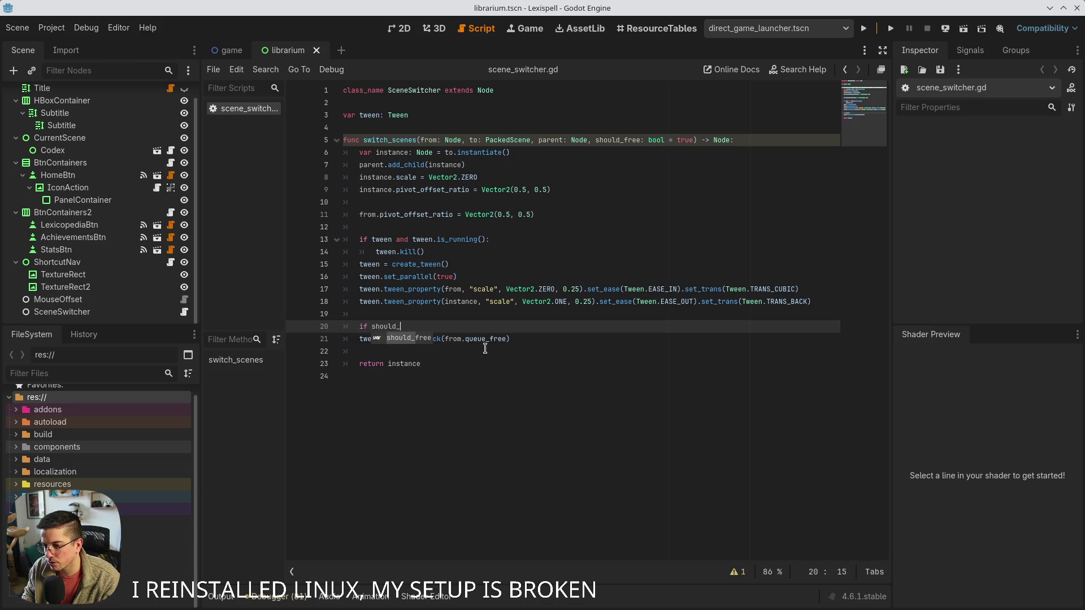
key("Down")
key("ctrl+Left")
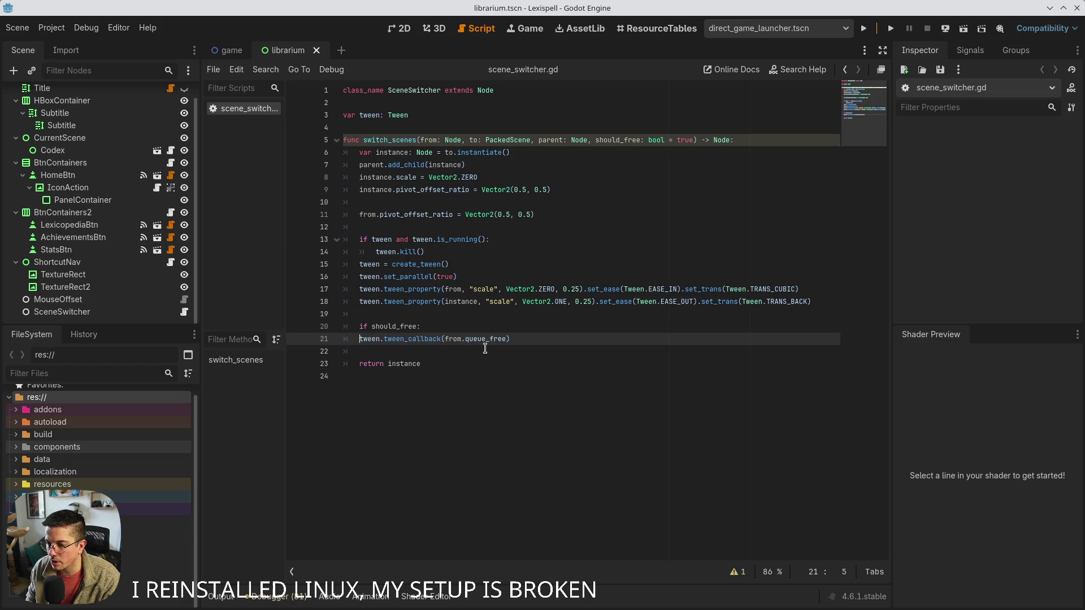
key("Tab")
key("Up")
key("Up")
key("ctrl+shift+k")
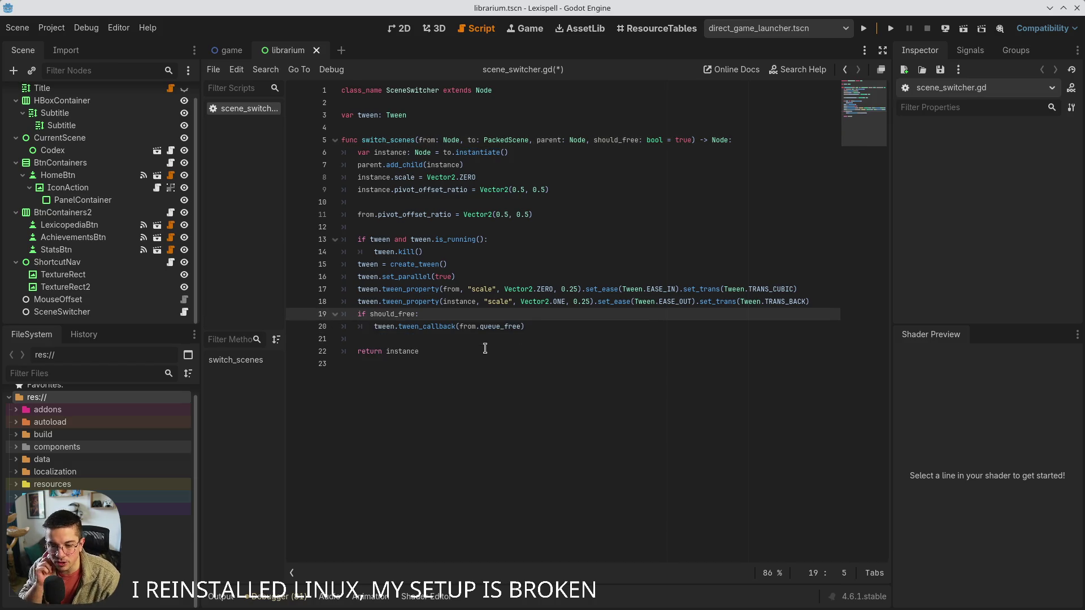
key("Down")
key("Up")
key("Up")
key("Down")
key("Down")
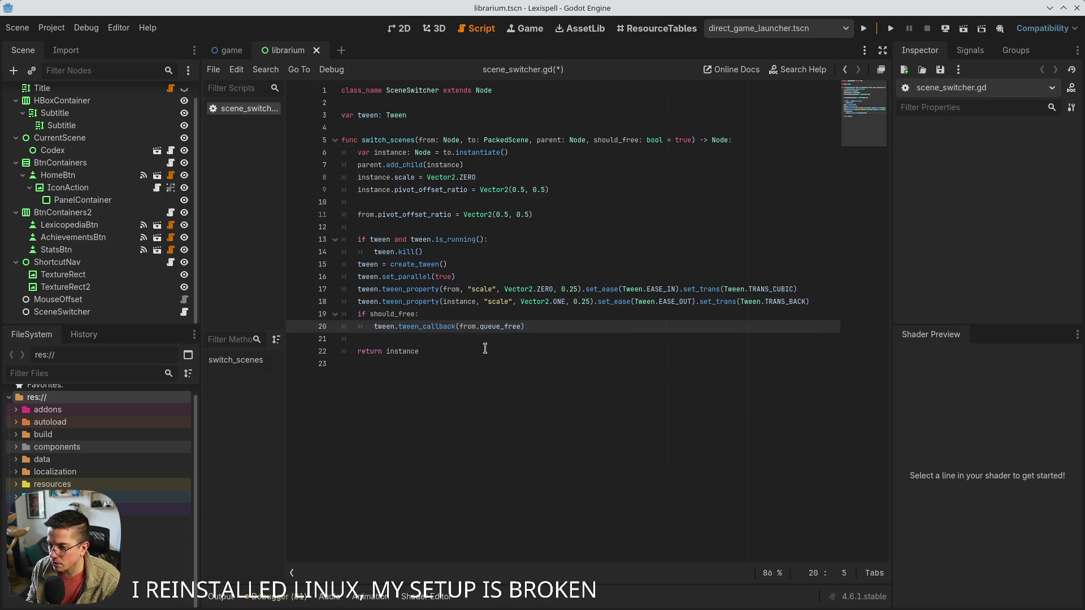
Add an else branch that calls tween.tween_property
key("Down")
key("Return")
key("Up")
type("se:")
key("Return")
type("tweenn")
key("BackSpace")
type(".twee_pro")
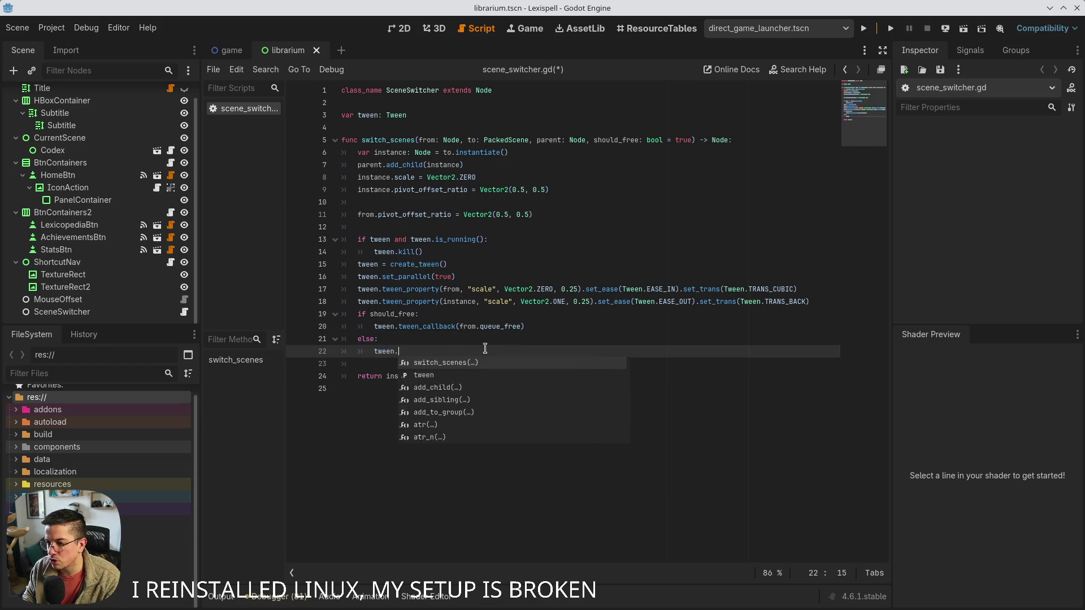
key("Return")
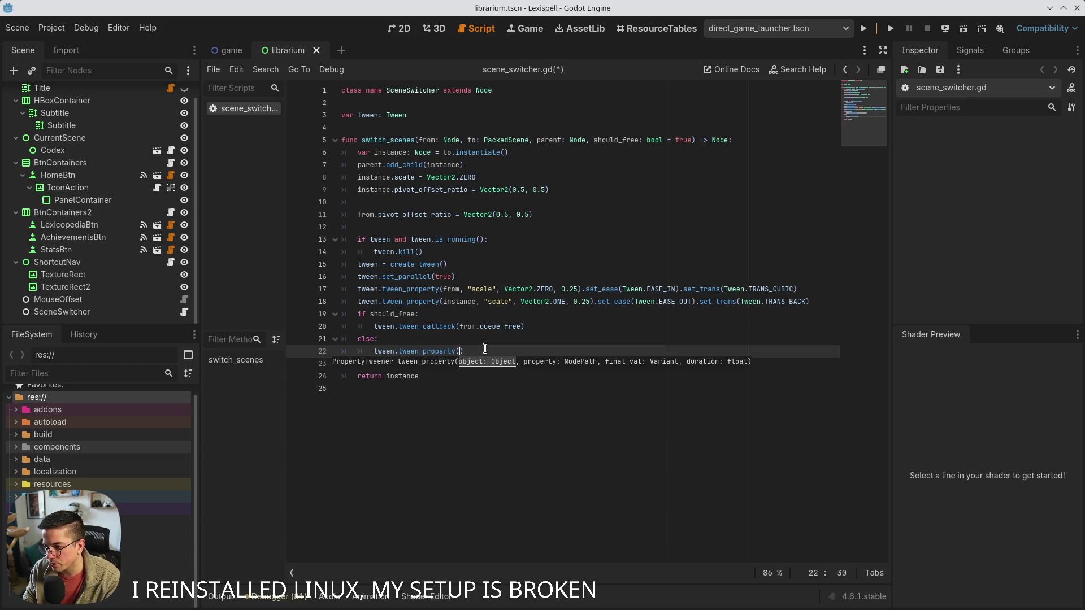
Make it tween from's "visible" to false in 0.0 seconds, save, and open tween_property's docs
type("from")
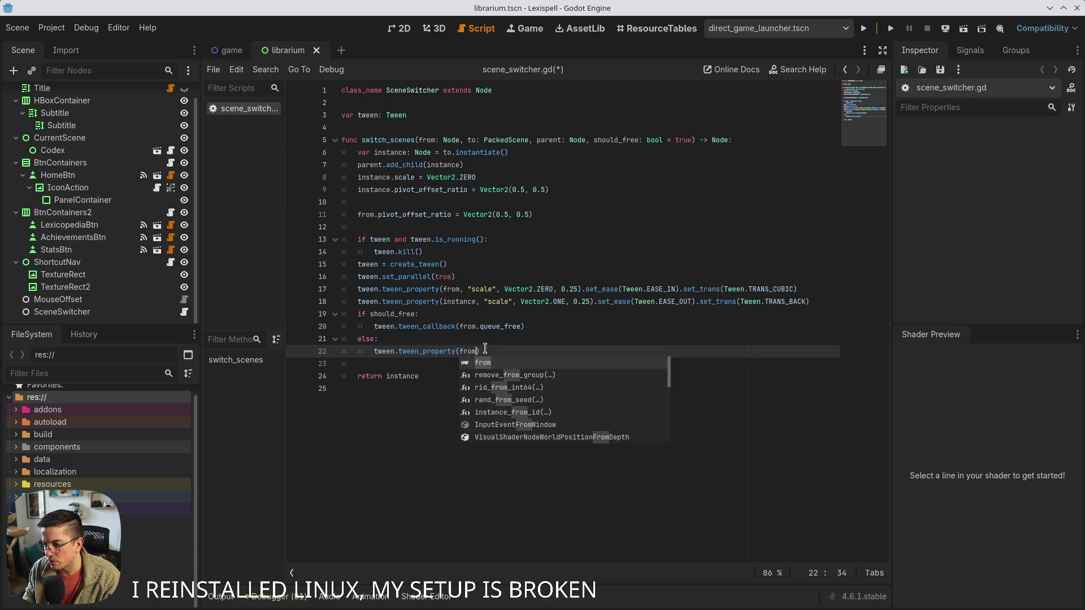
type(", \"visible")
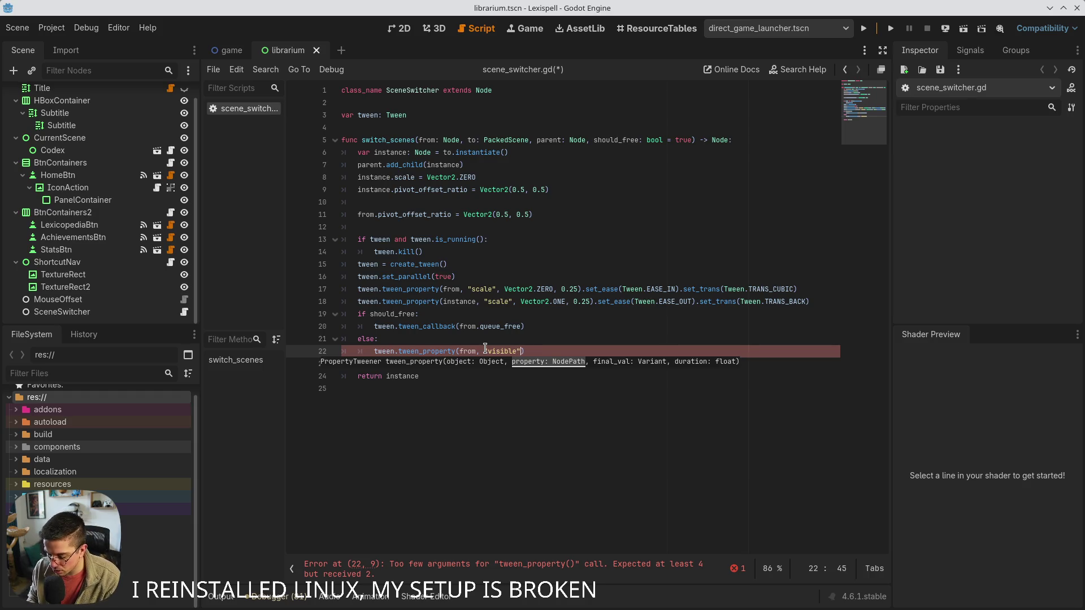
type("false, 0")
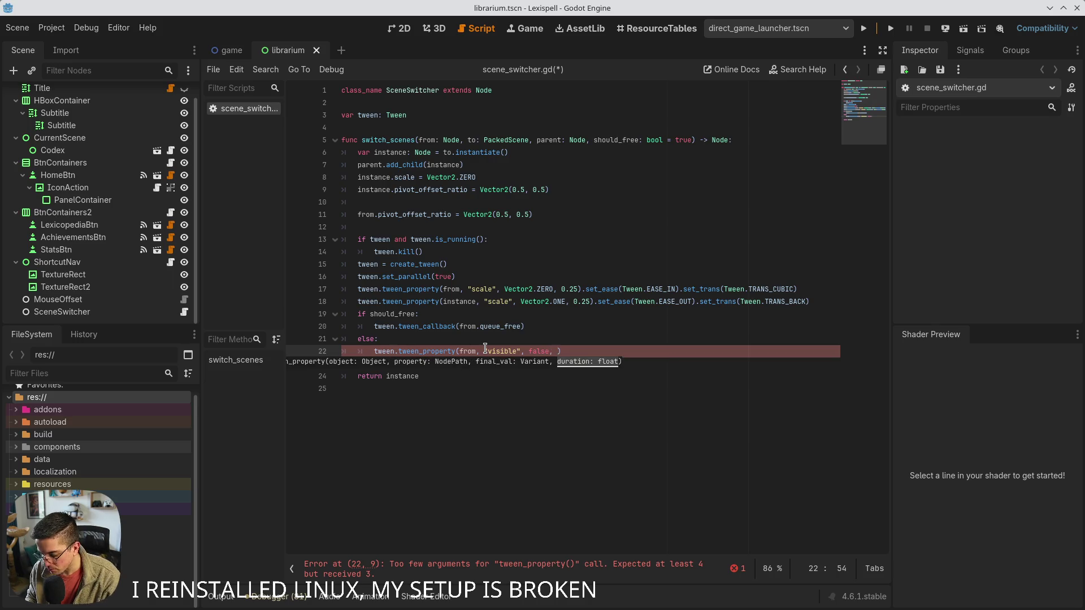
type(".01")
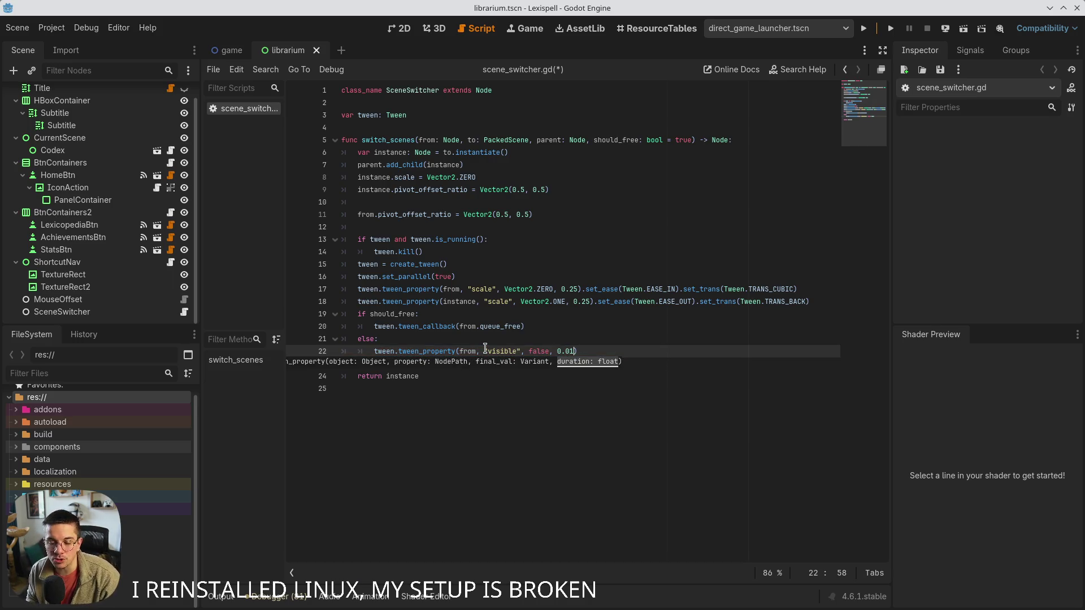
key("BackSpace")
key("BackSpace")
key("BackSpace")
type("0.0")
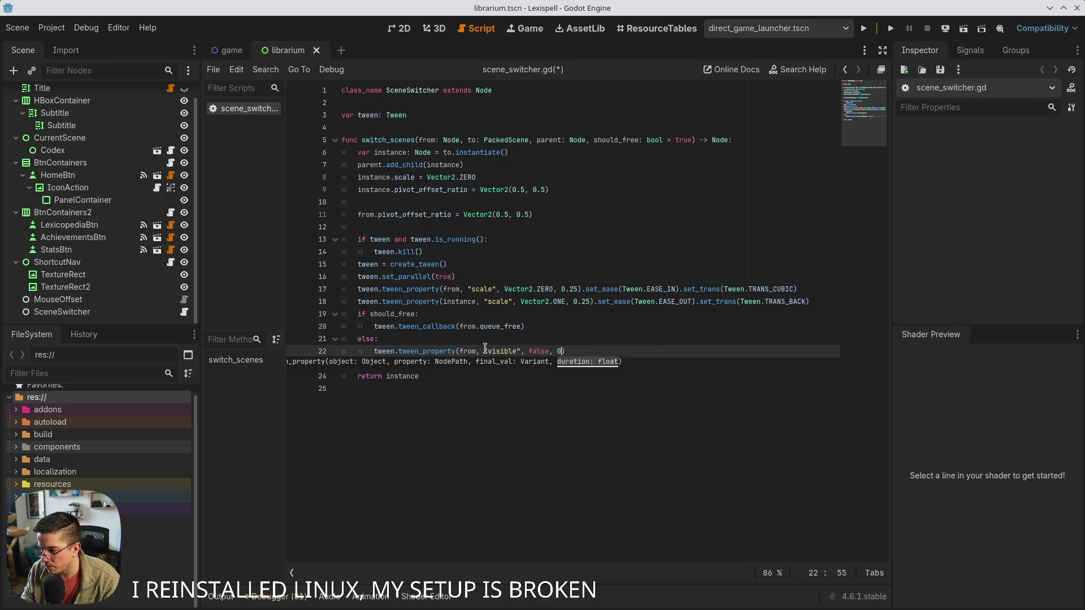
key("ctrl+s")
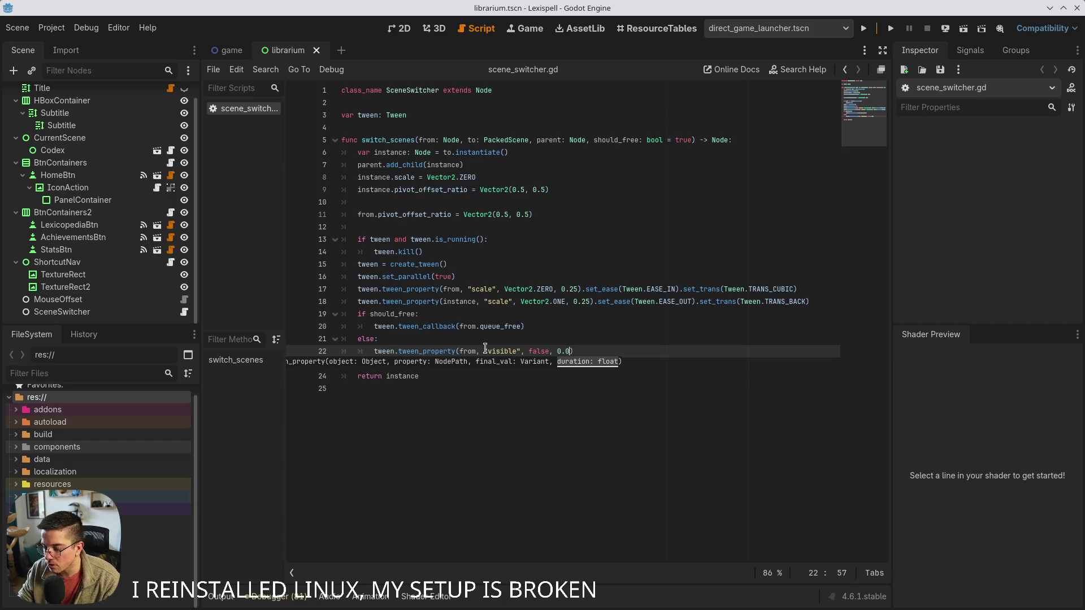
left_click(597, 353)
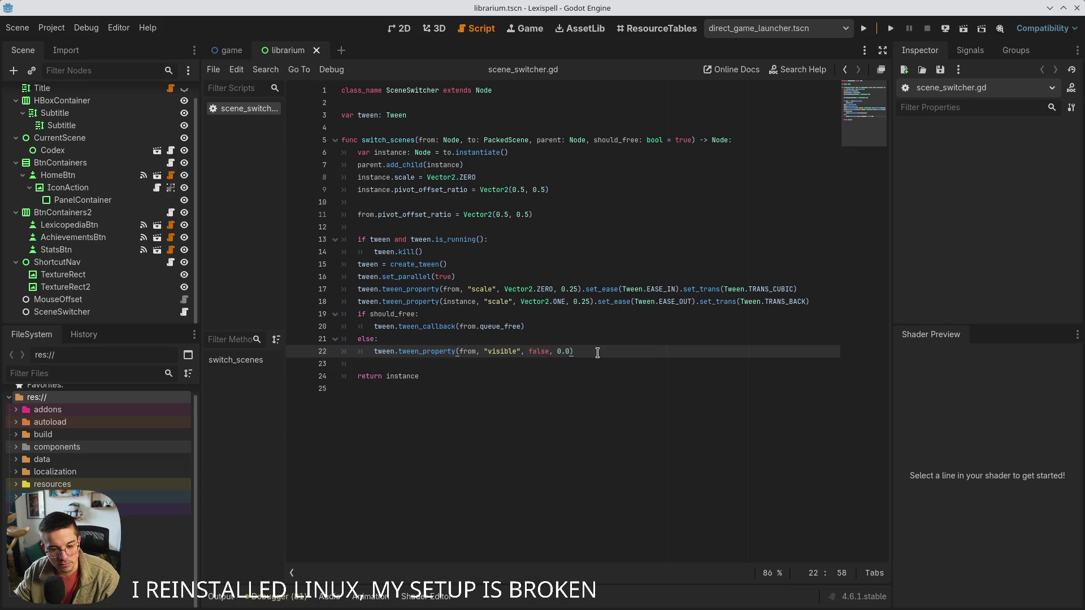
left_click(428, 353, "ctrl")
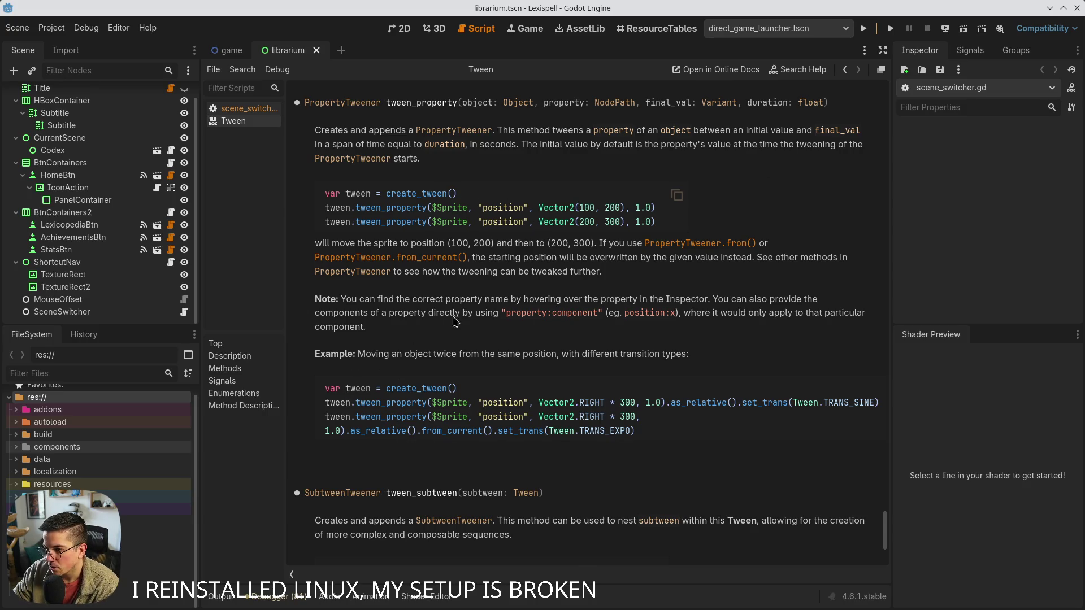
Scroll the Tween reference to the is_running, is_valid, kill and parallel methods
scroll(453, 321, "up", 3)
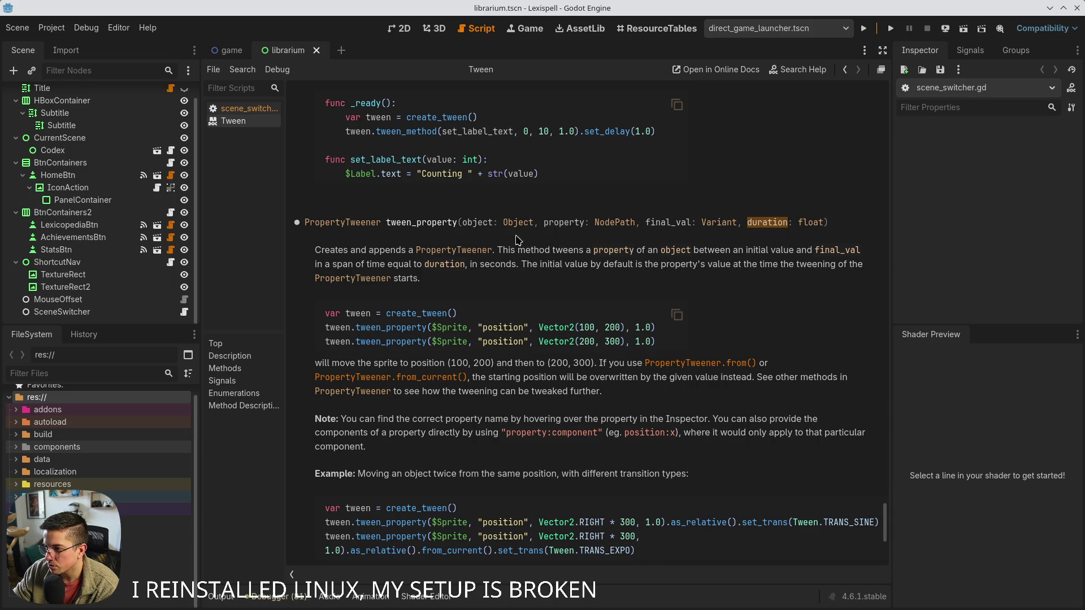
scroll(667, 388, "down", 3)
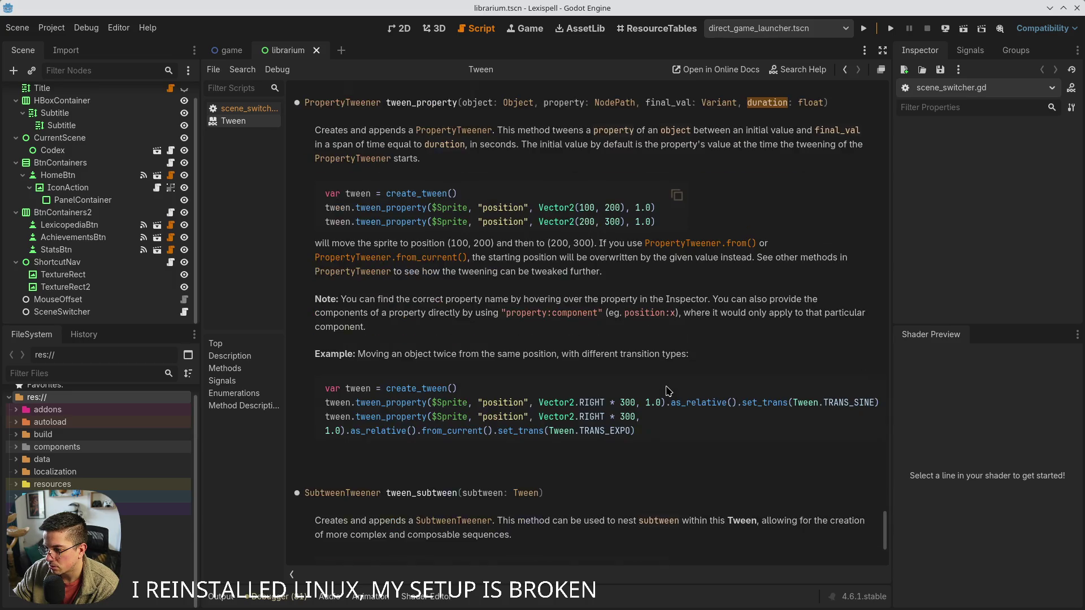
scroll(669, 391, "down", 2)
scroll(669, 391, "up", 5)
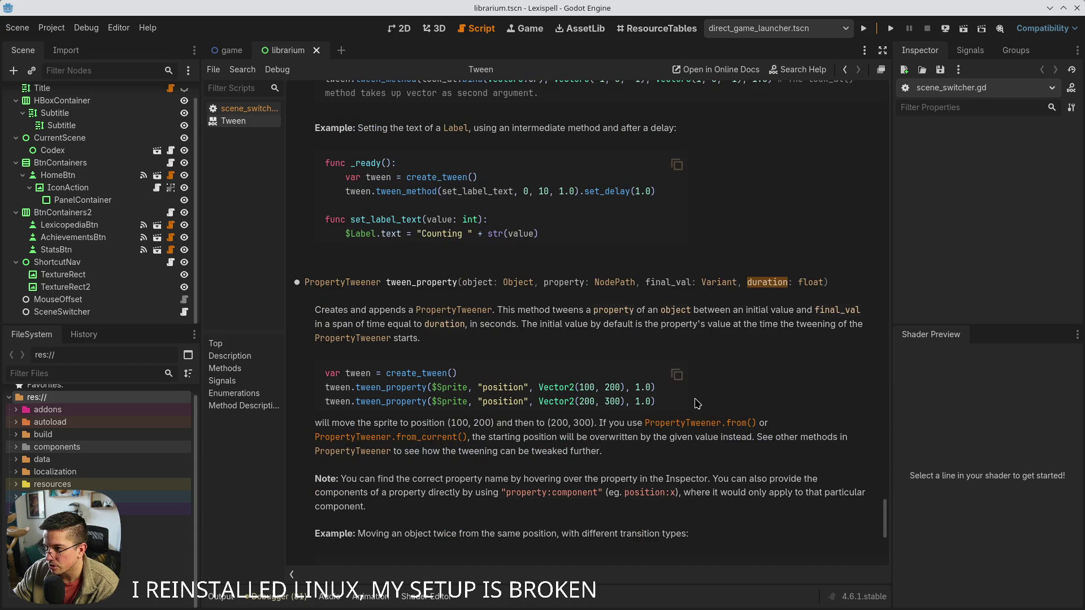
scroll(712, 402, "up", 4)
scroll(732, 401, "up", 10)
scroll(731, 402, "up", 20)
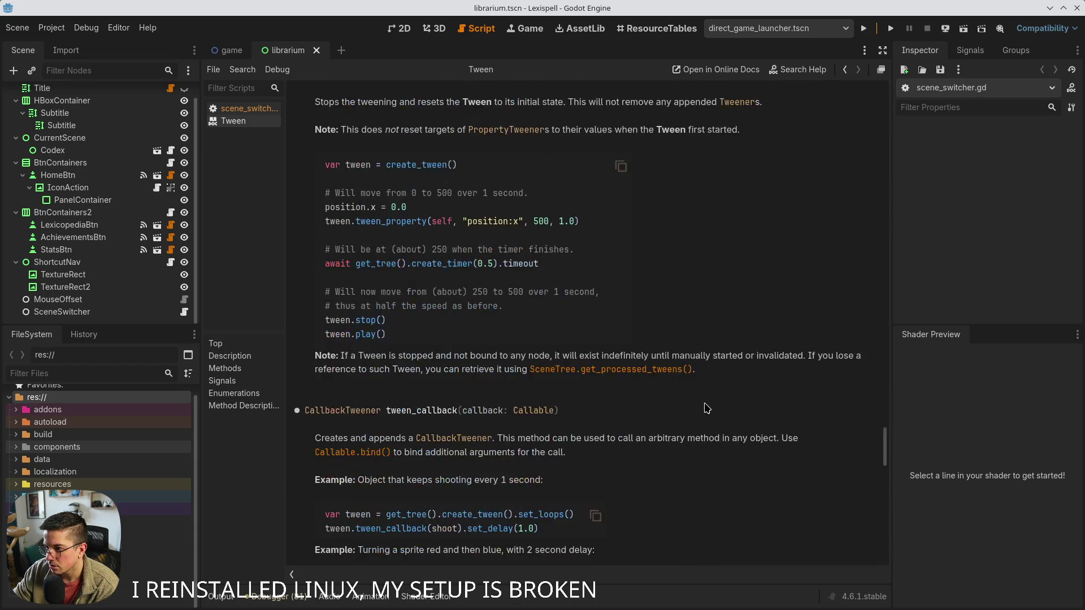
scroll(648, 416, "up", 20)
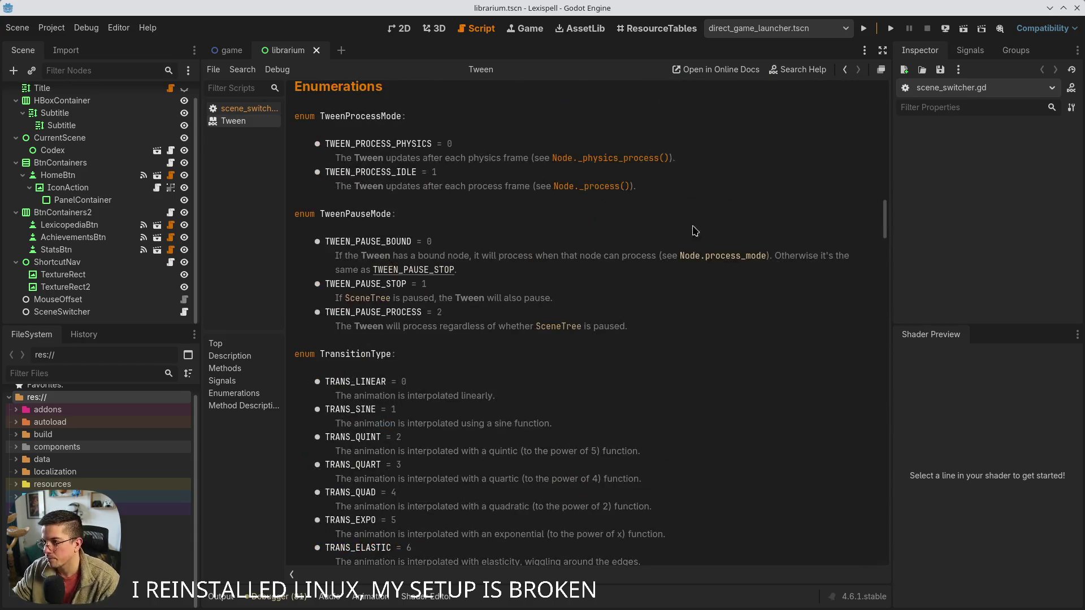
Search the Tween help page for 'skip', then step through 'interpolation' matches and close search
key("ctrl+f")
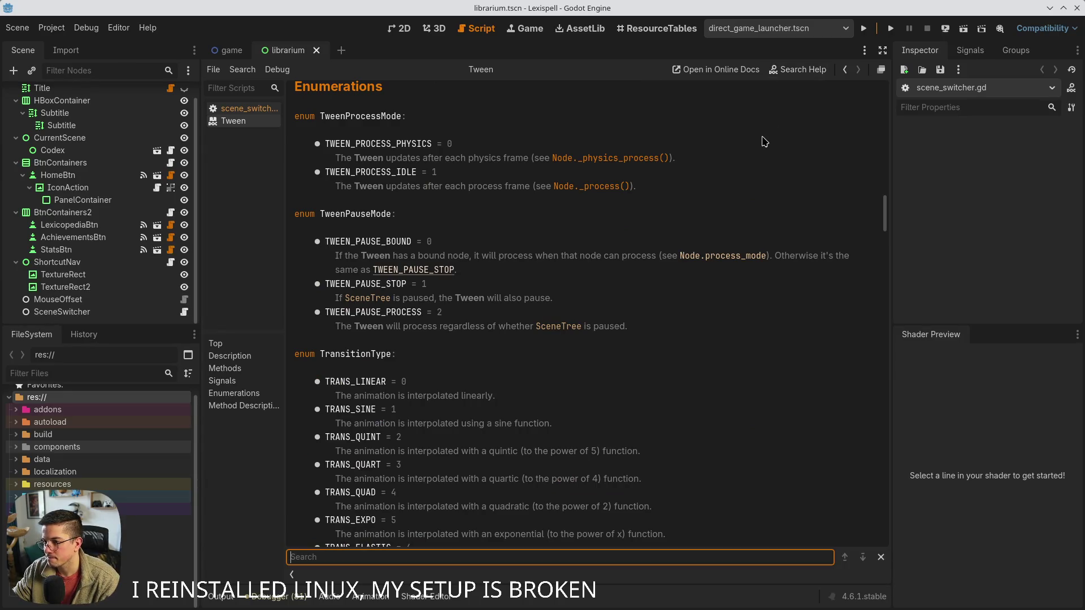
type("skip")
key("ctrl+a")
type("interpolation")
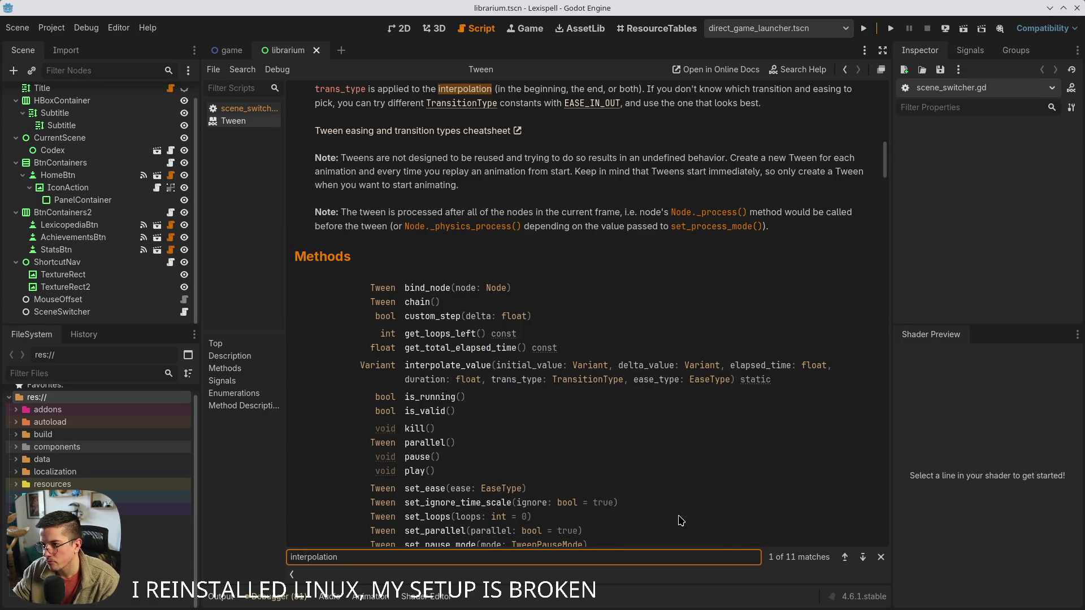
left_click(863, 558)
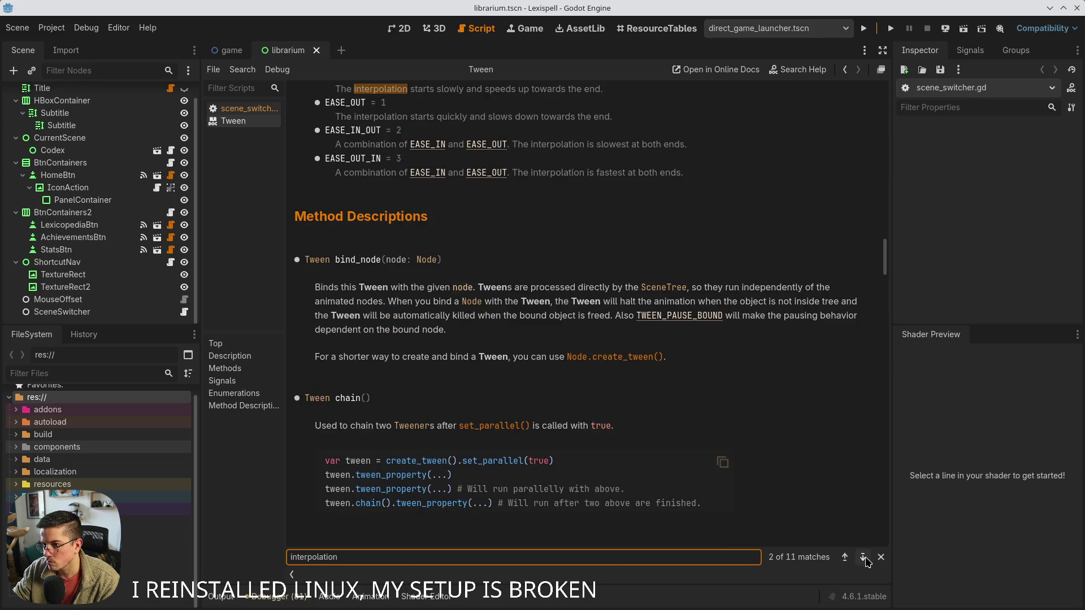
left_click(863, 558)
left_click(863, 558)
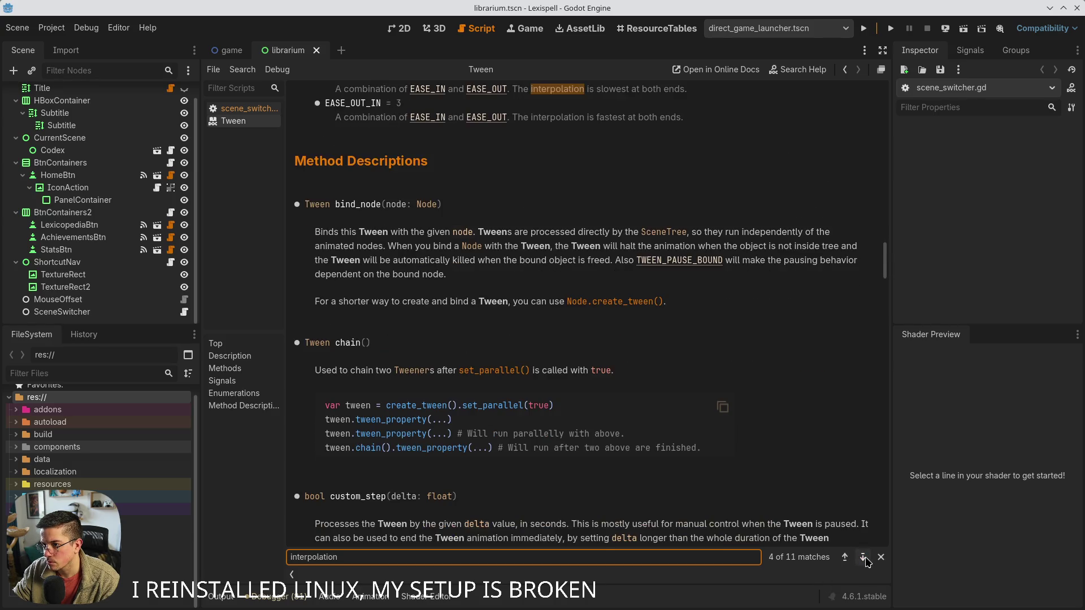
left_click(863, 558)
left_click(864, 558)
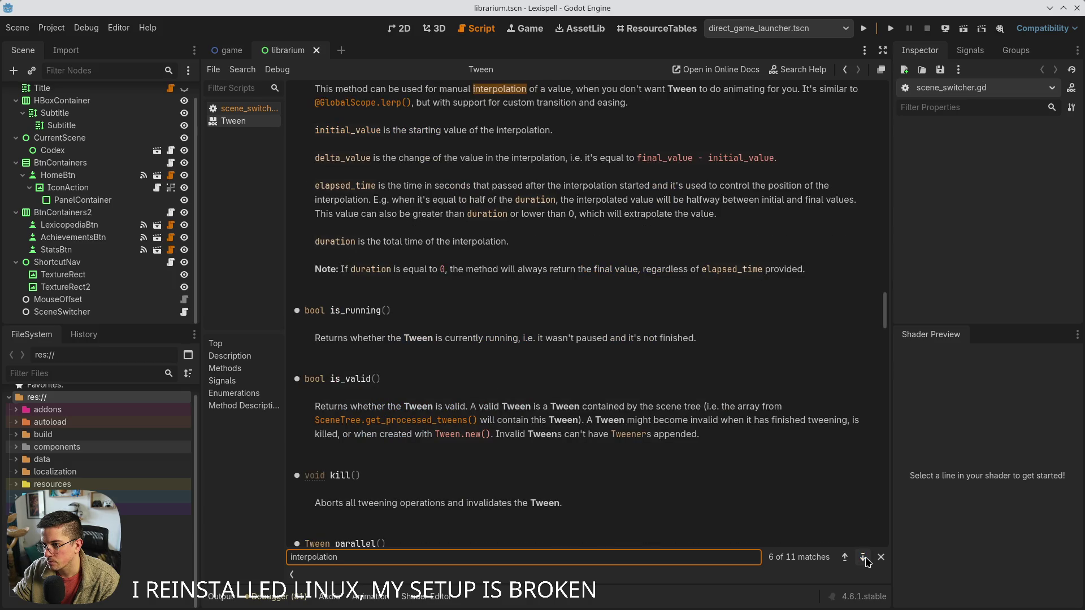
scroll(799, 460, "up", 2)
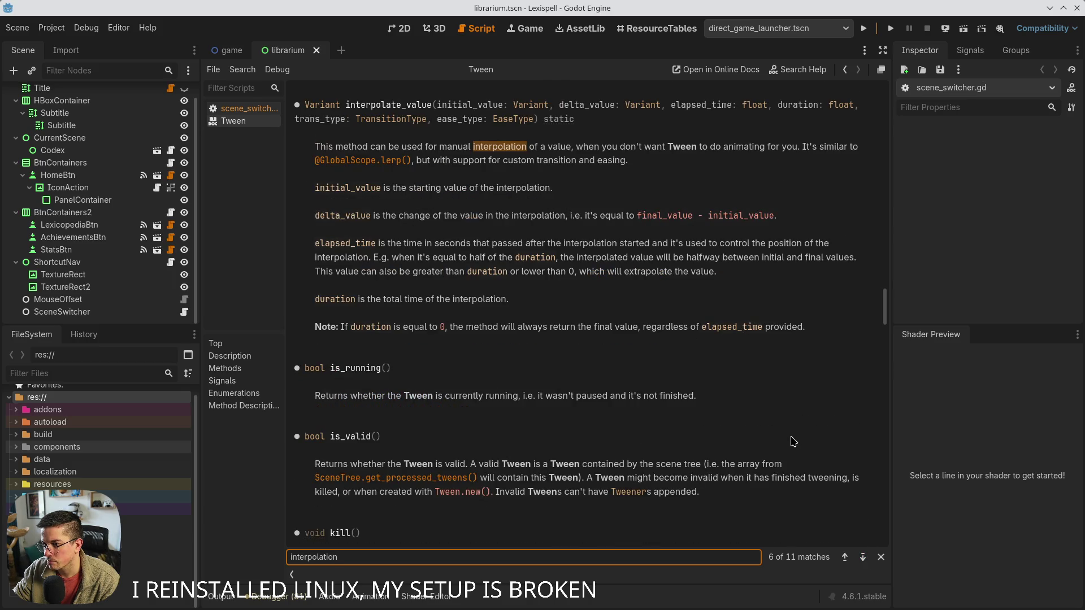
left_click(863, 558)
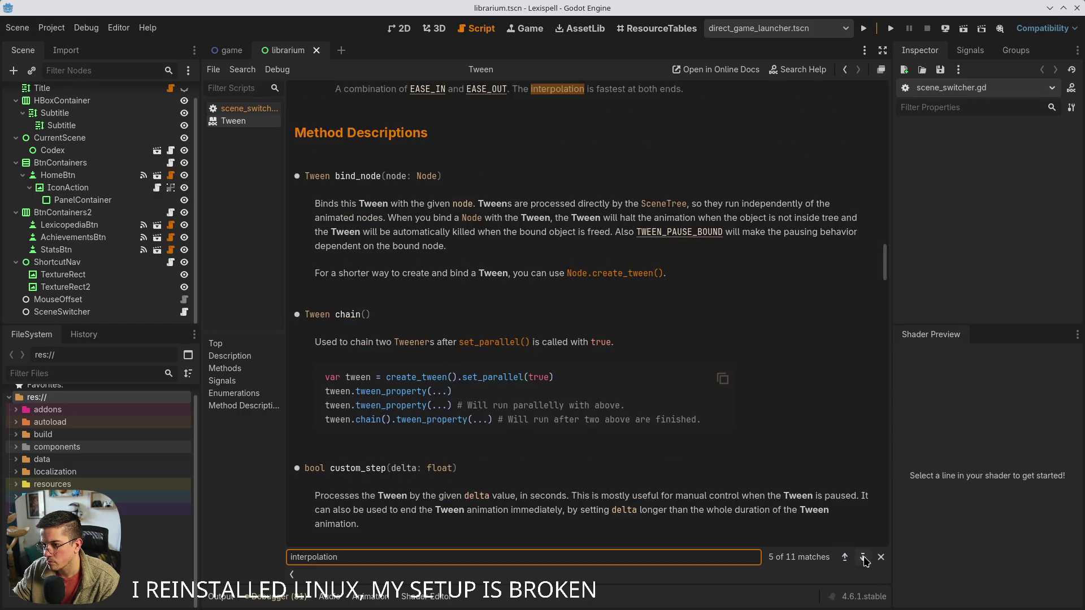
left_click(863, 558)
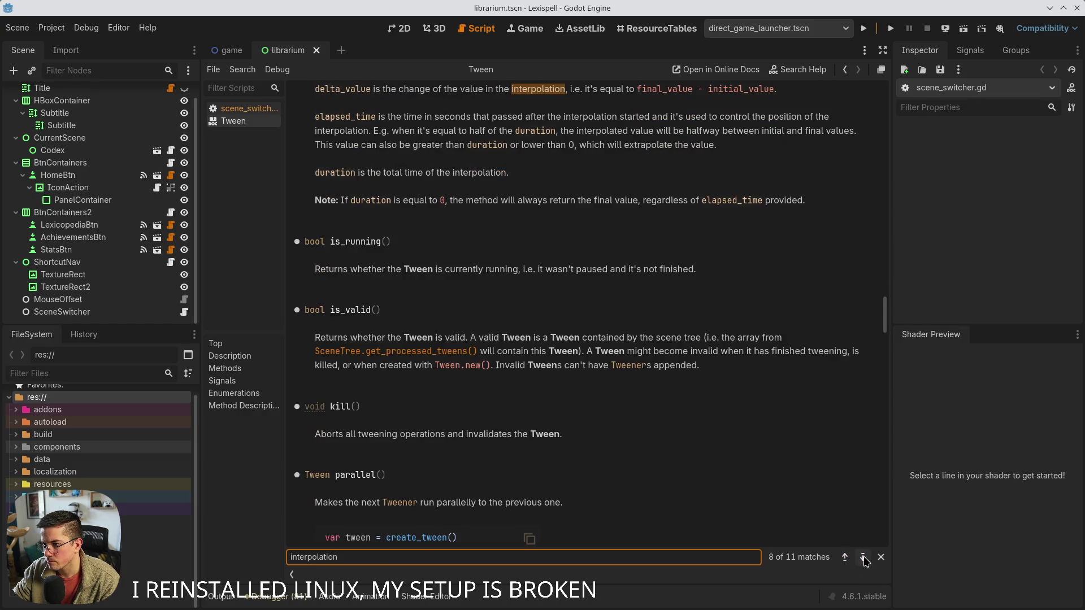
left_click(863, 558)
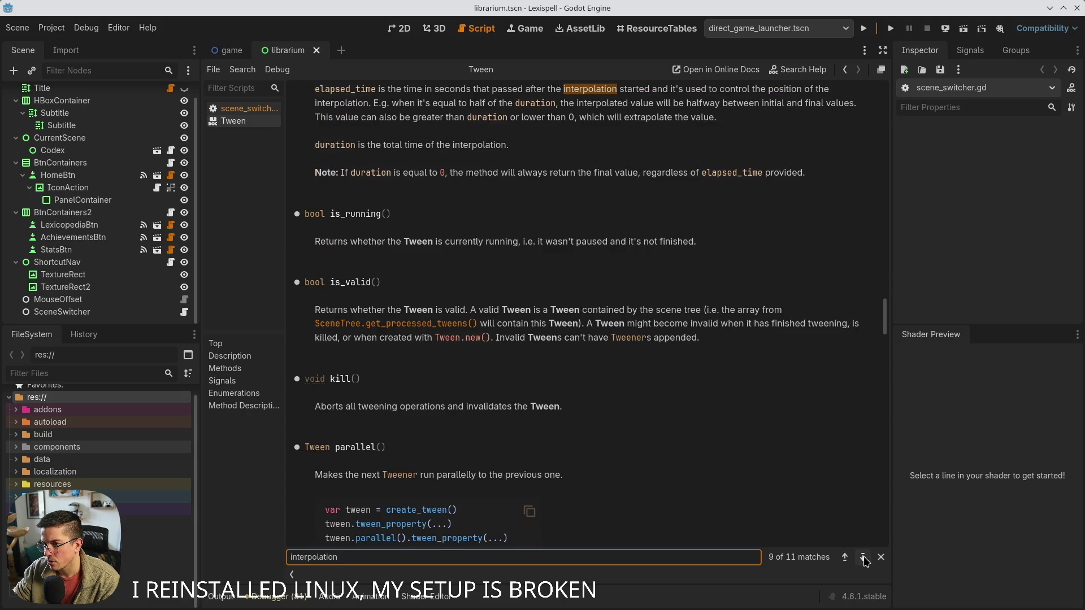
left_click(881, 558)
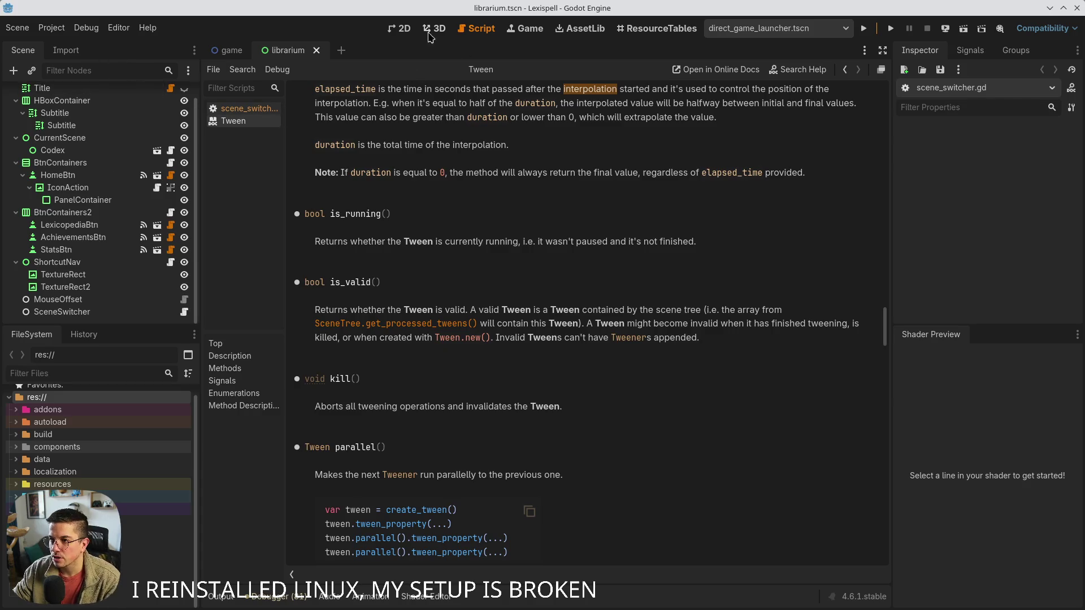
left_click(402, 29)
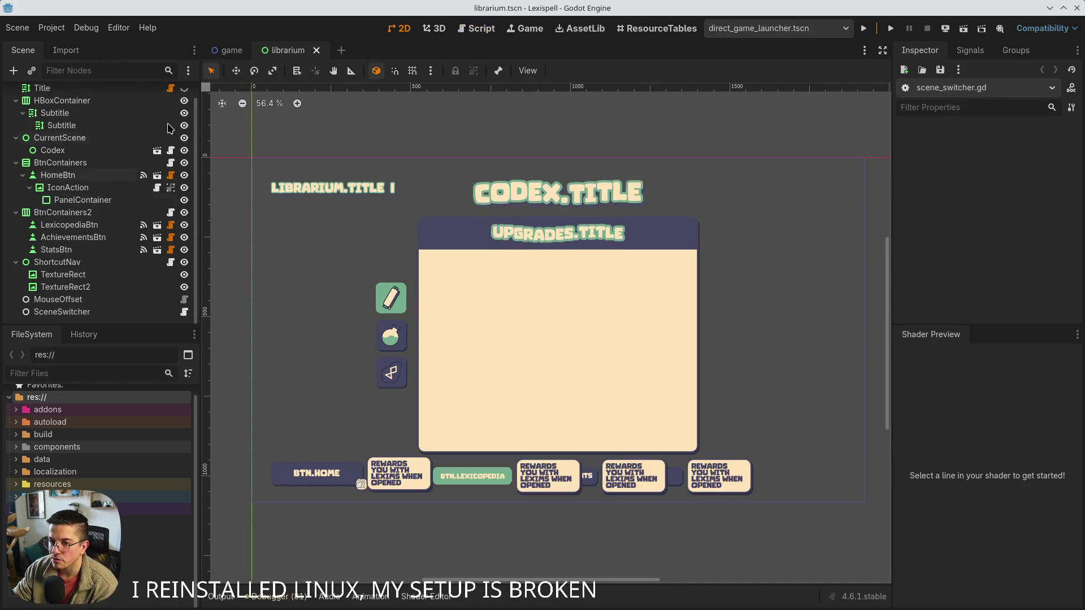
Open scene_switcher.gd from the Librarium root and SceneSwitcher script icons
scroll(168, 128, "up", 1)
left_click(170, 93)
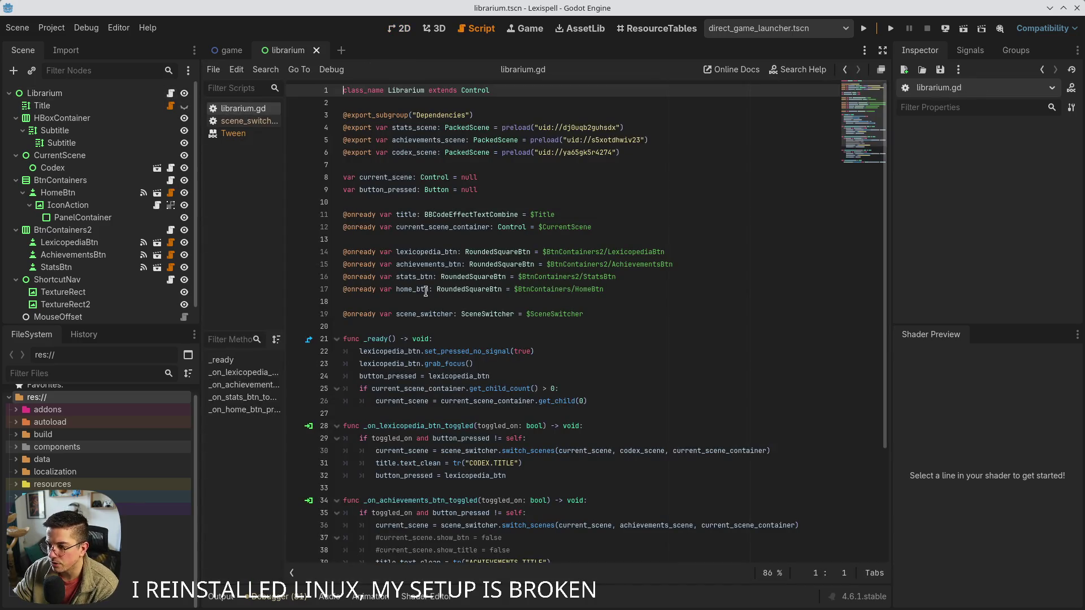
scroll(187, 248, "down", 1)
left_click(183, 312)
Review line 22's tween_property(from, "visible", false, 0.0) call, adding then removing a blank line
left_click(599, 351)
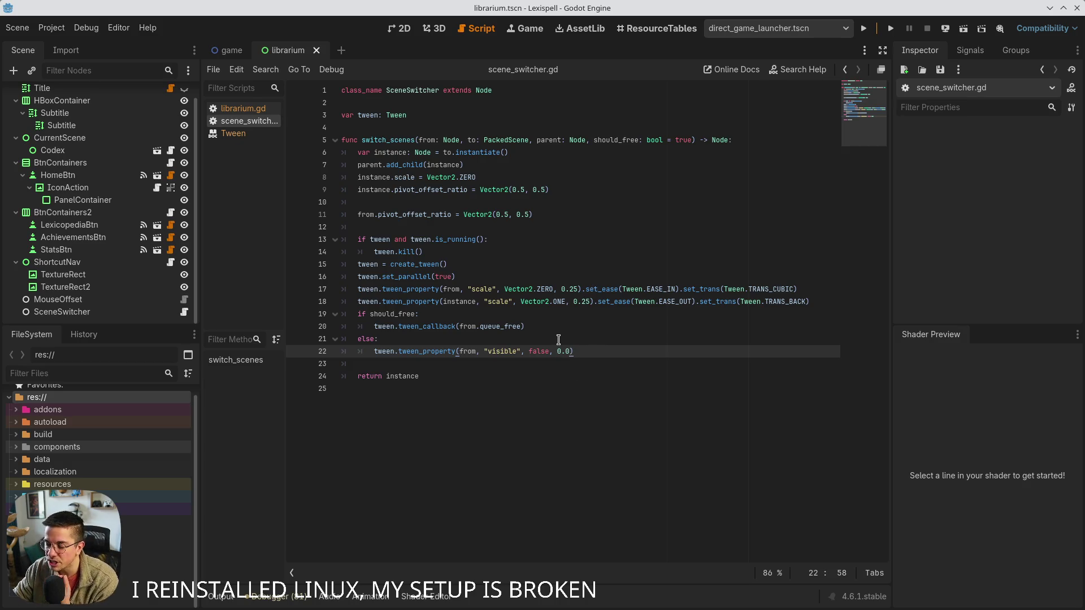
double_click(540, 351)
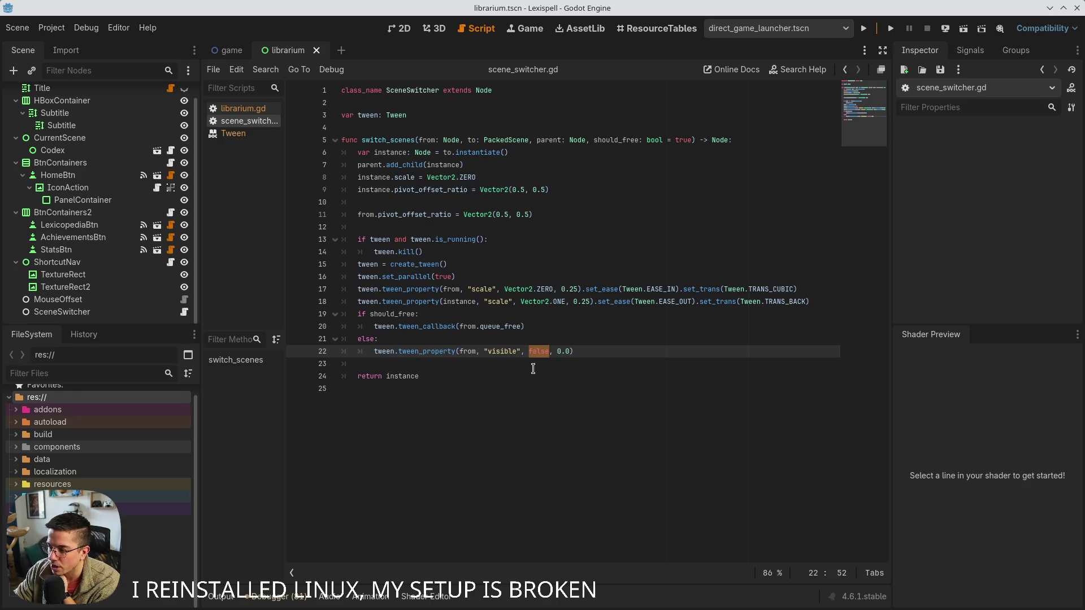
left_click_drag(564, 351, 600, 368)
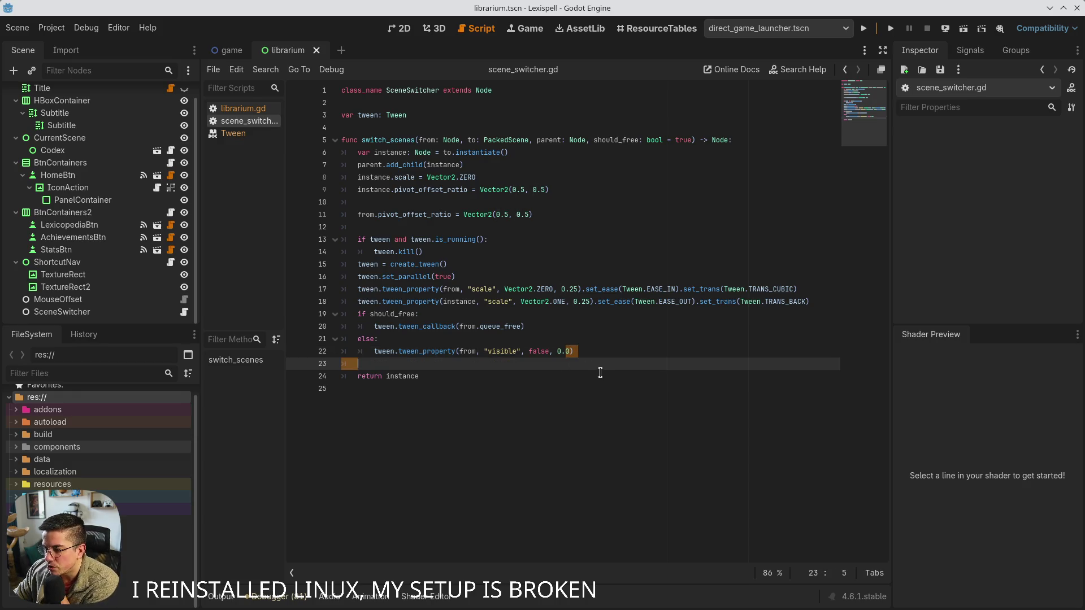
left_click(580, 355)
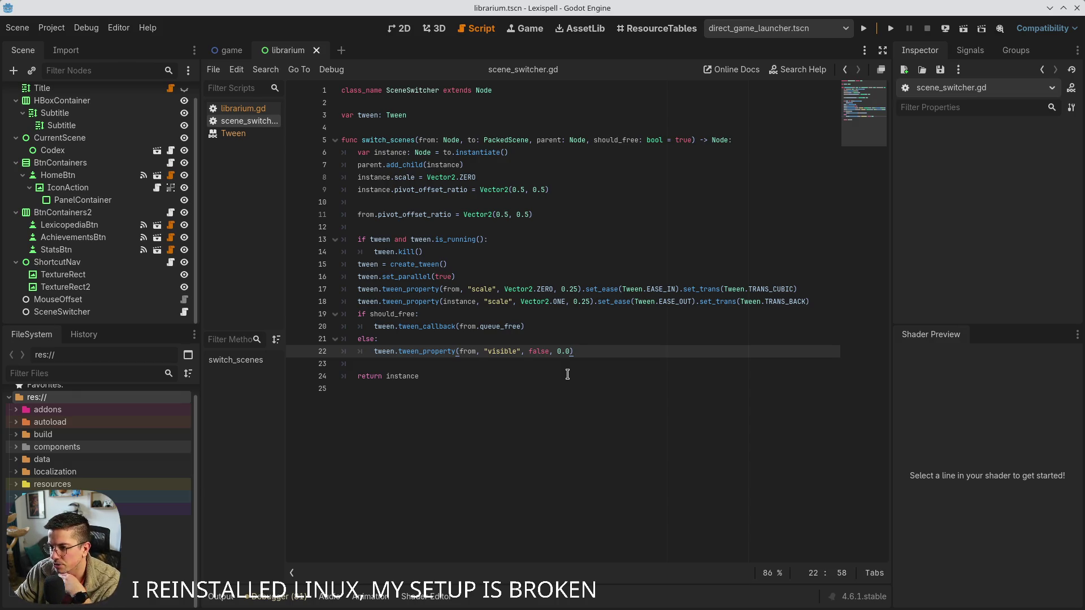
key("Left")
key("Left")
key("Left")
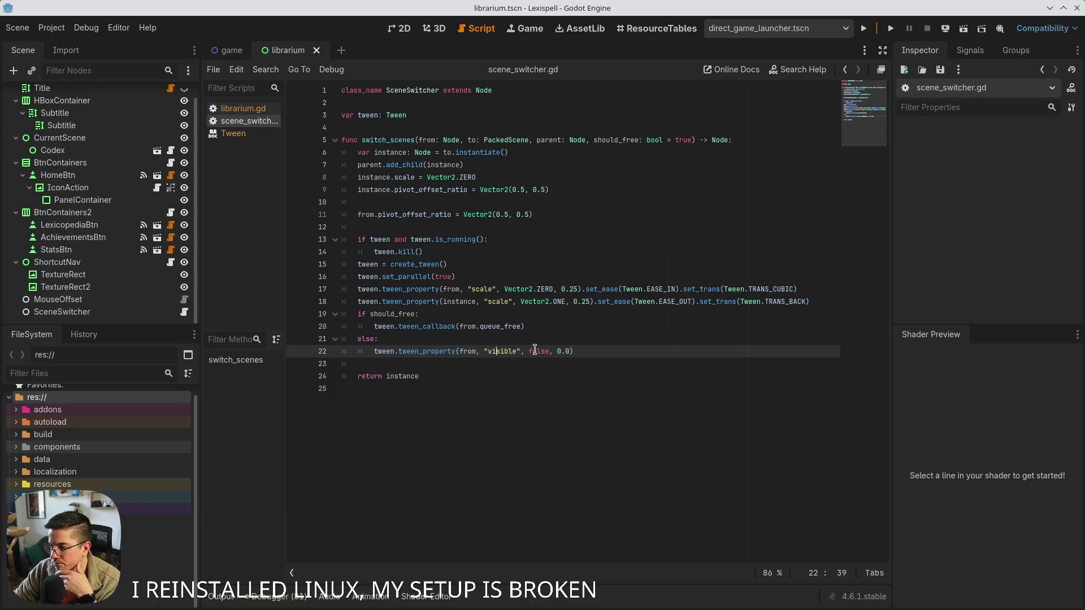
left_click(585, 348)
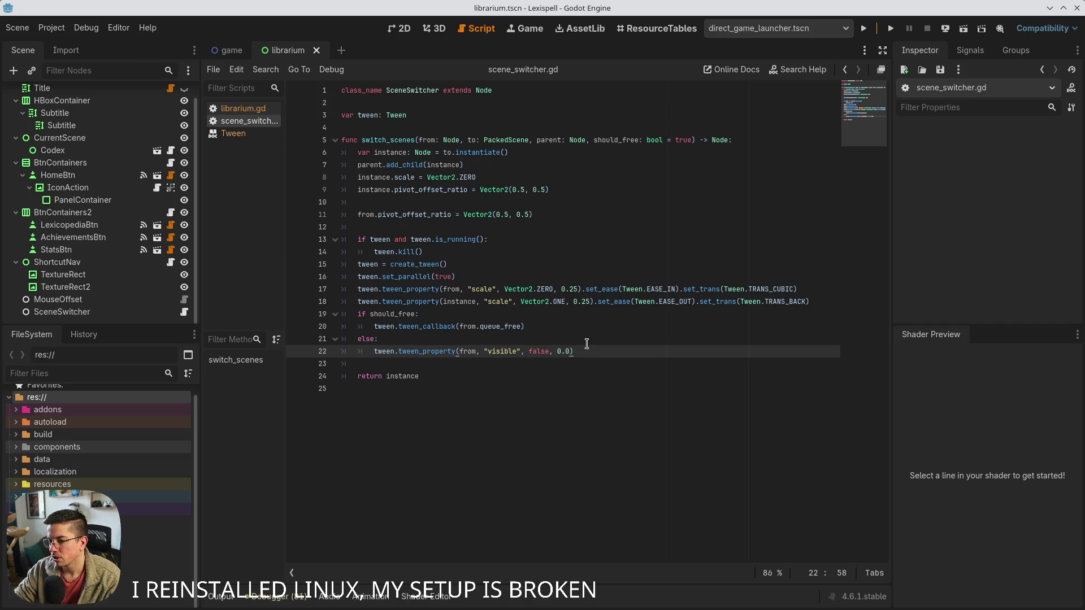
key("Return")
key("BackSpace")
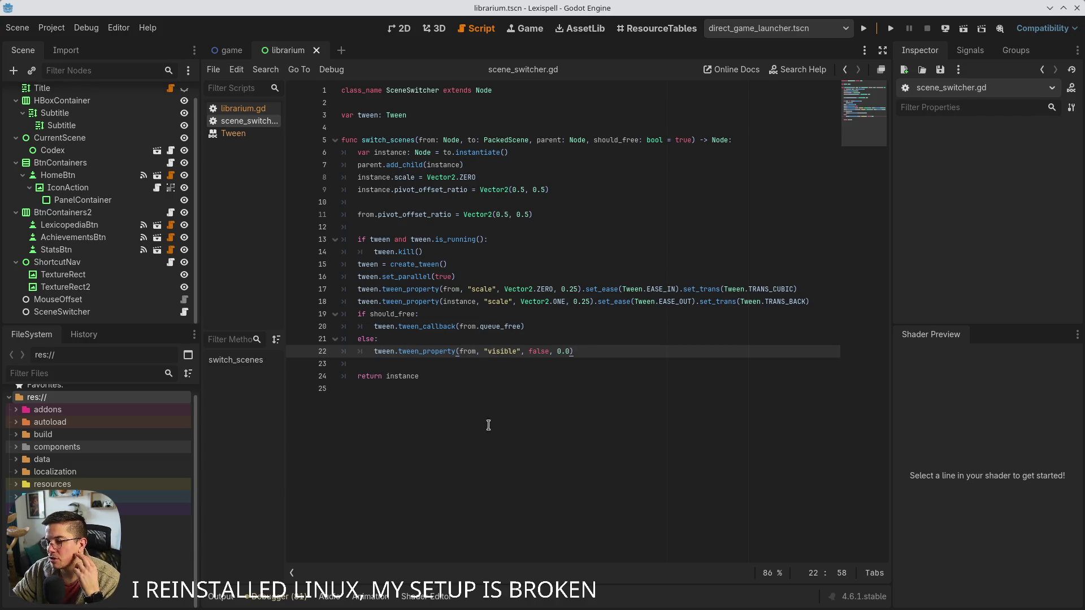
Select the whole switch_scenes function, lines 5–24, and place the caret on line 25
double_click(389, 139)
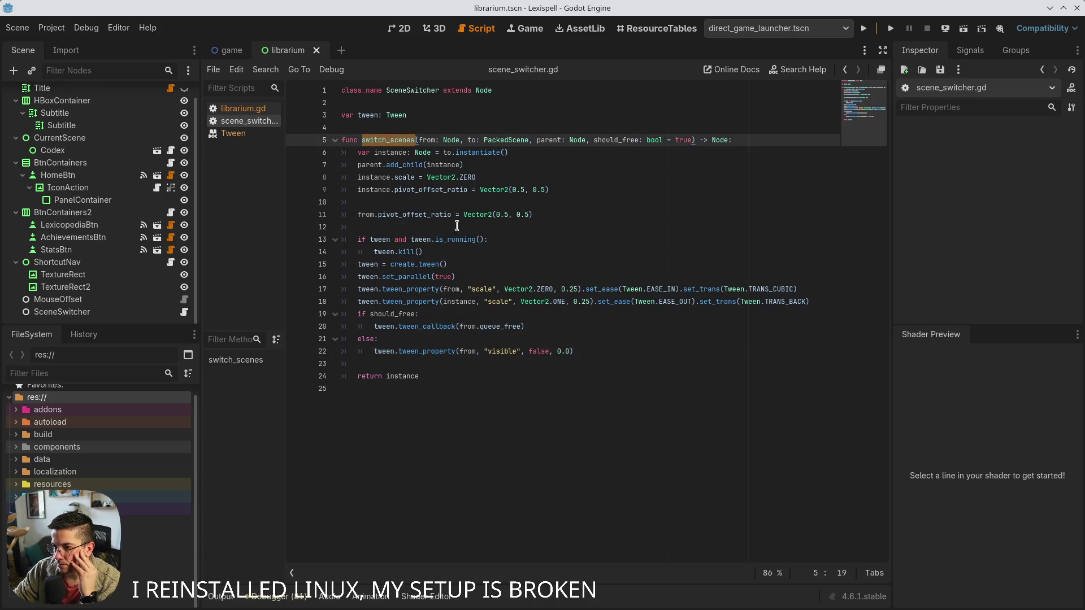
left_click(607, 363)
left_click(609, 343)
left_click(589, 353)
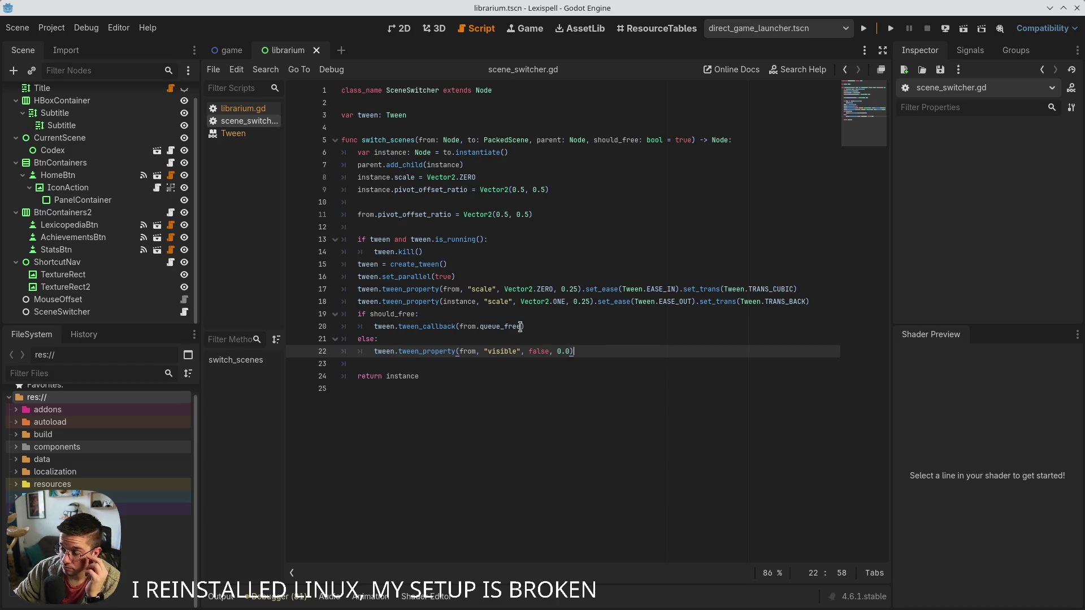
left_click(395, 415)
mouse_move(448, 381)
left_mouse_down()
mouse_move(396, 313)
mouse_move(320, 136)
left_mouse_up()
left_click(401, 390)
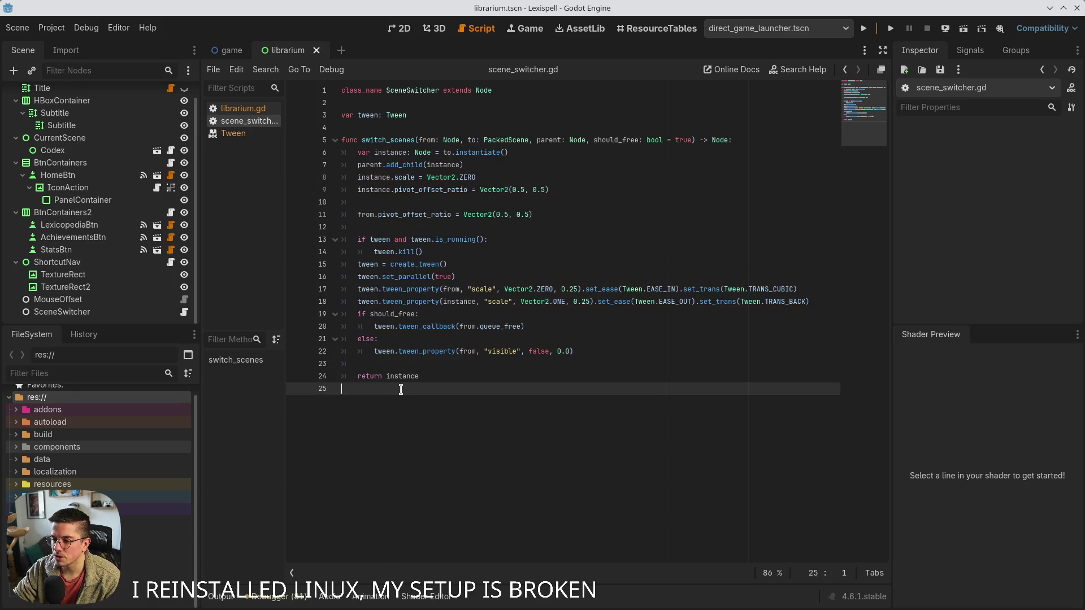
Paste a copy of switch_scenes below and rename it switch_scenes_visibility
type("func switch_scenes(from: Node, to: PackedScene, parent: Node, should_free: bool = true) -> Node: \tvar instance: Node = to.instantiate() \tparent.add_child(instance) \tinstance.scale = Vector2.ZERO \tinstance.pivot_offset_ratio = Vector2(0.5, 0.5) \t \tfrom.pivot_offset_ratio = Vector2(0.5, 0.5) \t \tif tween and tween.is_running(): \t\ttween.kill() \ttween = create_tween() \ttween.set_parallel(true) \ttween.tween_property(from, \"scale\", Vector2.ZERO, 0.25).set_ease(Tween.EASE_IN).set_trans(Tween.TRANS_CUBIC) \ttween.tween_property(instance, \"scale\", Vector2.ONE, 0.25).set_ease(Tween.EASE_OUT).set_trans(Tween.TRANS_BACK) \tif should_free: \t\ttween.tween_callback(from.queue_free) \telse: \t\ttween.tween_property(from, \"visible\", false, 0.0) \t \treturn instance")
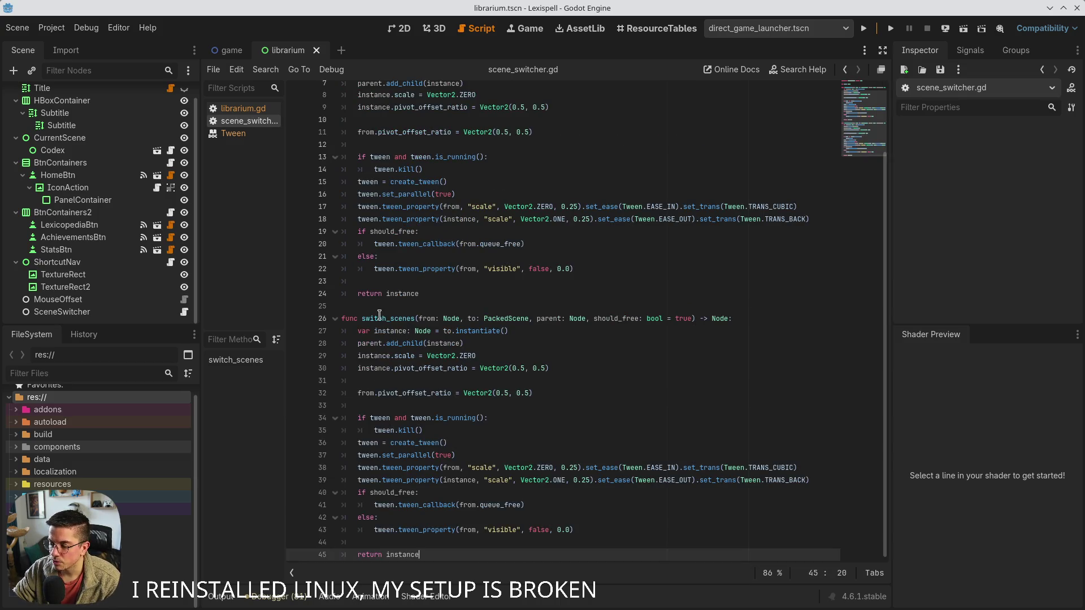
double_click(378, 327)
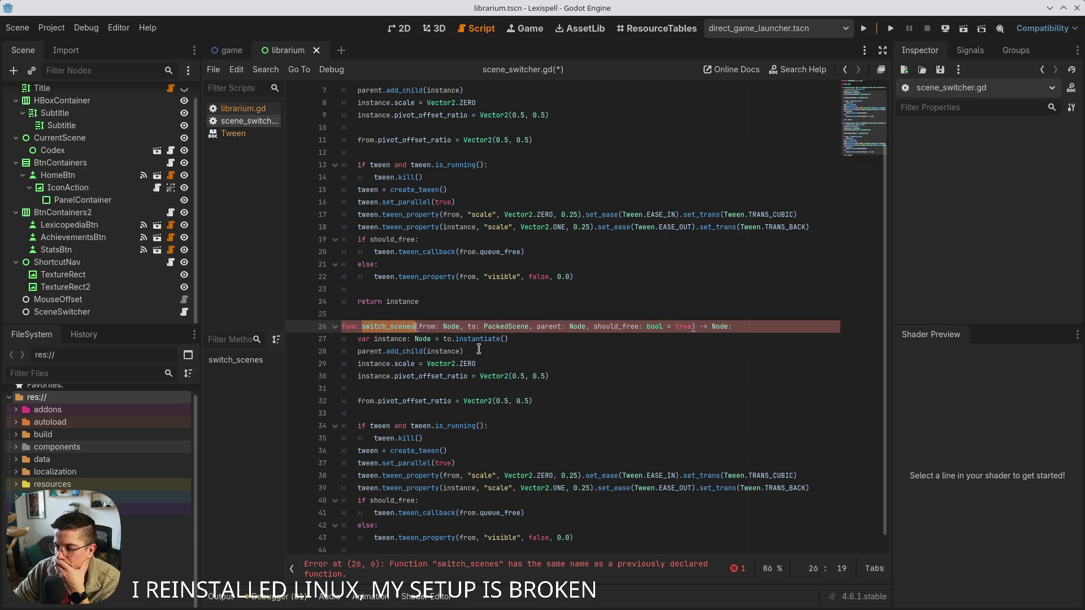
left_click(413, 324)
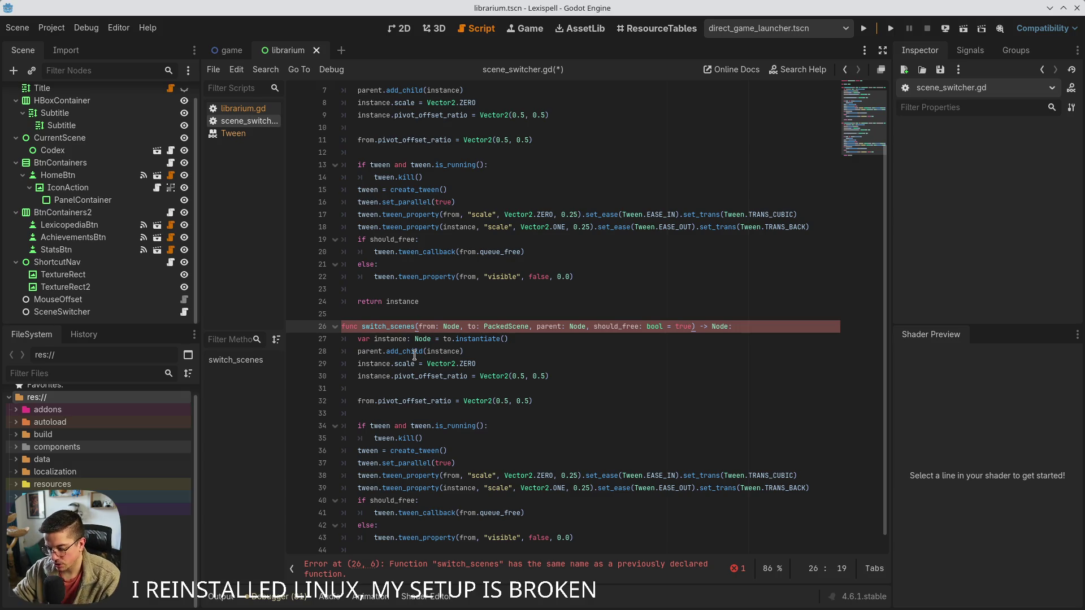
type("_")
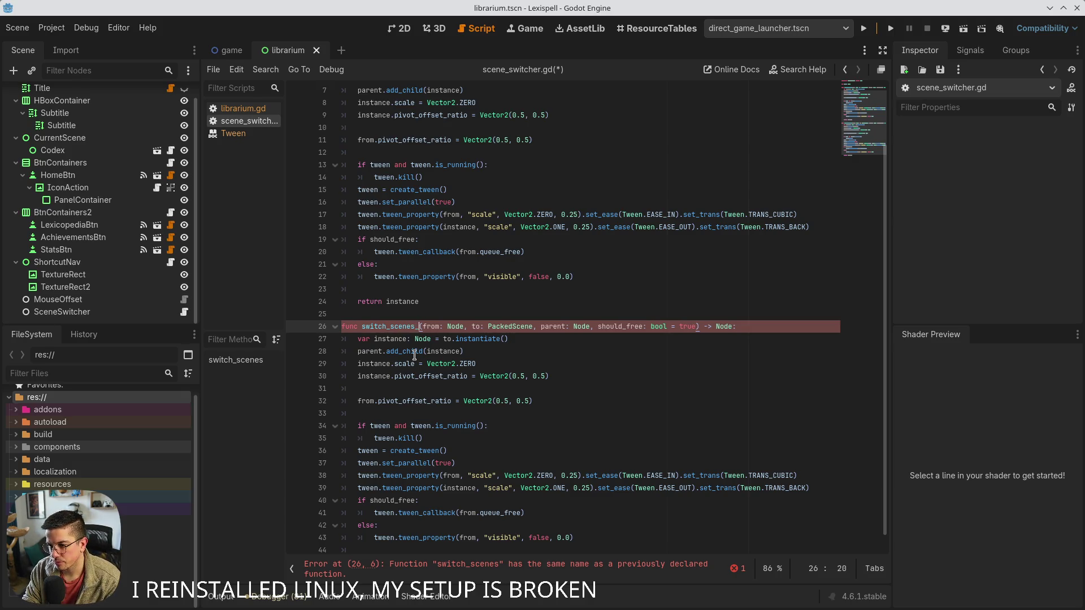
type("visib")
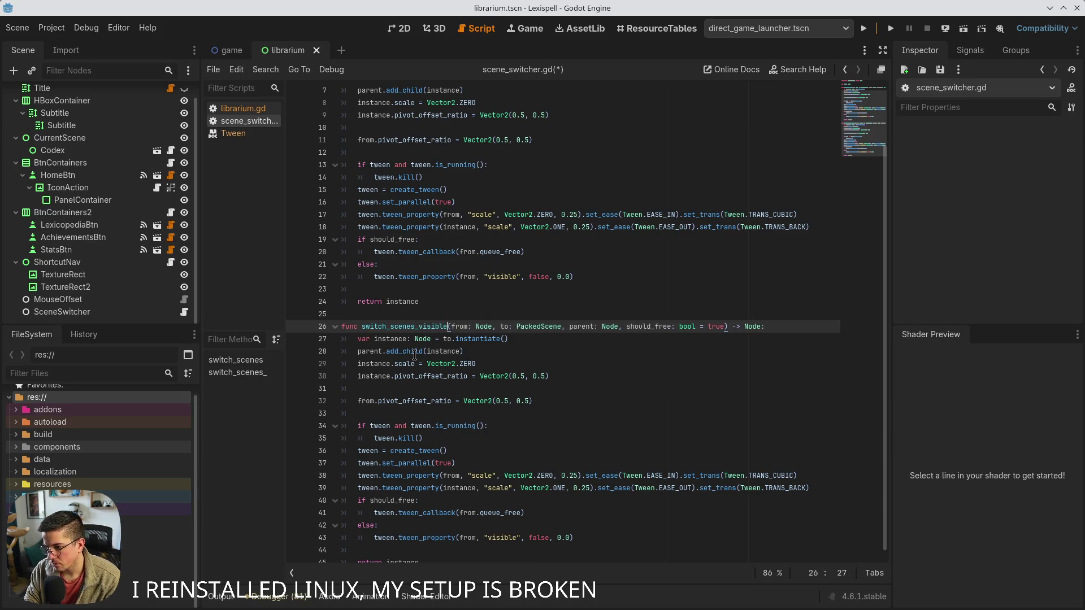
type("ility")
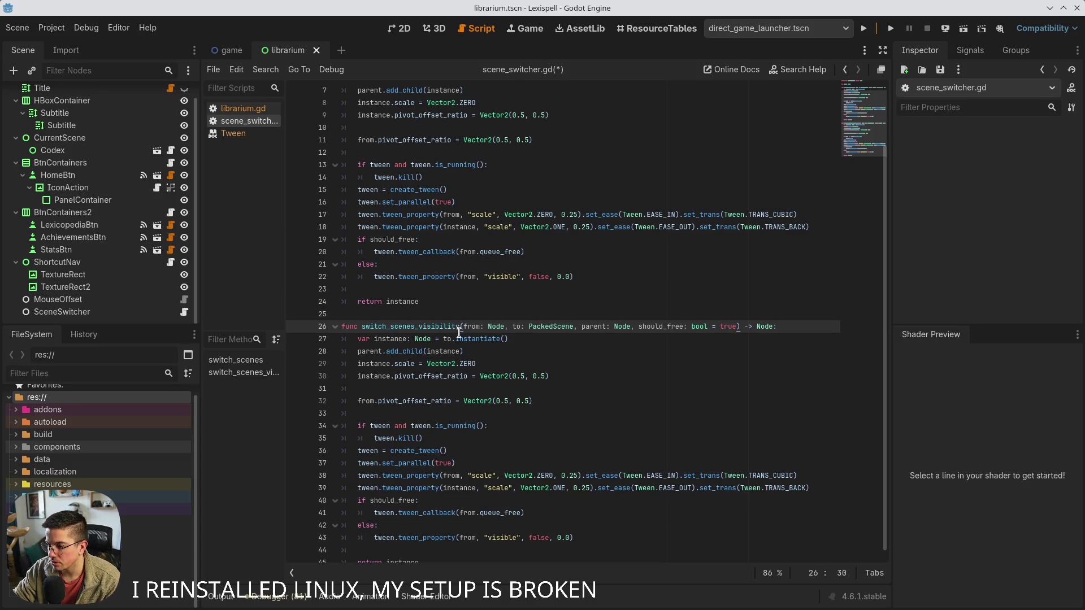
Change the copy's to parameter from PackedScene to Node, save, and move to line 27
double_click(591, 326)
double_click(493, 327)
key("ctrl+c")
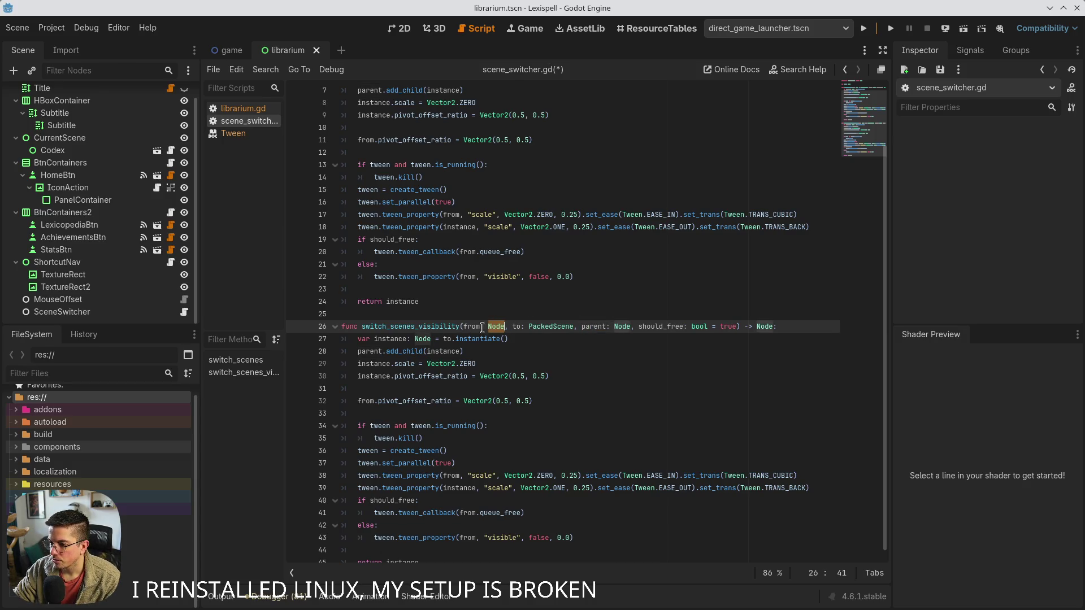
double_click(551, 327)
key("ctrl+v")
key("ctrl+s")
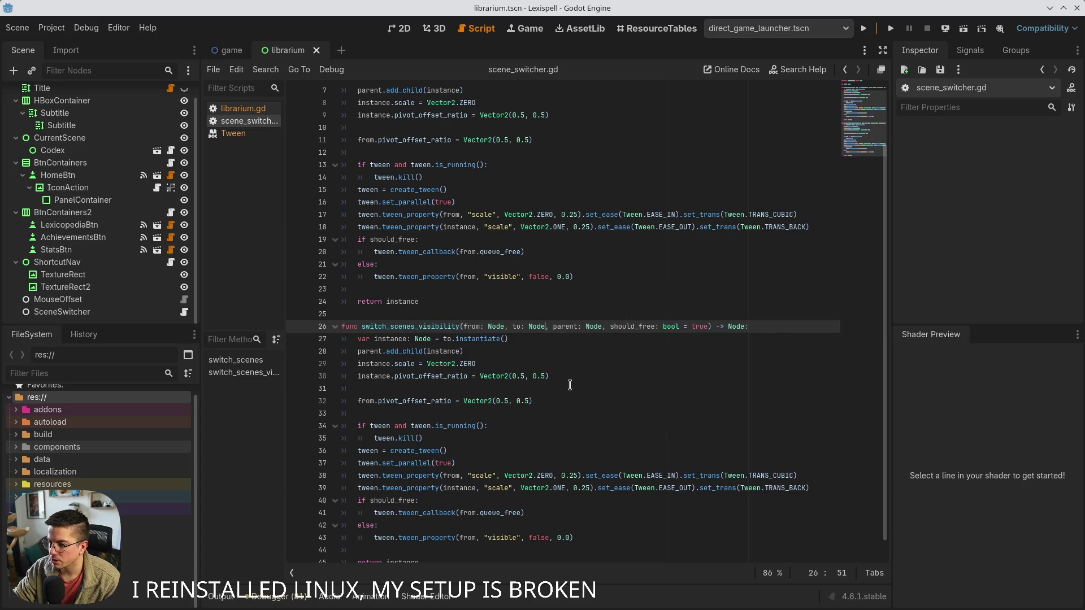
left_click(528, 339)
double_click(396, 339)
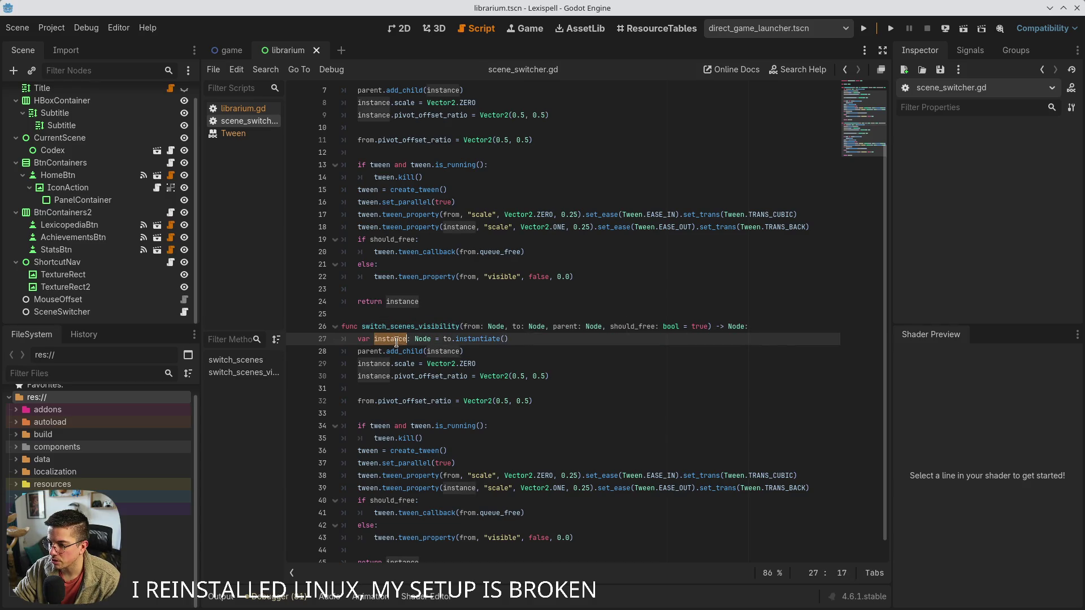
left_click(536, 338)
Strip the instancing lines and the should_free parameter from switch_scenes_visibility, keeping the pivot_offset_ratio line
key("ctrl+shift+k")
key("ctrl+shift+k")
key("ctrl+shift+k")
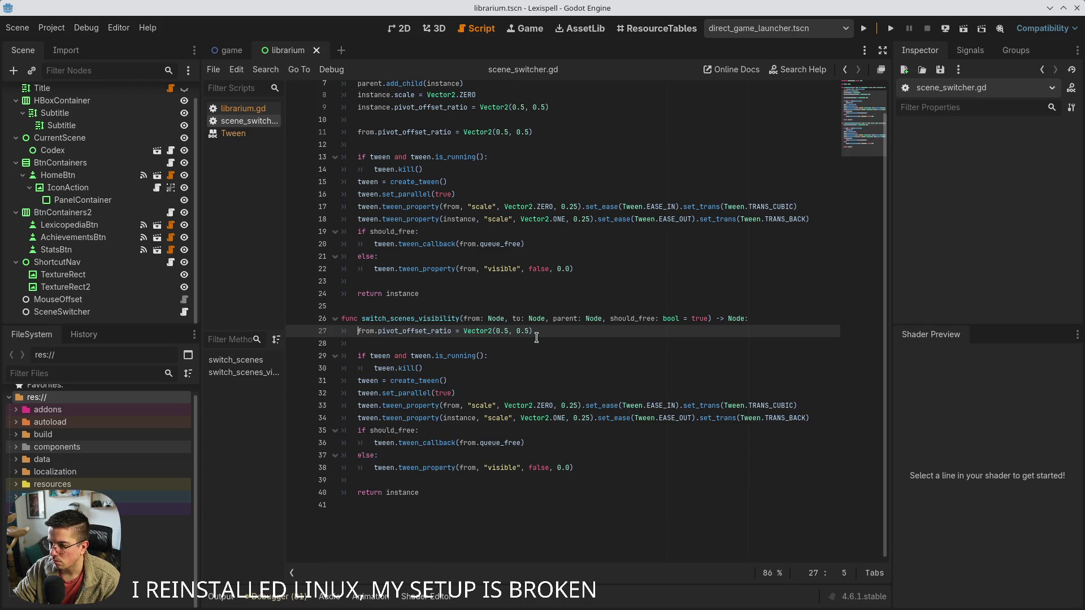
key("ctrl+z")
key("ctrl+z")
left_click(529, 343)
key("ctrl+shift+k")
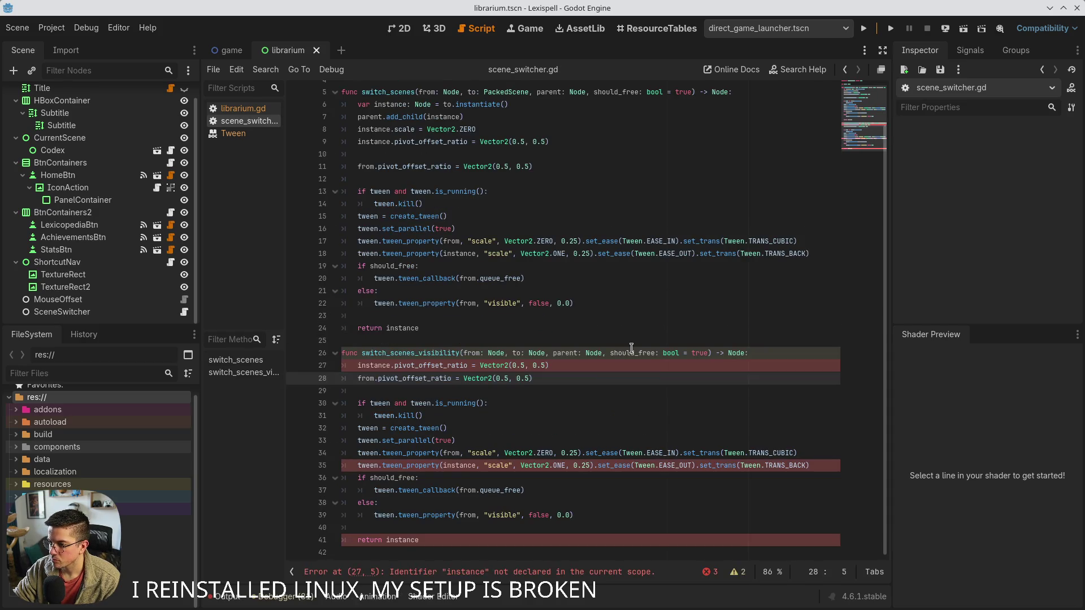
double_click(632, 353)
key("Delete")
key("Delete")
key("Delete")
key("Delete")
key("Delete")
key("Delete")
key("BackSpace")
key("BackSpace")
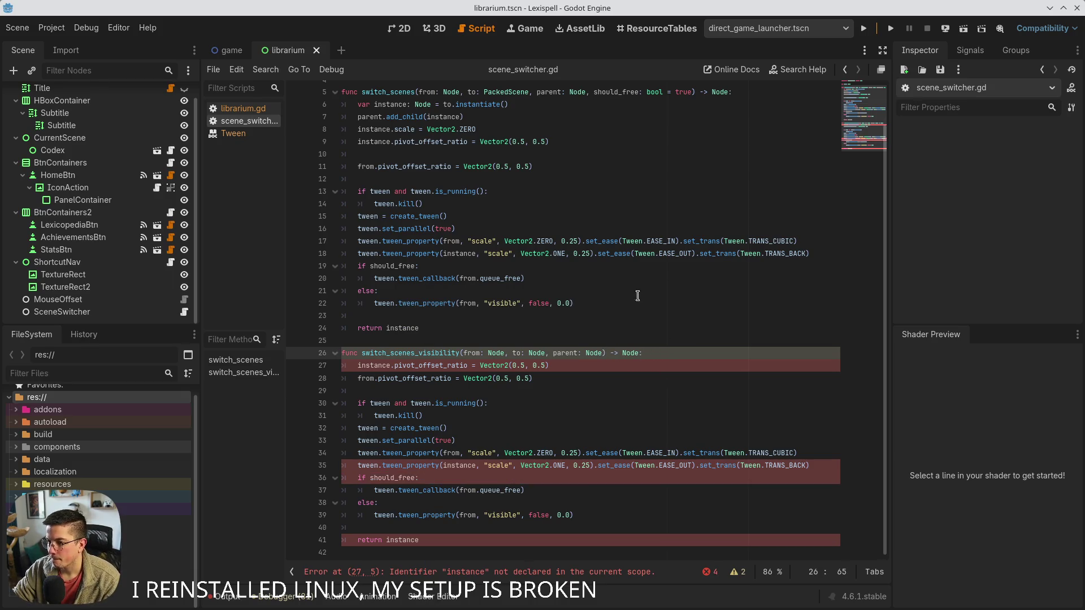
Make switch_scenes always queue_free the old node, drop its should_free parameter, and save
left_click(485, 265)
key("ctrl+shift+k")
key("shift+Tab")
key("Down")
key("ctrl+shift+k")
key("ctrl+shift+k")
key("Up")
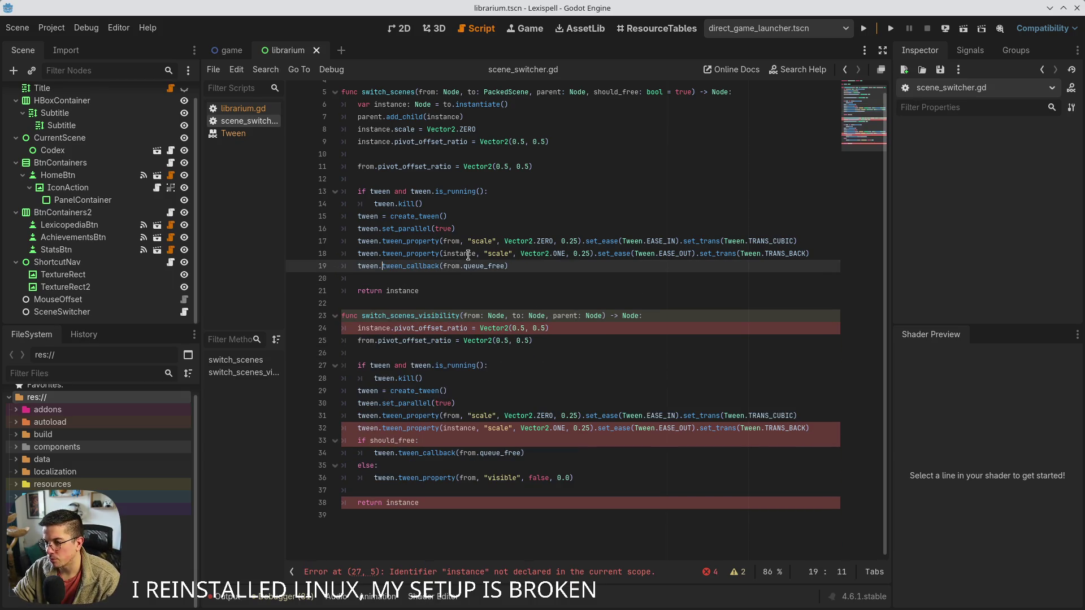
scroll(468, 255, "up", 2)
double_click(616, 140)
key("Delete")
key("Delete")
key("Delete")
key("Delete")
key("Delete")
key("BackSpace")
key("BackSpace")
key("ctrl+s")
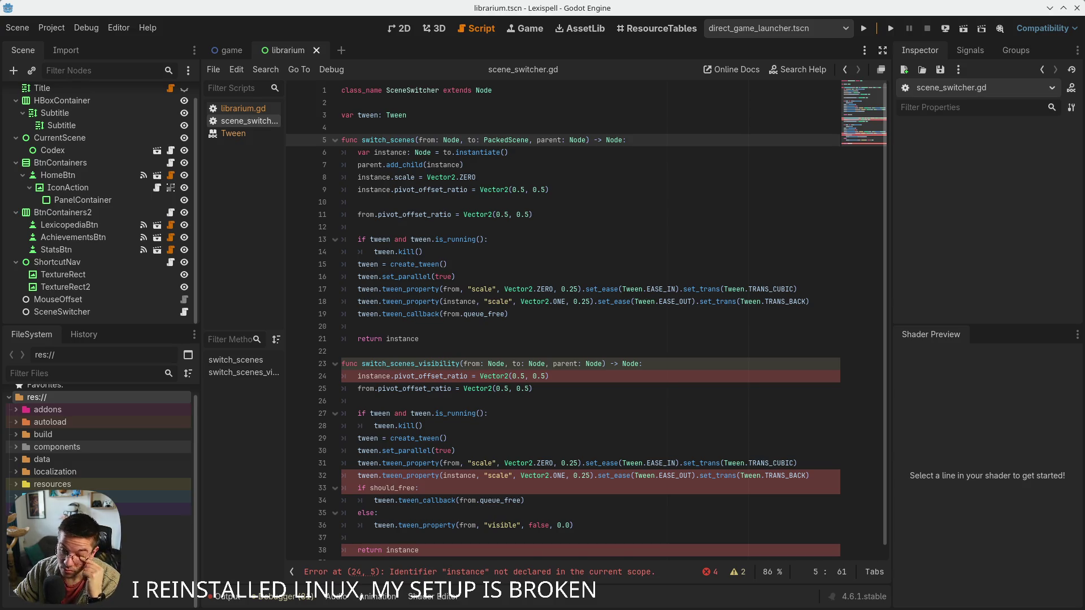
Replace instance with to on lines 24 and 32 of switch_scenes_visibility and save
left_click(578, 401)
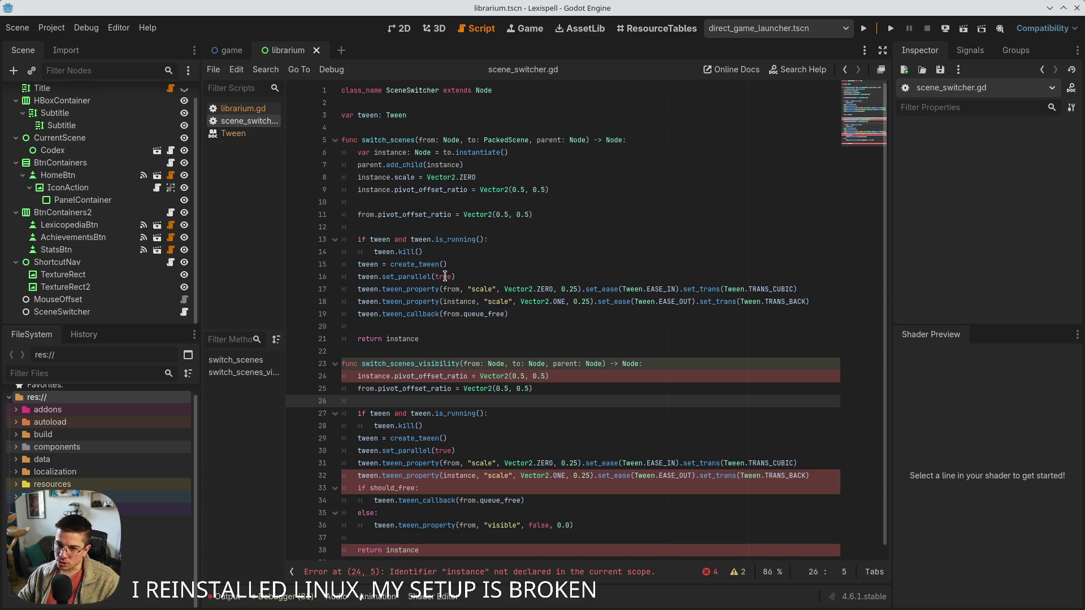
left_click(547, 377)
double_click(378, 378)
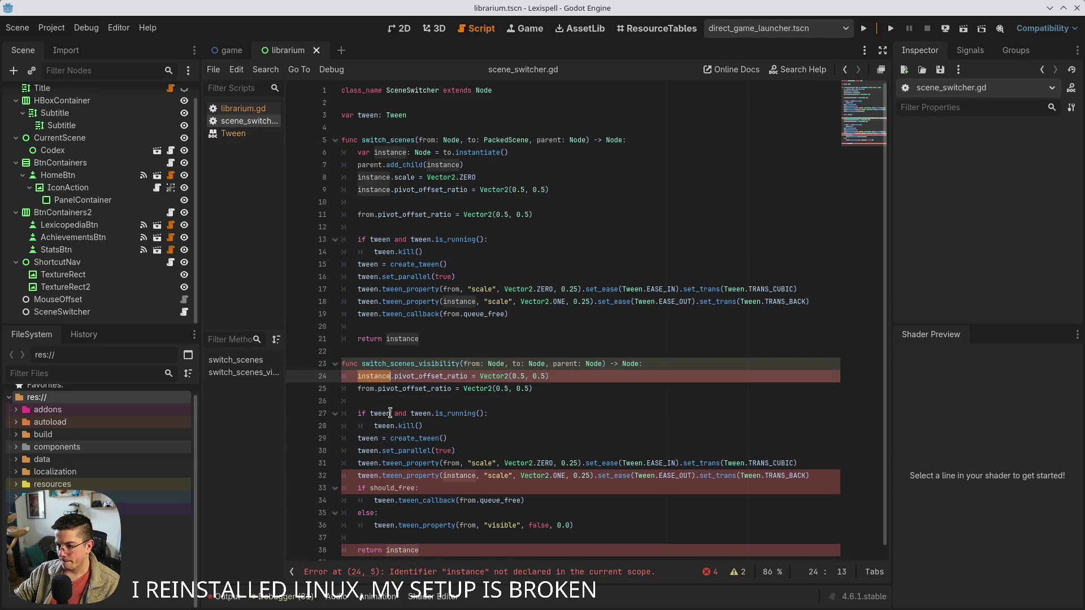
type("to")
left_click(473, 501)
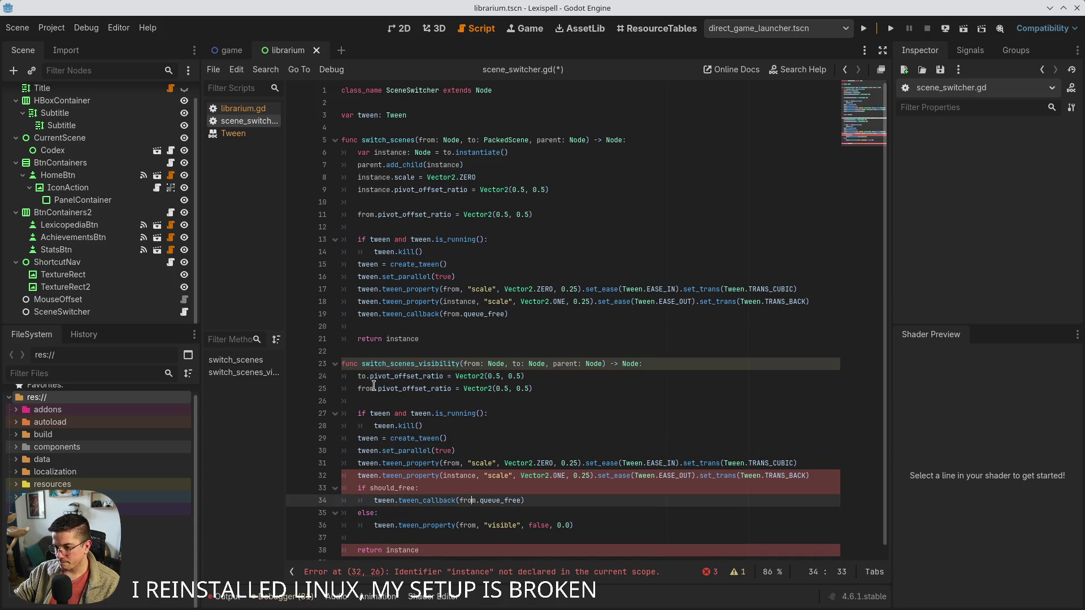
double_click(470, 475)
type("to")
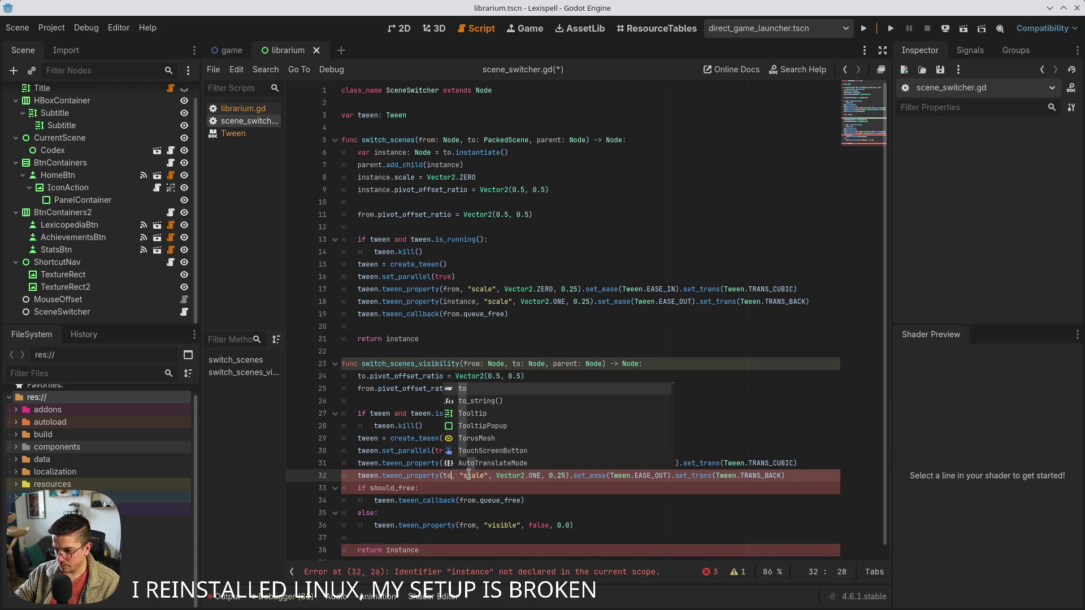
key("ctrl+s")
Delete the return instance line and the should_free branch so the from node is only hidden; save
left_click(438, 549)
key("ctrl+shift+k")
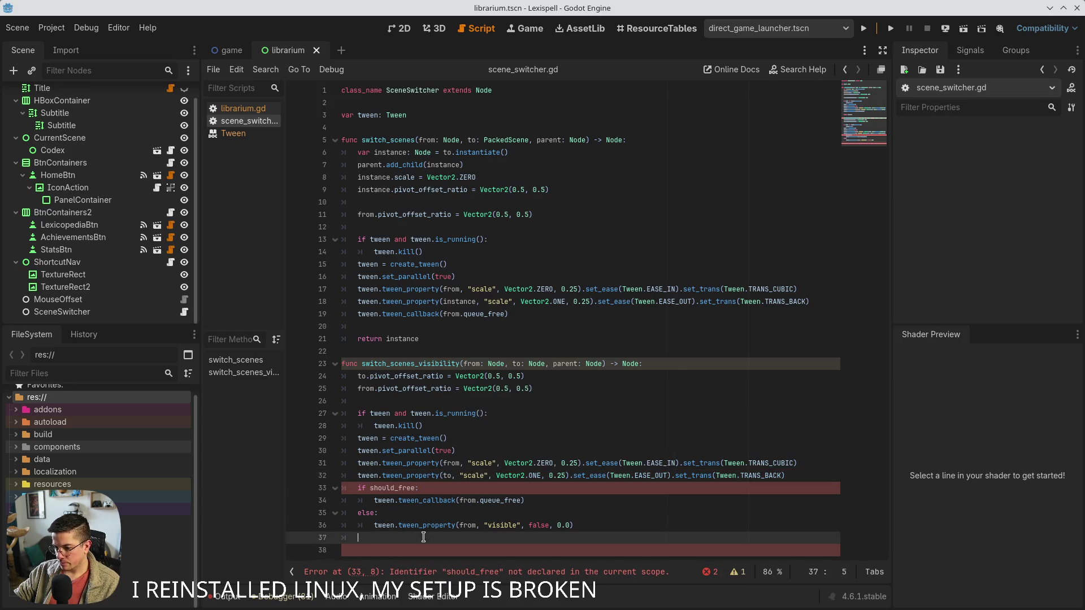
left_click(410, 488)
key("ctrl+shift+k")
key("ctrl+shift+k")
key("ctrl+shift+k")
key("shift+Tab")
left_click(467, 538)
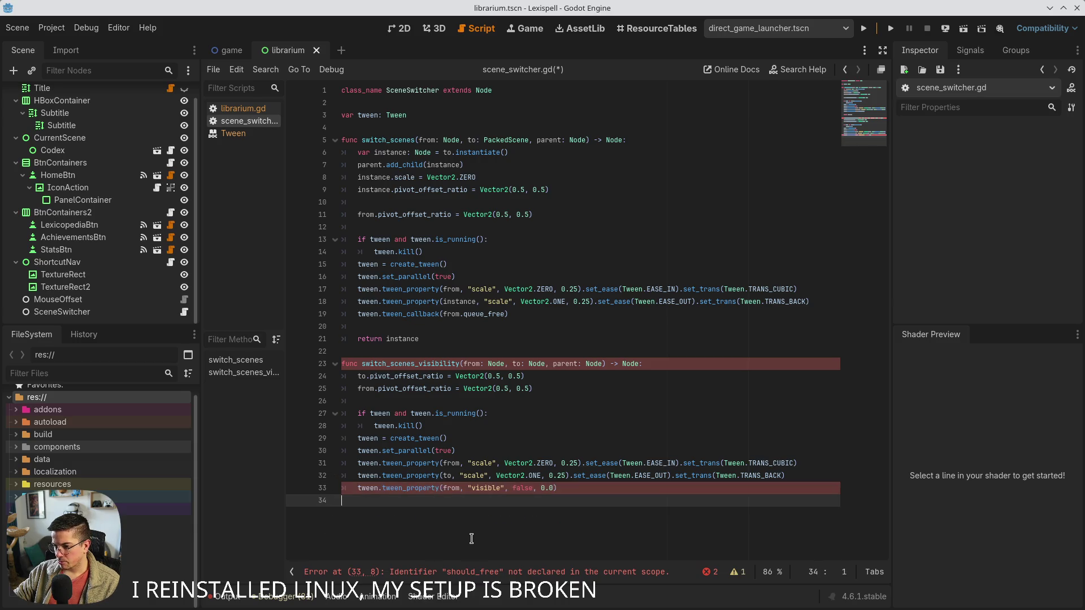
key("ctrl+s")
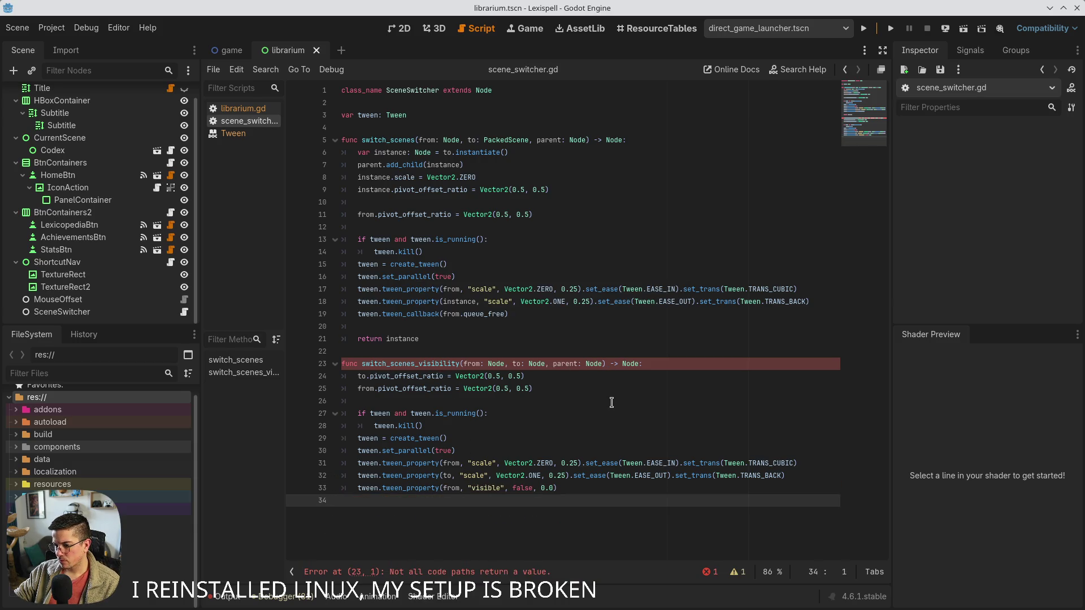
Change switch_scenes_visibility's return type from Node to void and open librarium.gd
left_click(640, 364)
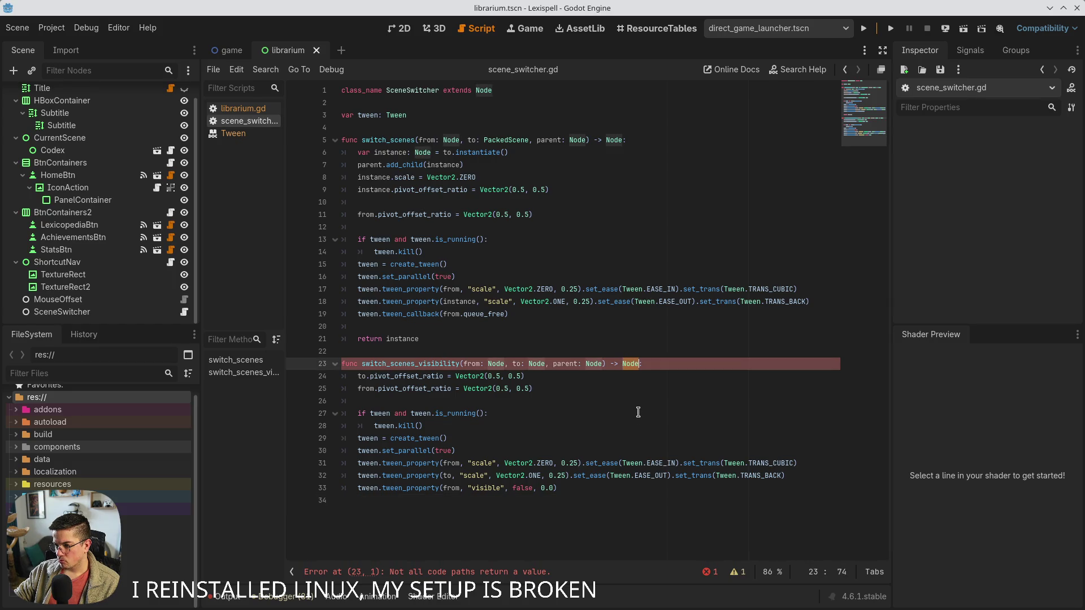
key("ctrl+BackSpace")
type("void")
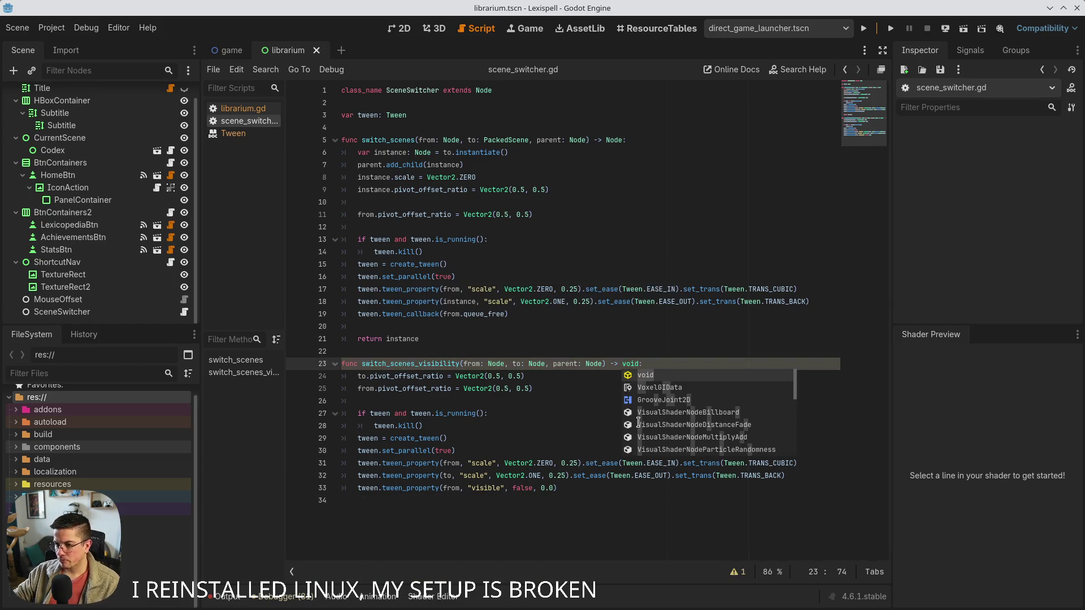
double_click(412, 364)
scroll(85, 243, "up", 1)
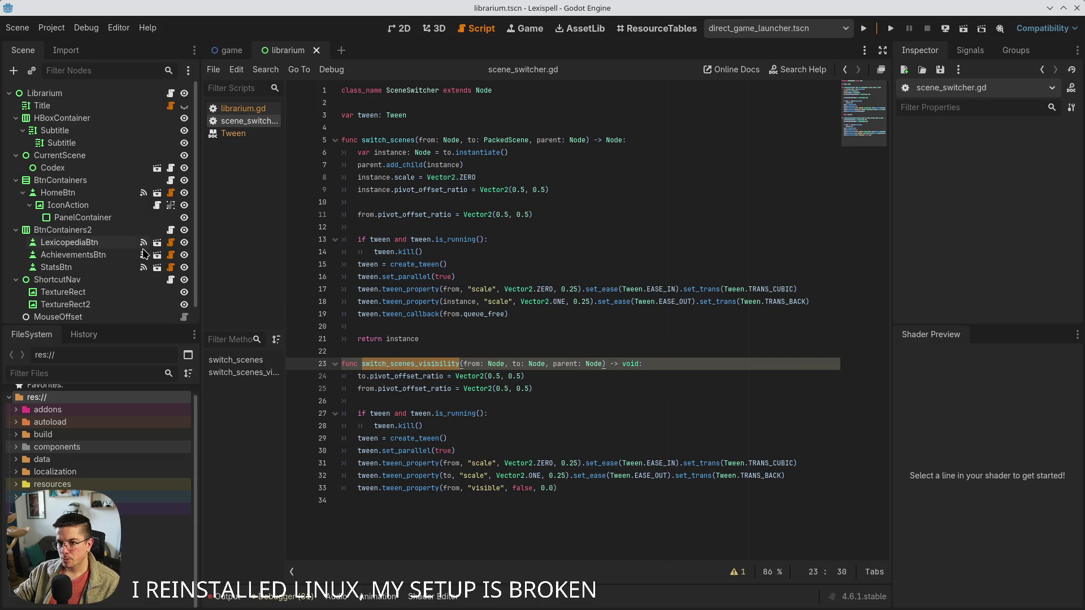
left_click(170, 93)
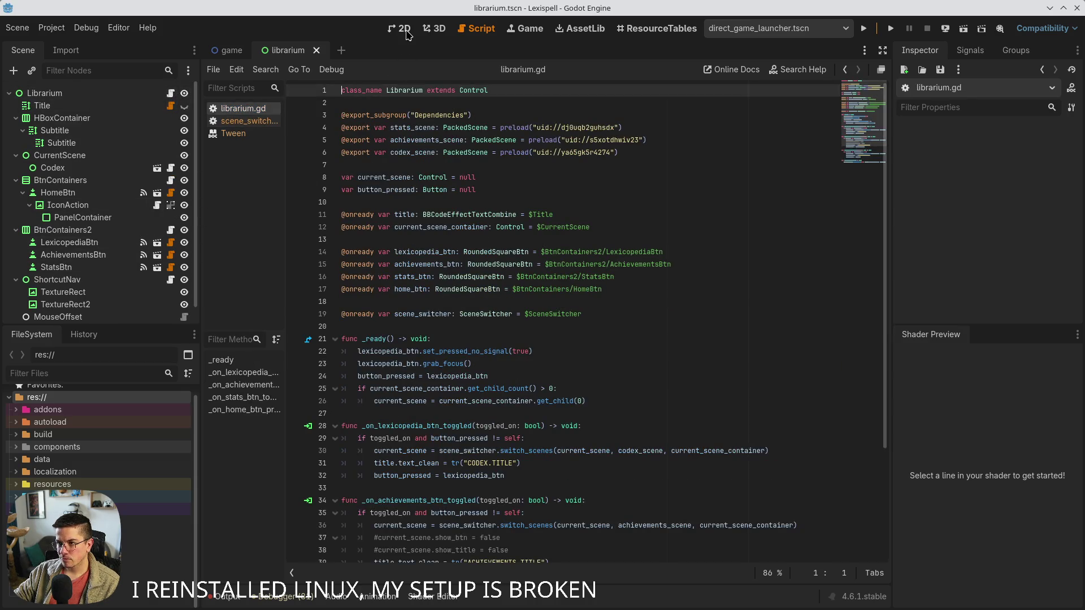
Open codex.tscn in its own tab using the Codex node's Open in Editor icon, cancelling the instancing dialog
left_click(406, 29)
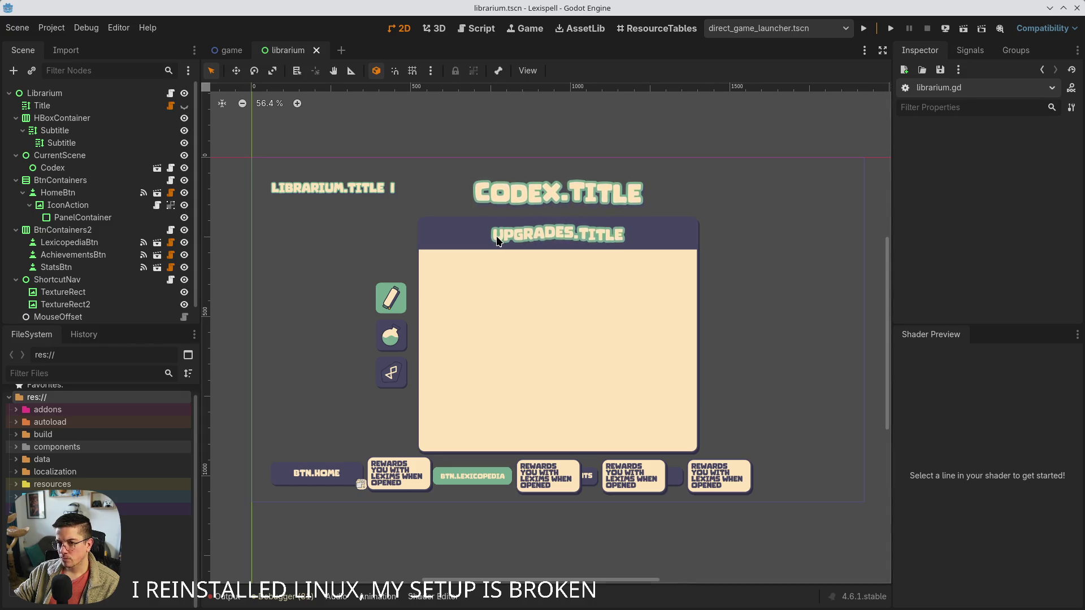
left_click(171, 93)
left_click(84, 157)
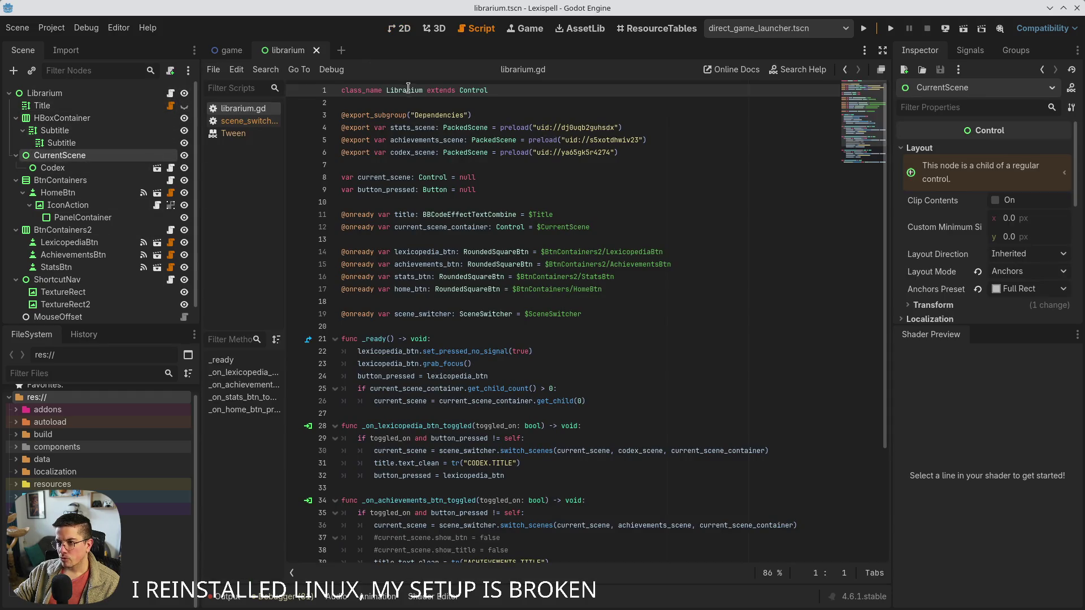
left_click(404, 28)
left_click(66, 167)
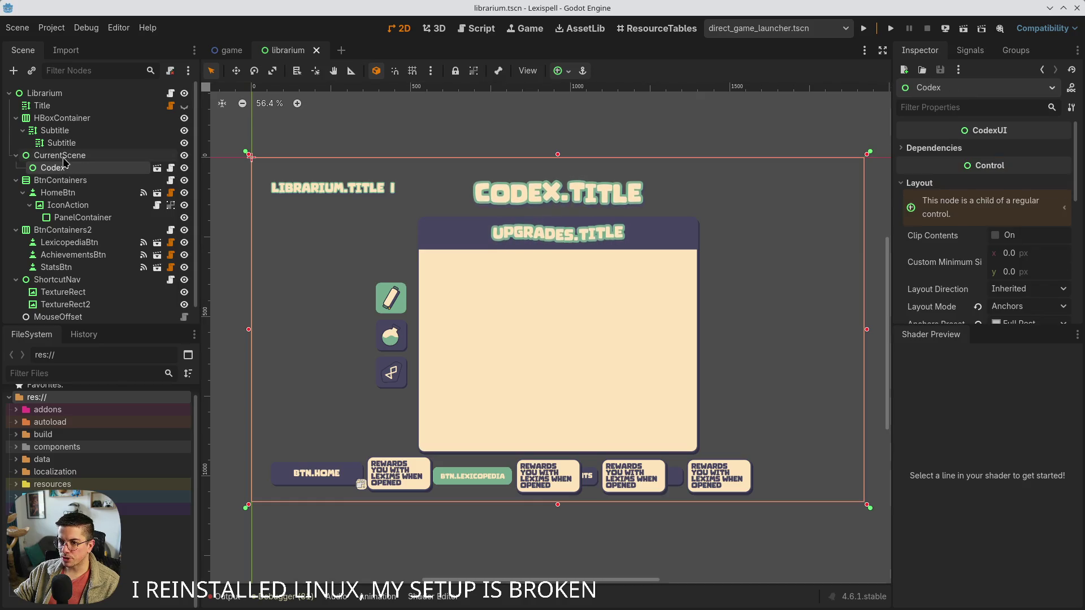
left_click(61, 142)
right_click(93, 156)
left_click(119, 170)
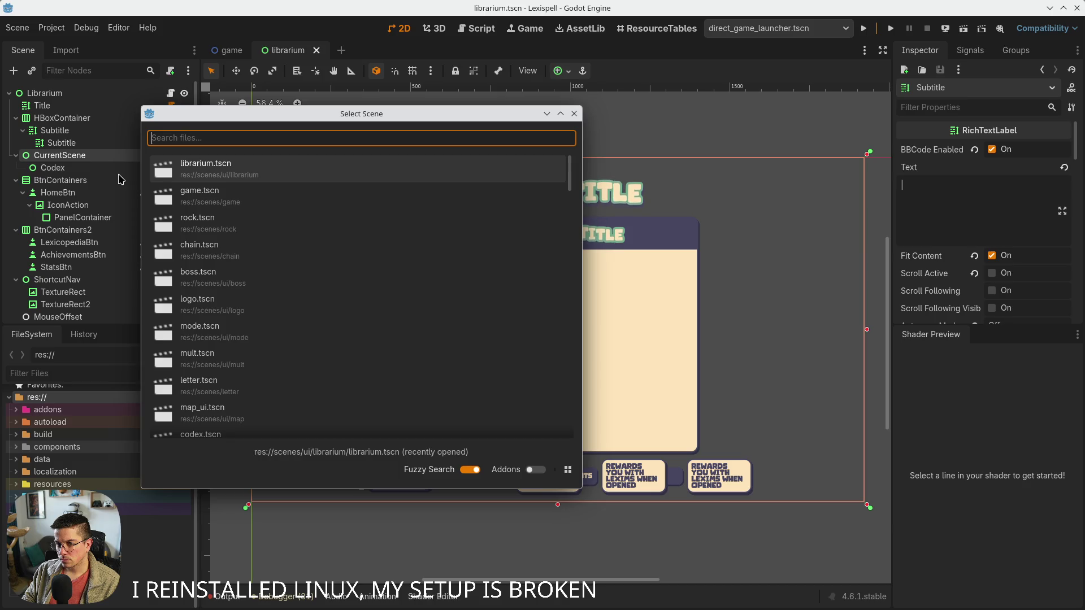
key("Escape")
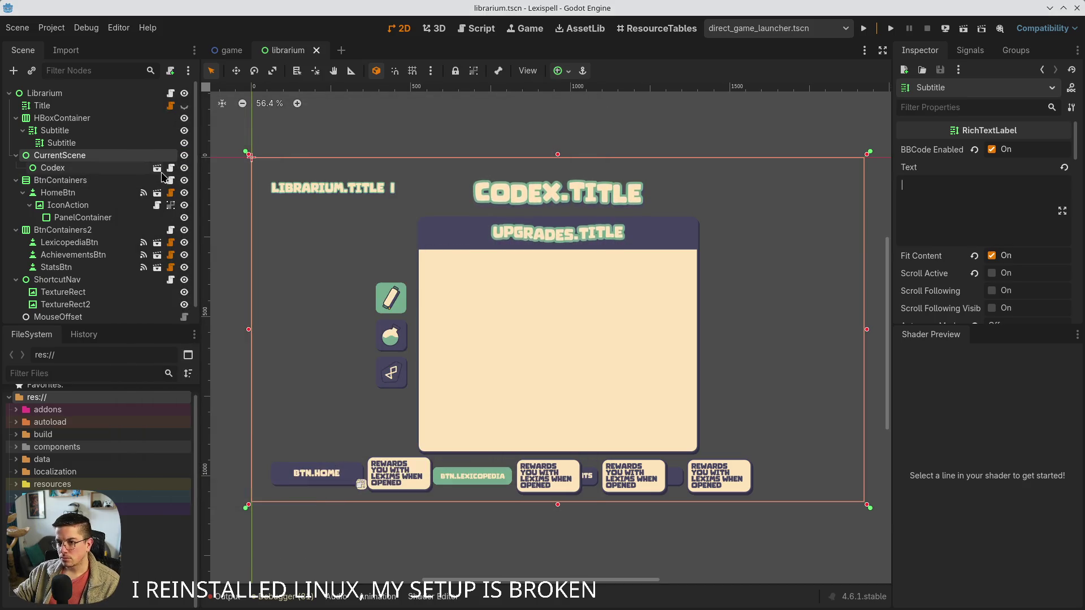
left_click(157, 168)
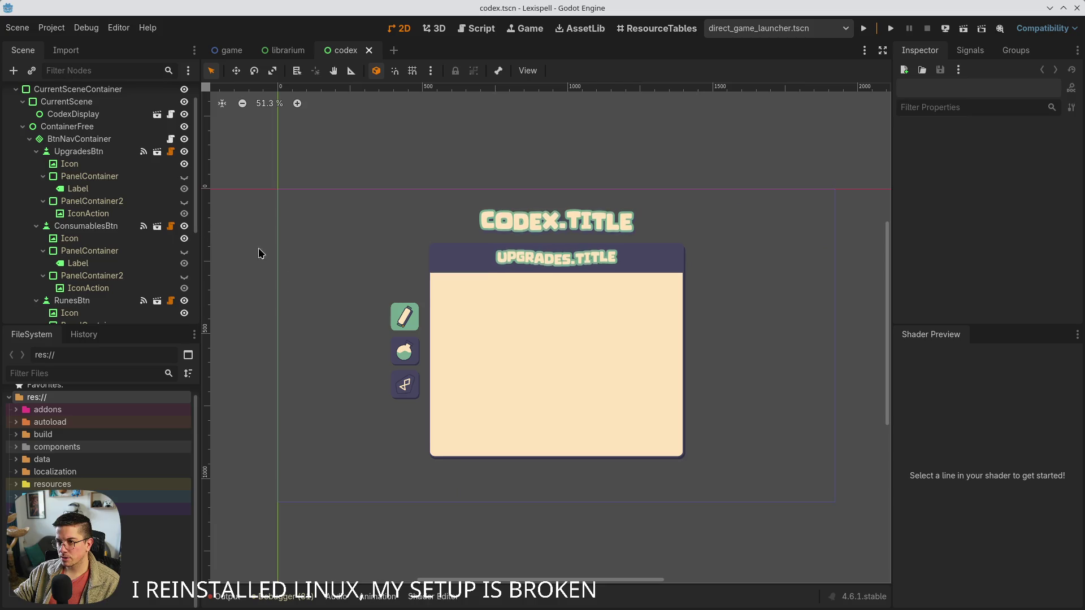
Instance consumable_codex_display.tscn under CurrentScene and hide the new ConsumableCodexDisplay node
scroll(475, 350, "up", 3)
left_click(22, 126)
right_click(162, 131)
left_click(186, 168)
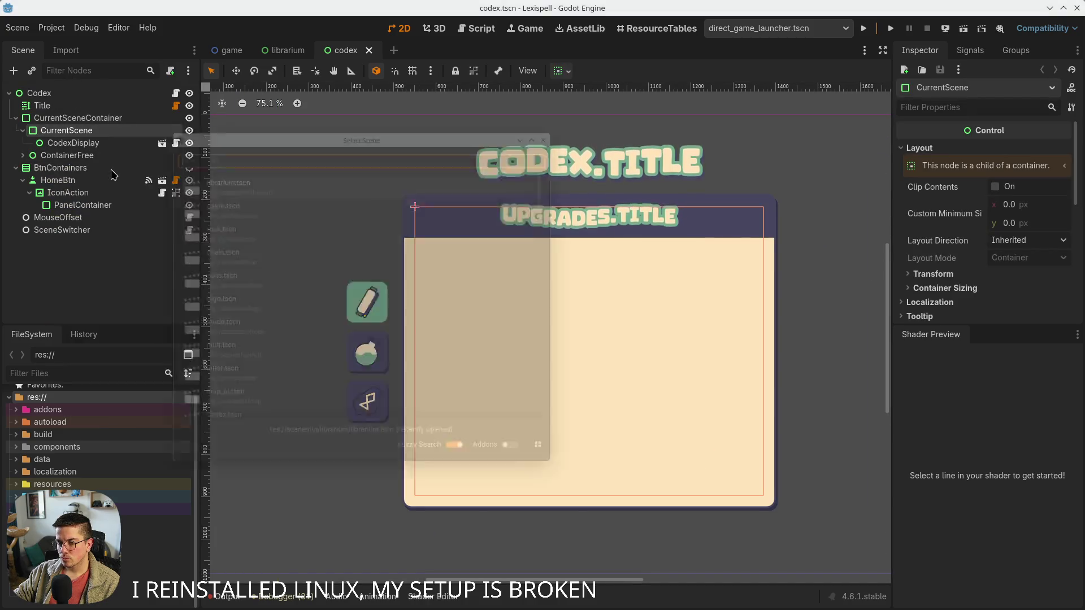
type("consumable")
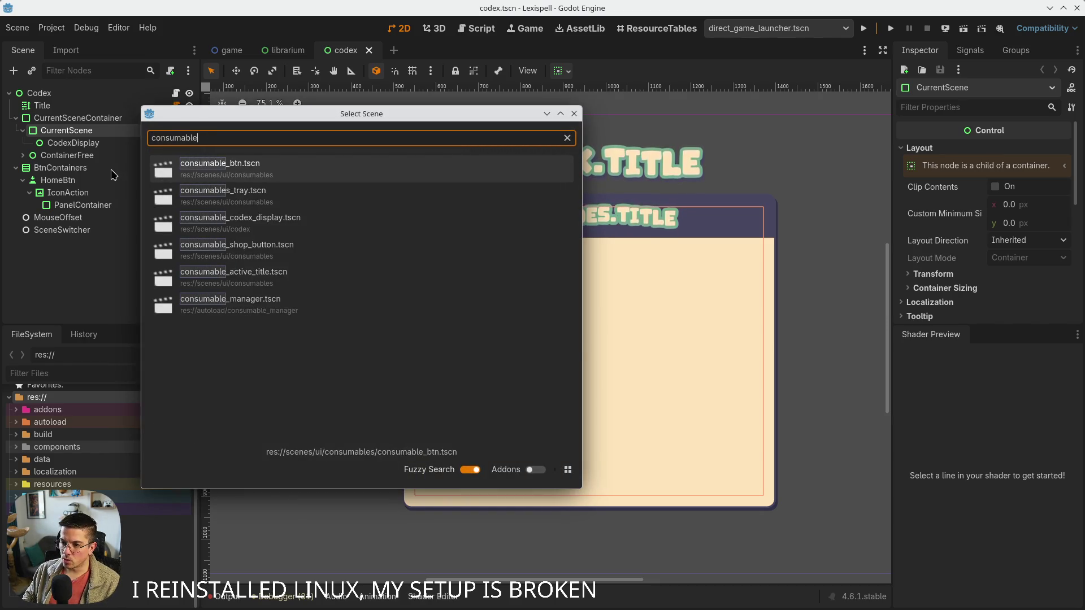
key("Down")
key("Down")
key("Return")
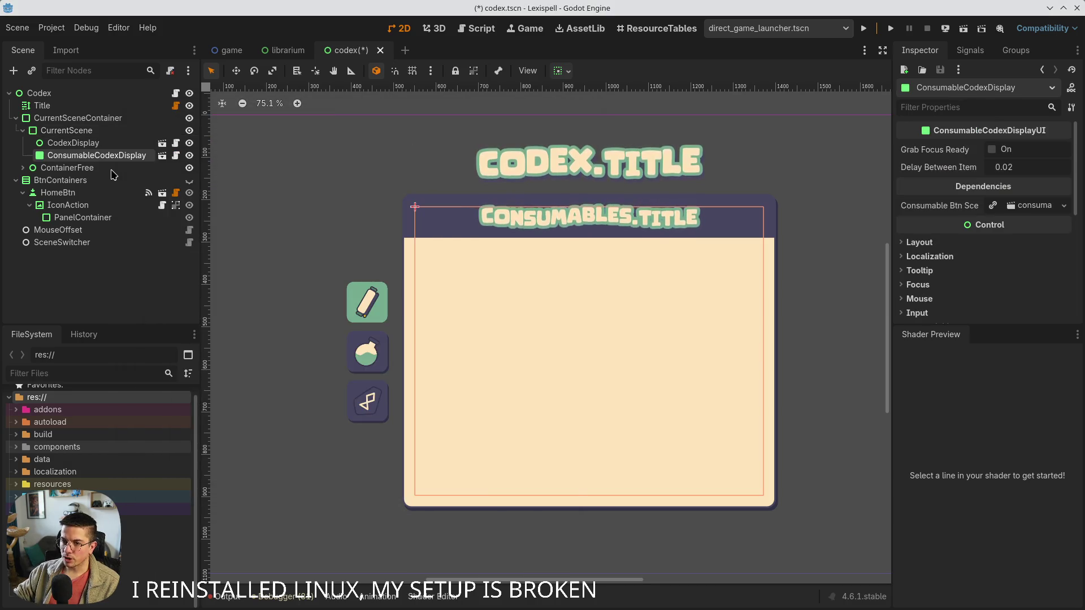
left_click(189, 156)
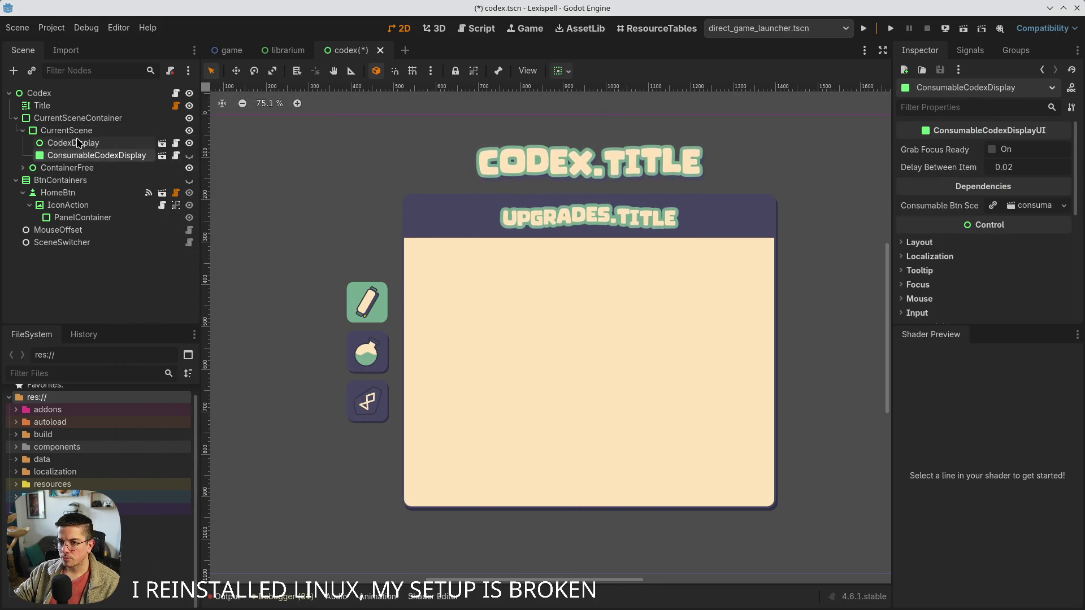
Instance runes_codex_display.tscn under CurrentScene, hide RunesCodexDisplay, and save the codex scene
right_click(79, 132)
left_click(130, 175)
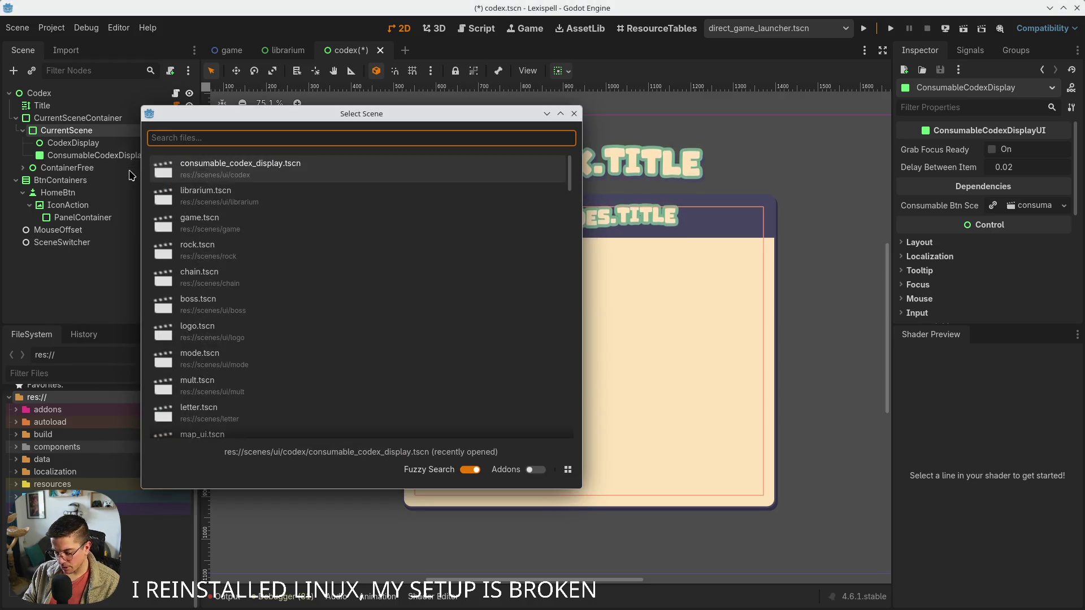
type("run")
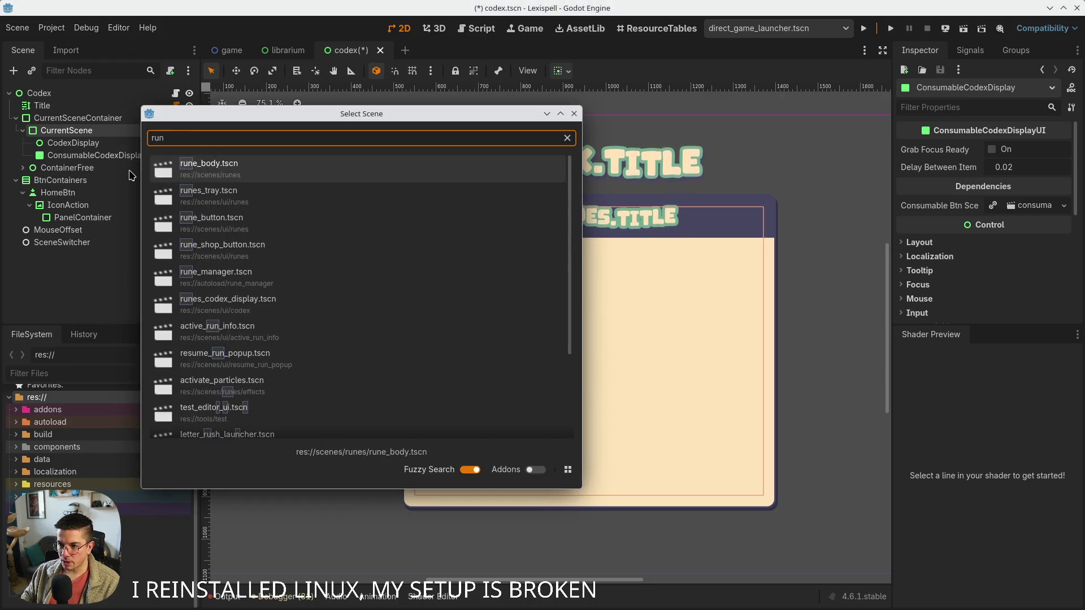
key("Down")
key("Down")
key("Down")
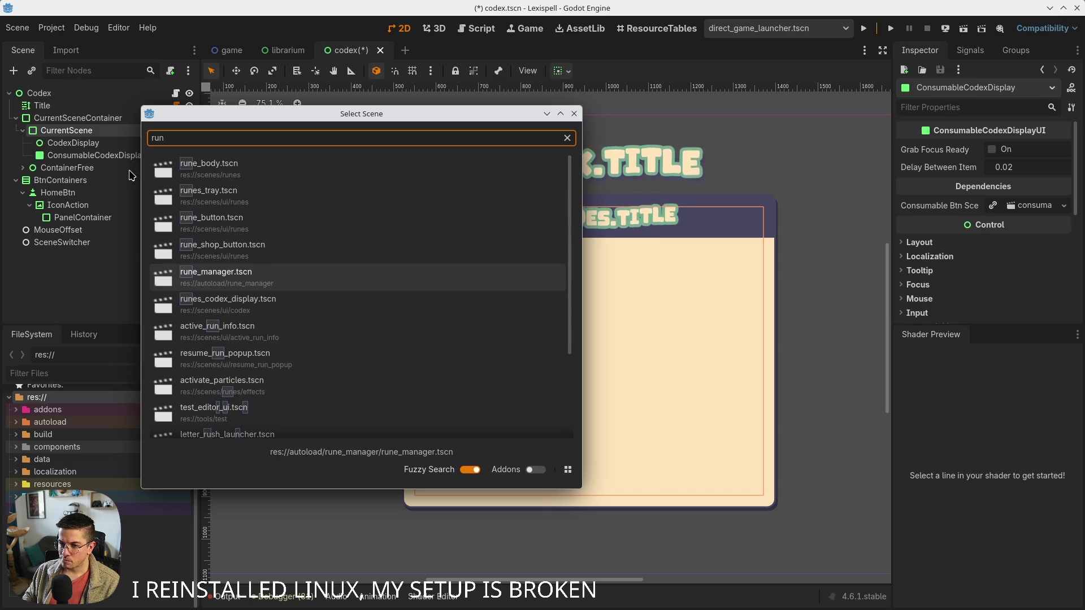
key("Down")
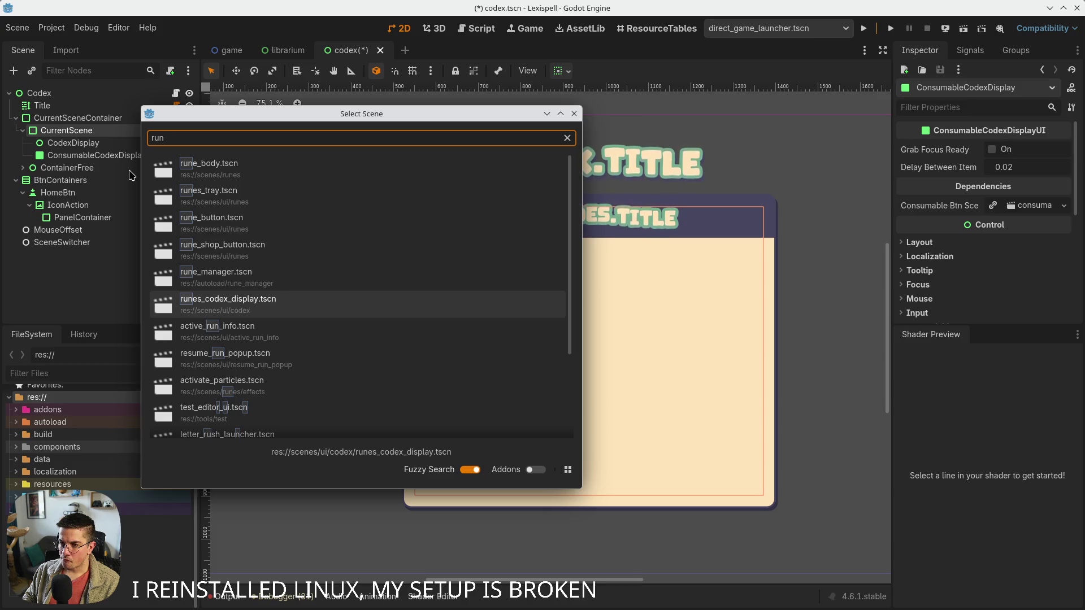
key("Return")
left_click(190, 168)
key("ctrl+s")
Frame CodexDisplay in the view and open the Codex root's codex.gd script
left_click(73, 143)
double_click(74, 143)
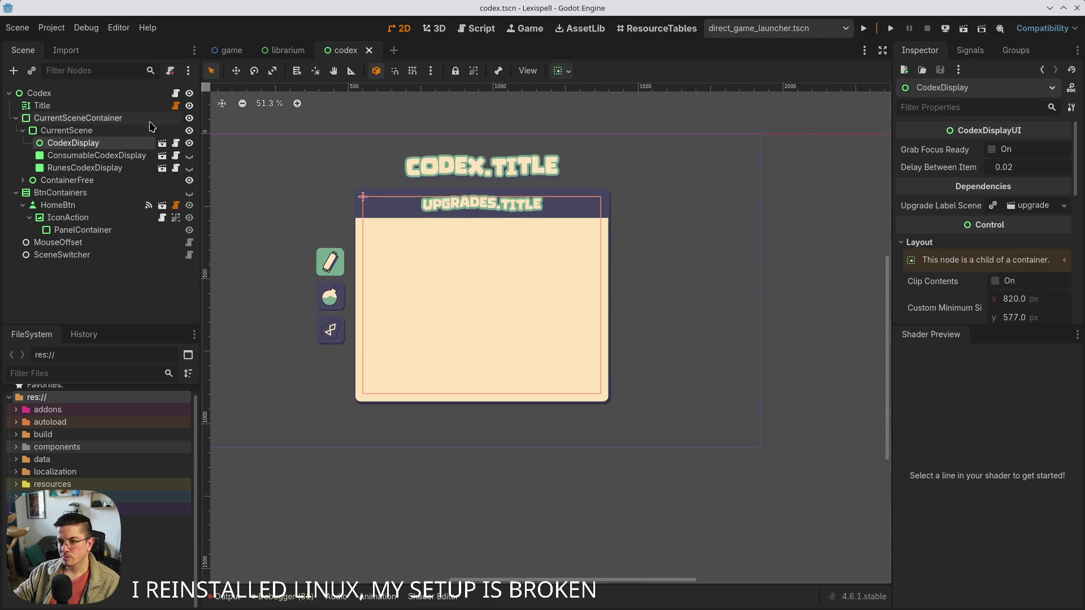
left_click(176, 94)
scroll(431, 296, "down", 2)
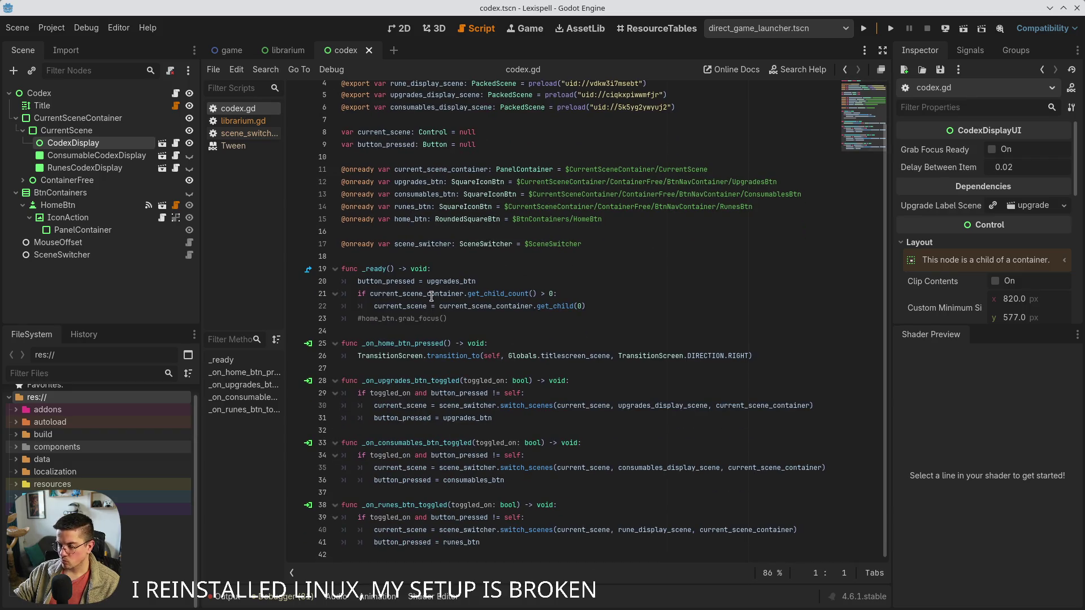
left_click(398, 405)
left_click(468, 405)
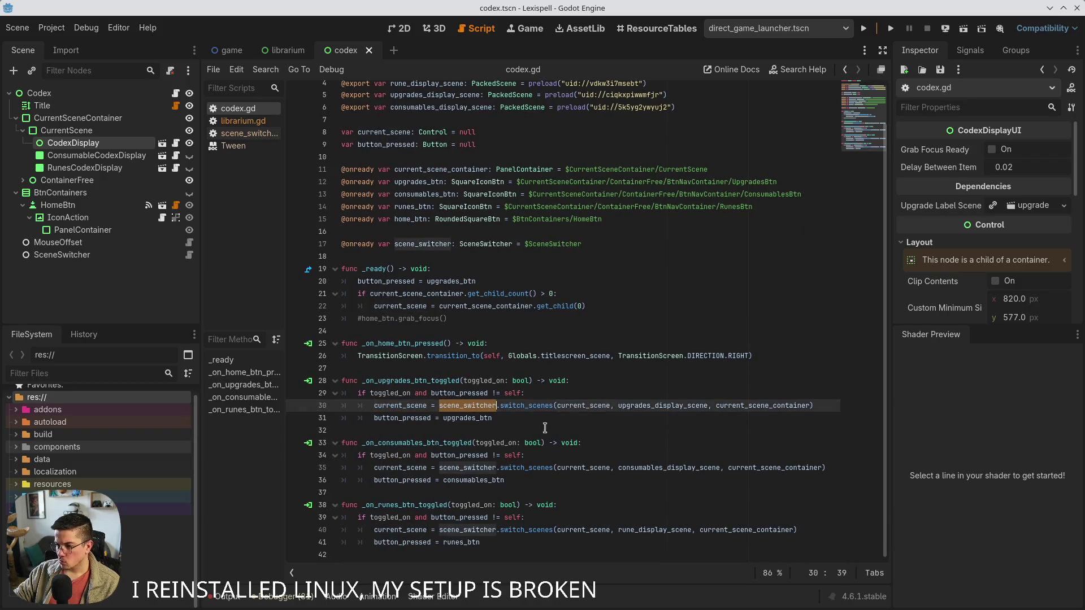
double_click(537, 405)
type("switch_scenes_vis")
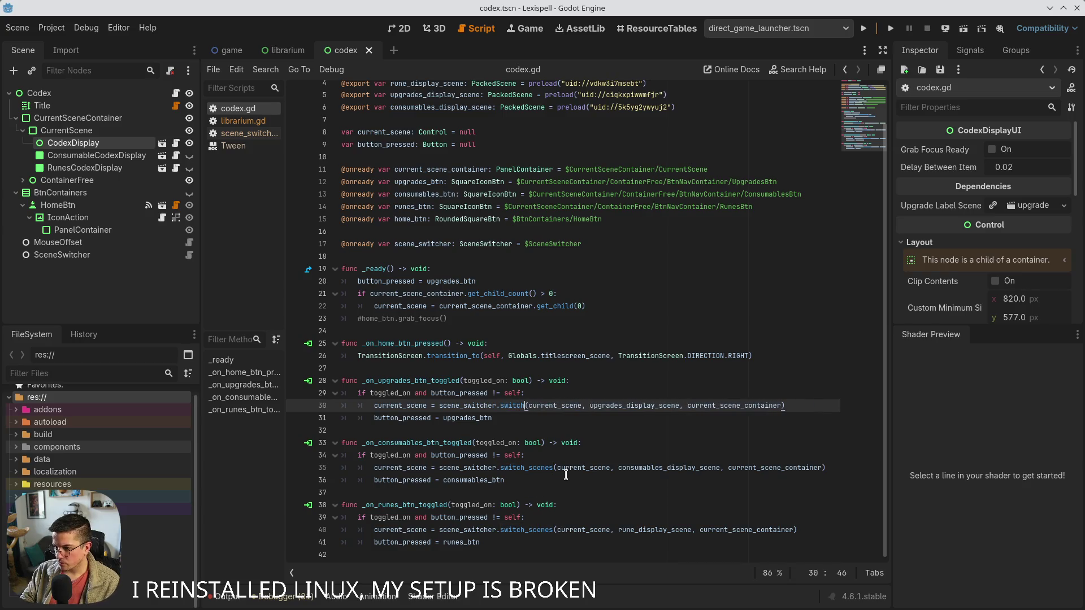
key("Return")
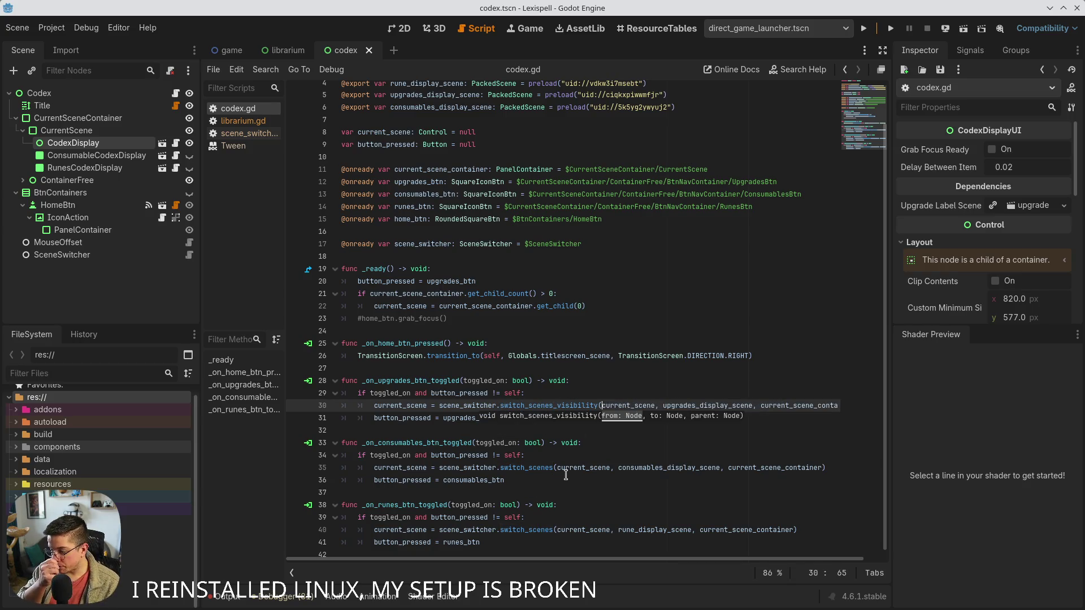
scroll(566, 475, "up", 2)
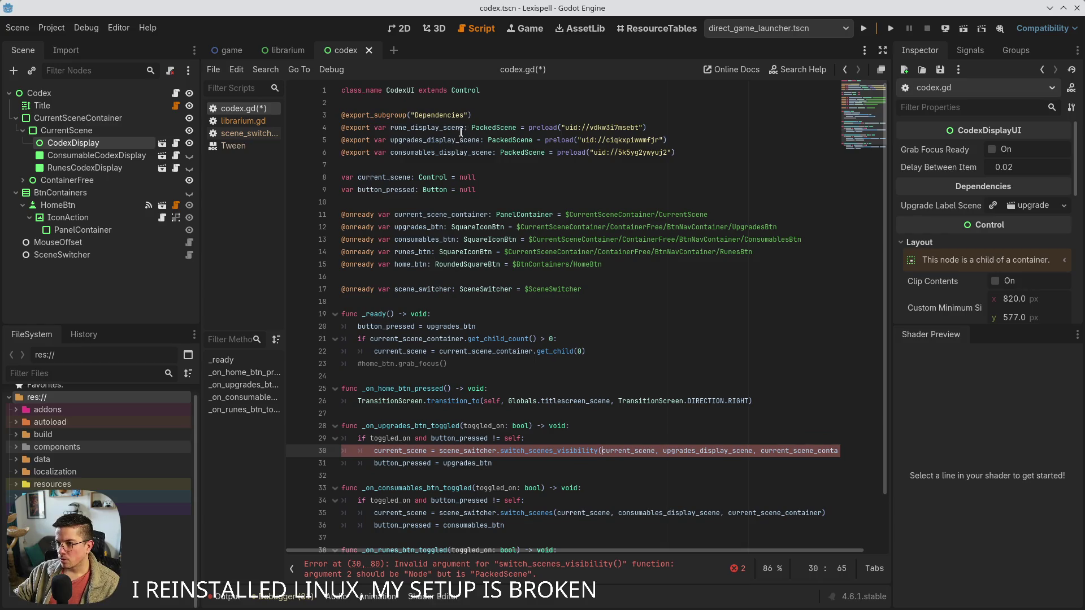
left_click(461, 131)
key("Up")
key("ctrl+shift+k")
key("ctrl+shift+k")
key("ctrl+shift+k")
key("ctrl+s")
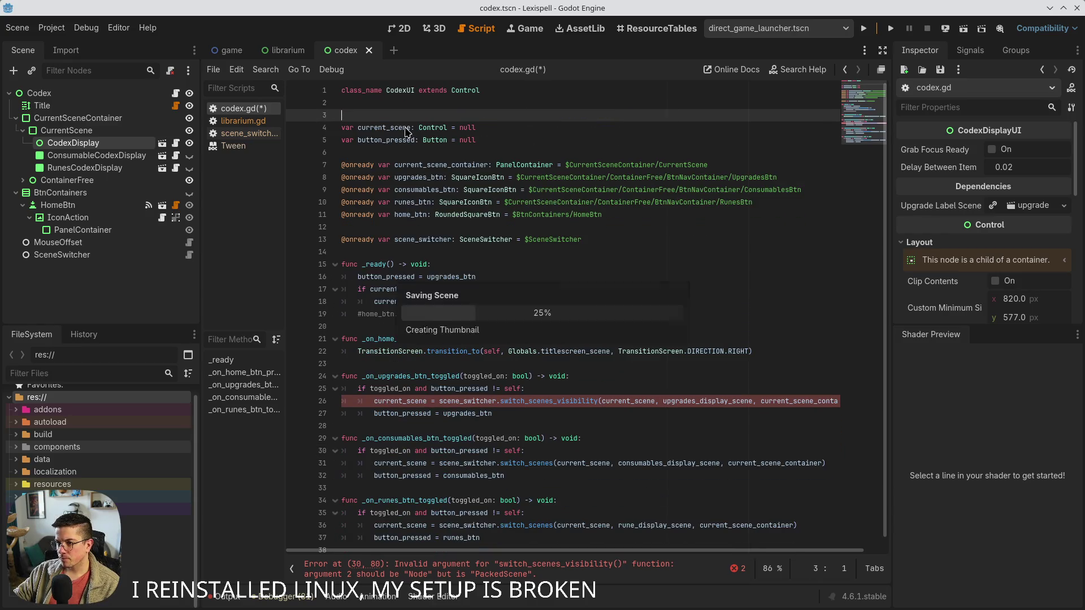
left_click(362, 107)
key("Return")
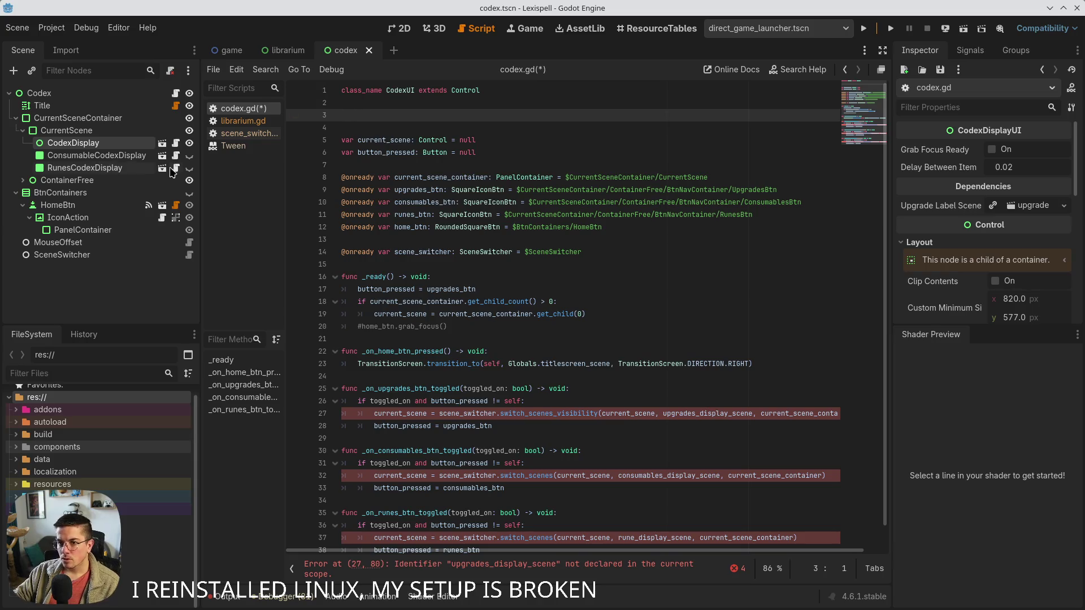
left_click(72, 168, "shift")
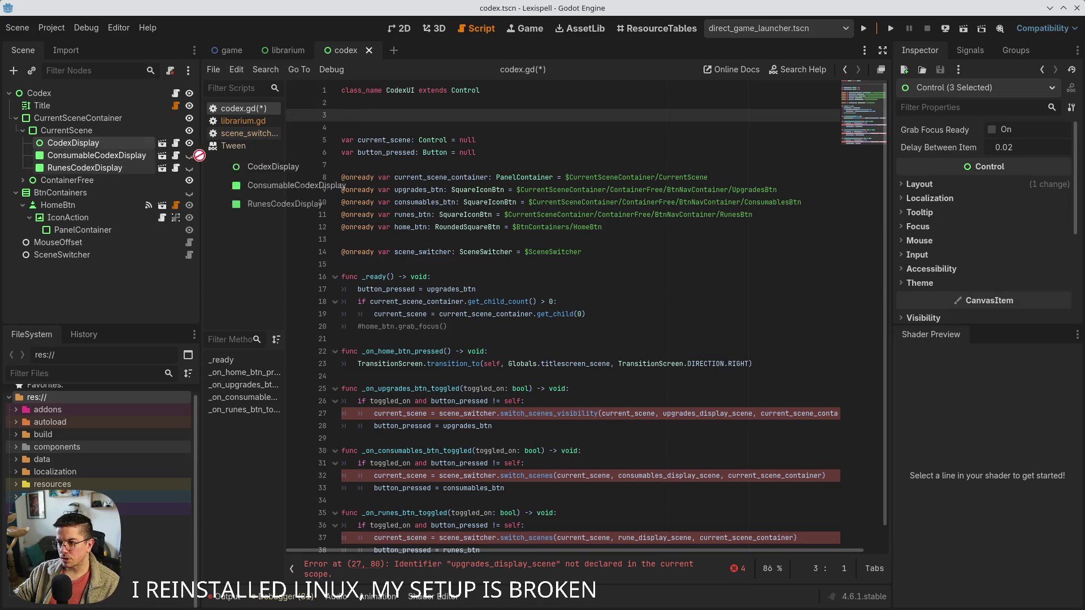
left_click(394, 175)
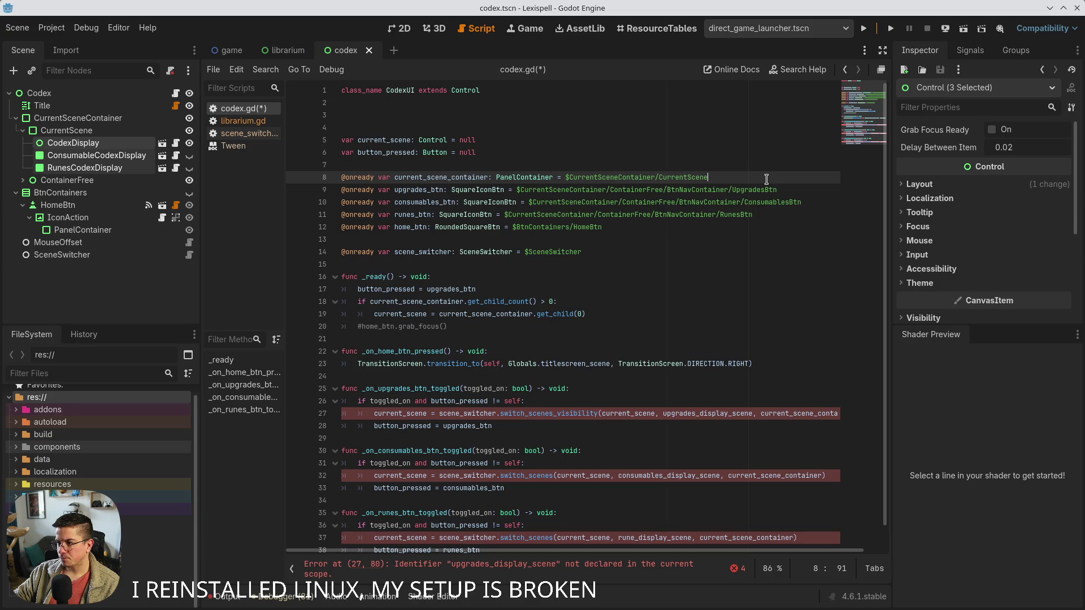
key("Return")
key("Return")
key("Return")
key("Up")
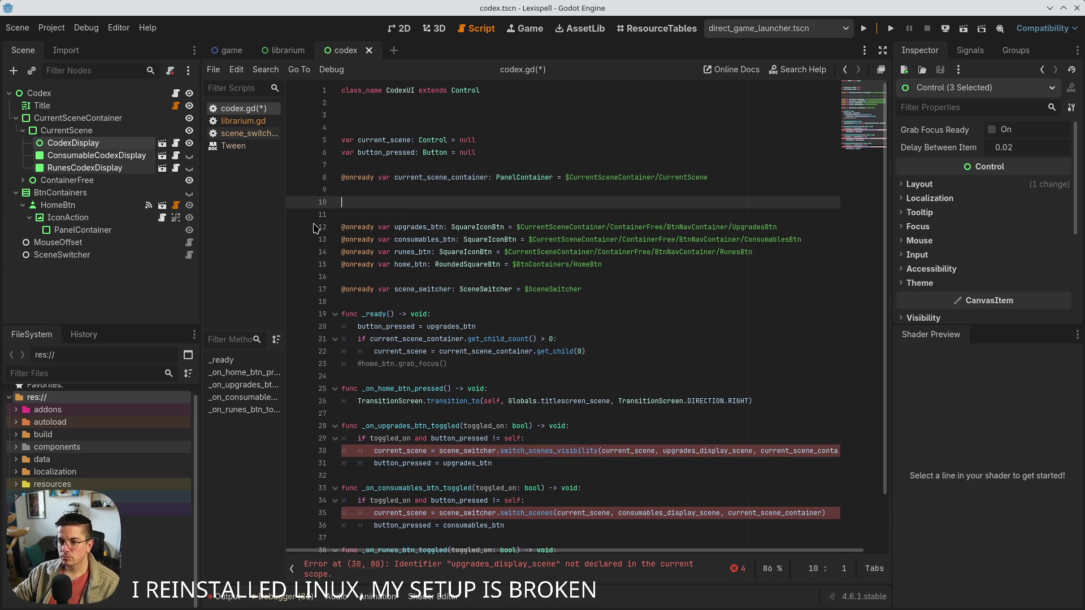
mouse_move(84, 155)
left_mouse_down()
mouse_move(271, 209)
mouse_move(390, 202)
left_mouse_up()
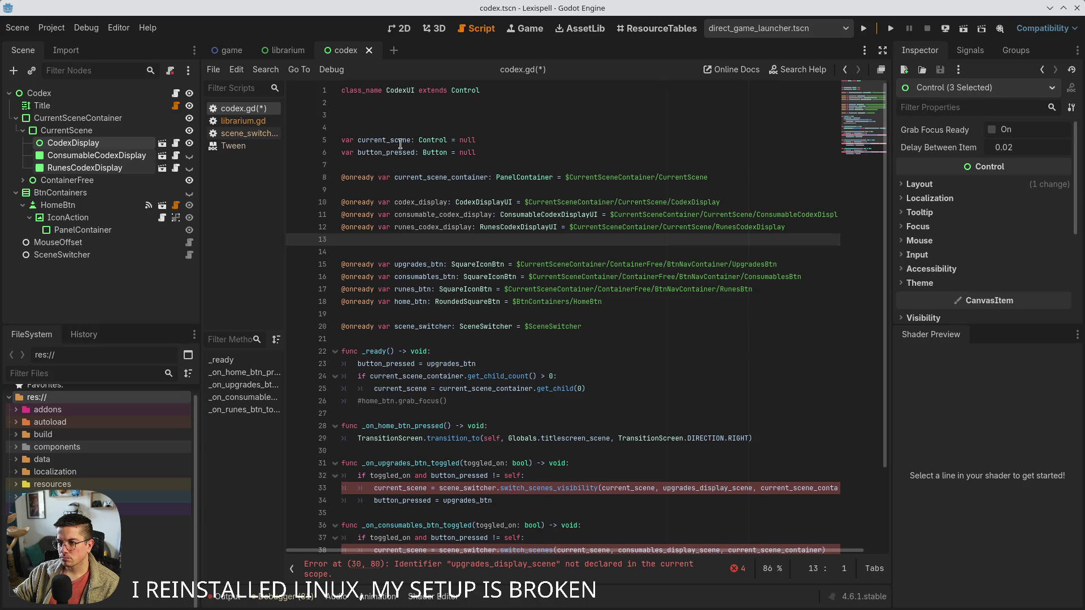
left_click(384, 103)
key("Delete")
key("Delete")
key("ctrl+s")
left_click(386, 221)
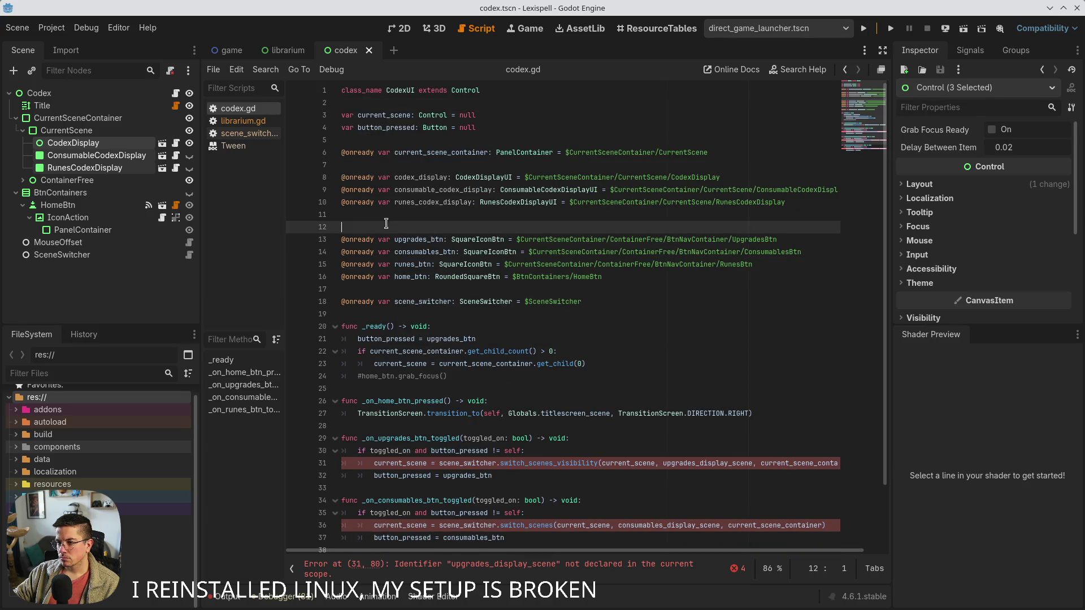
key("BackSpace")
Revert the upgrades handler call on line 30 back to upgrades_display_scene
double_click(421, 177)
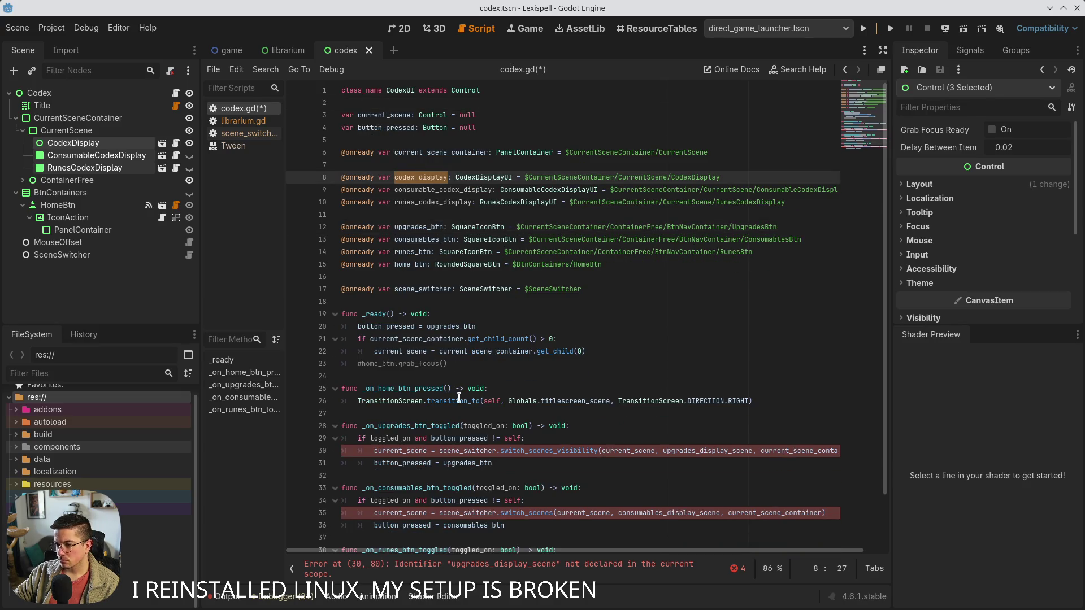
scroll(459, 397, "down", 2)
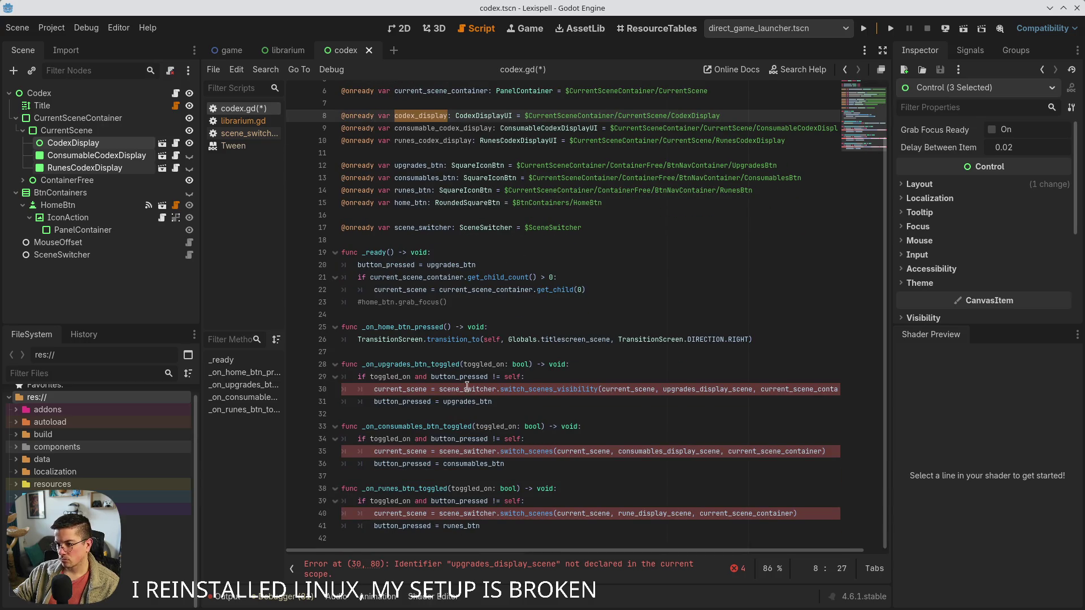
left_click(661, 389)
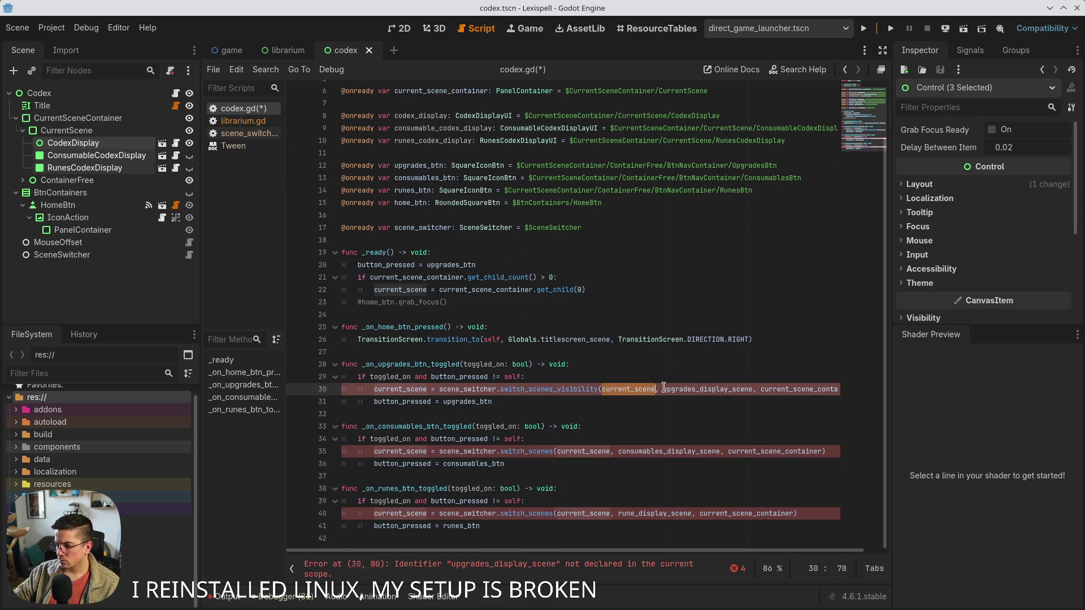
double_click(708, 386)
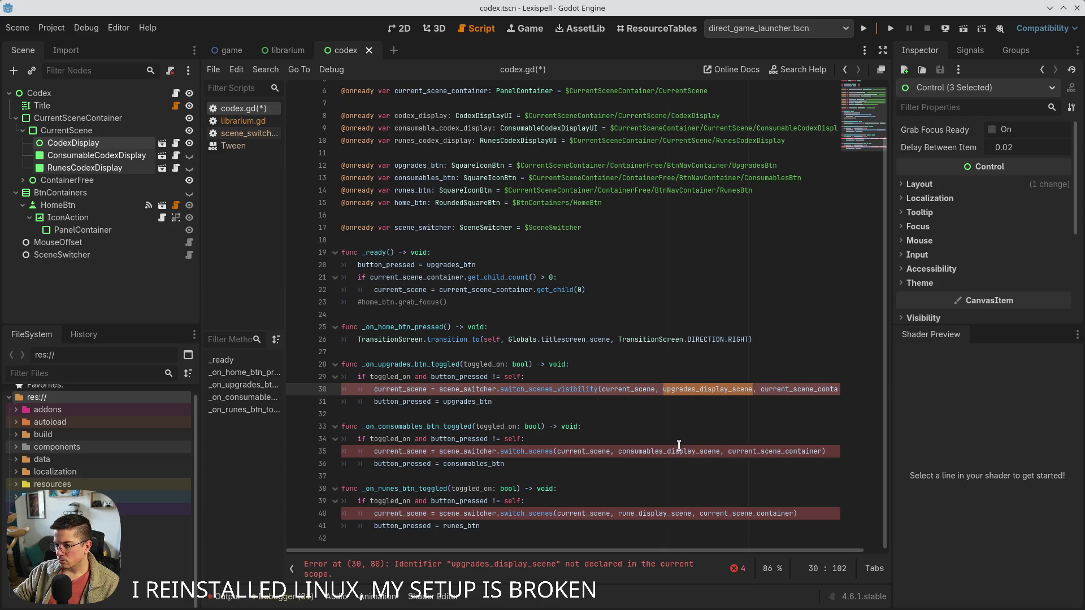
key("ctrl+z")
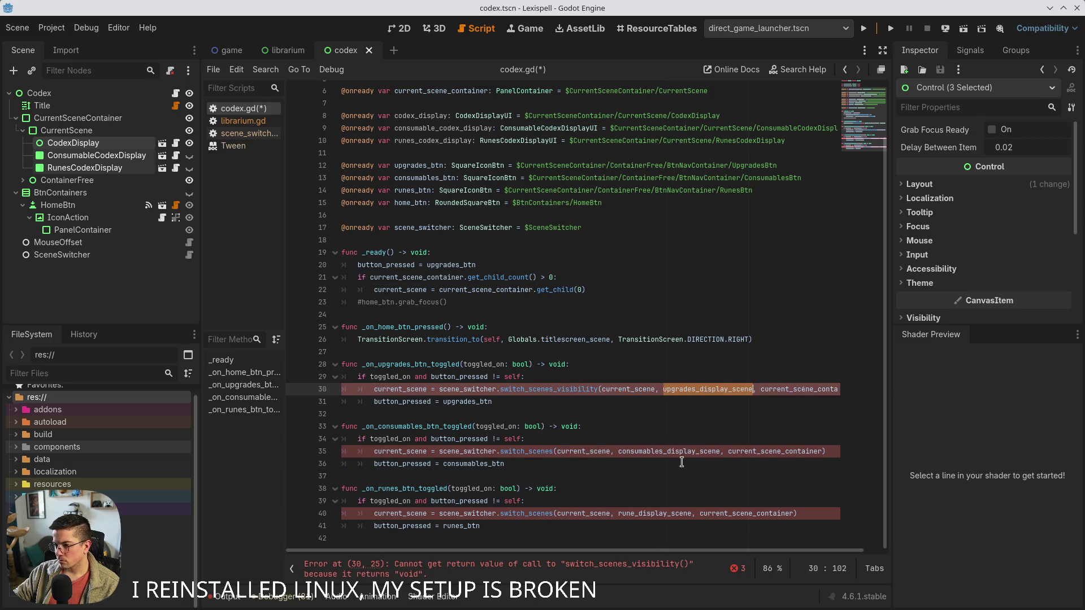
Rename the references to upgrades_codex_display and consumables_codex_display, then save
left_click(411, 140)
double_click(411, 116)
left_click(399, 115)
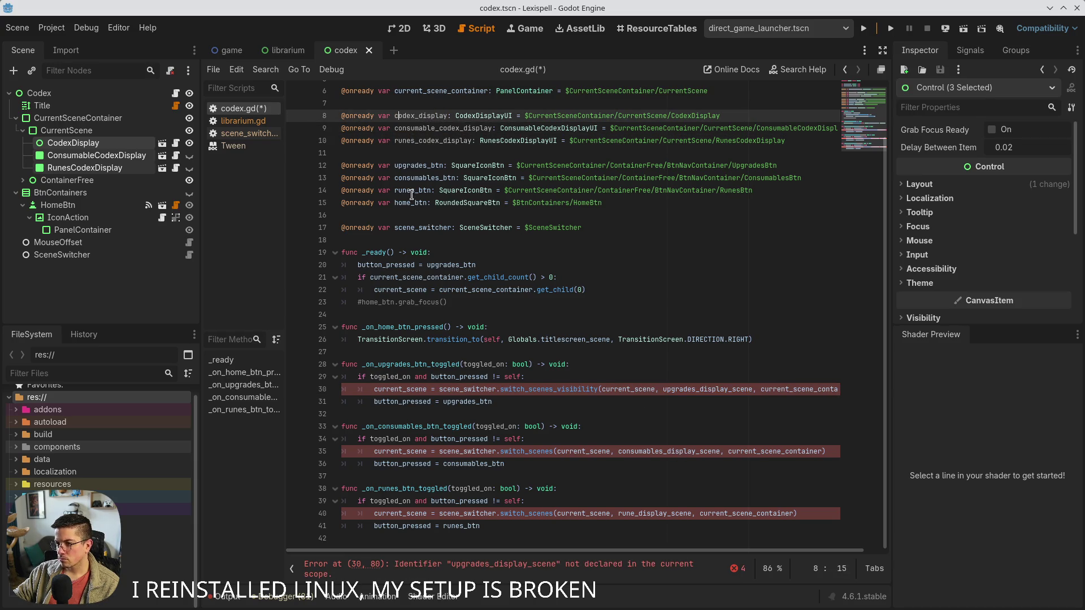
type("upgrades")
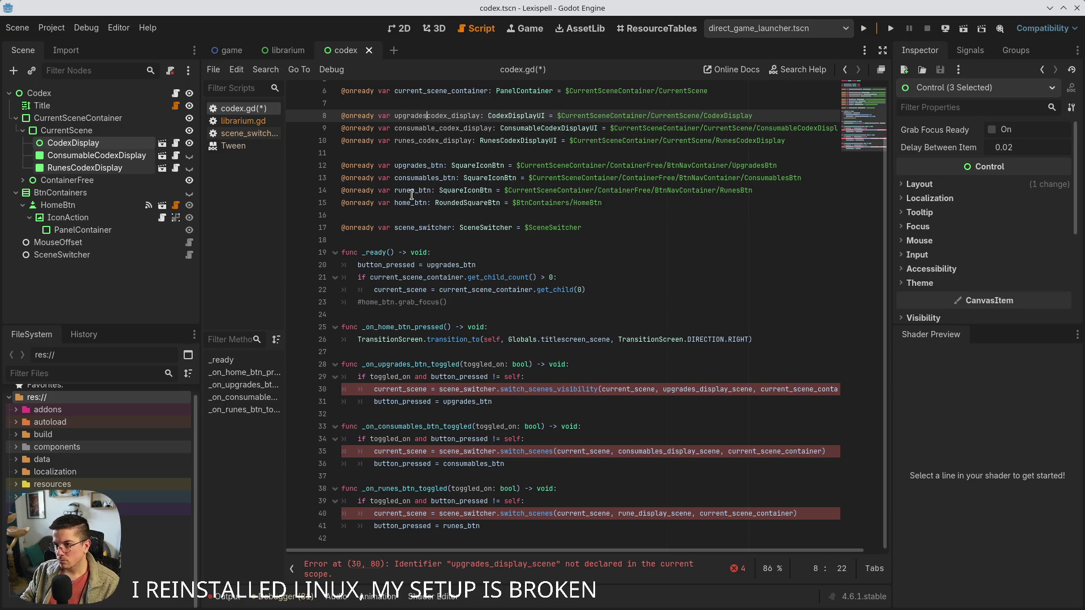
type("_")
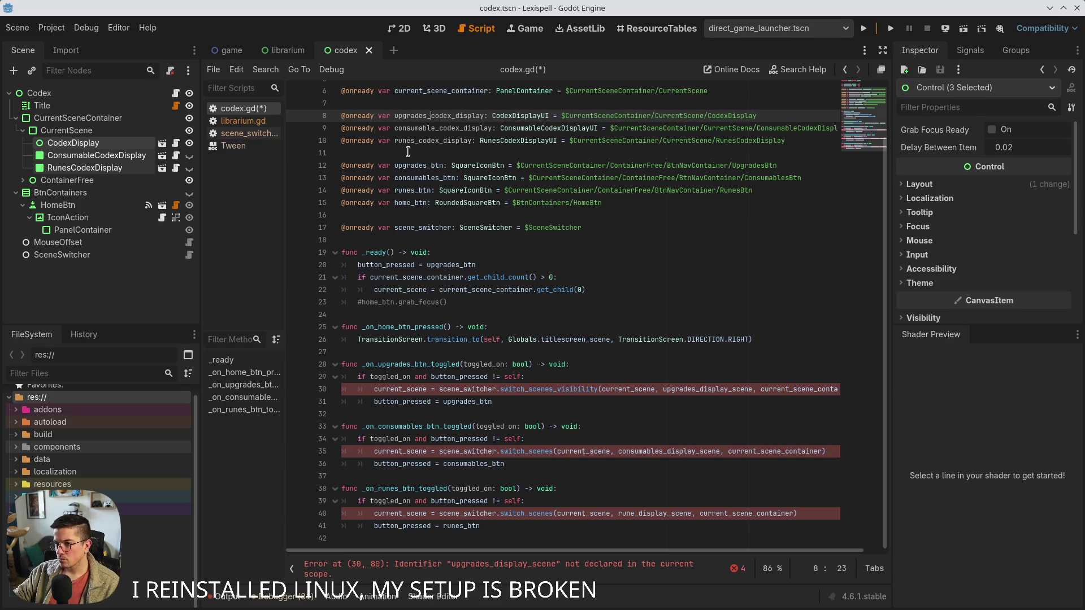
left_click(436, 128)
type("s")
double_click(441, 115)
key("ctrl+c")
key("ctrl+s")
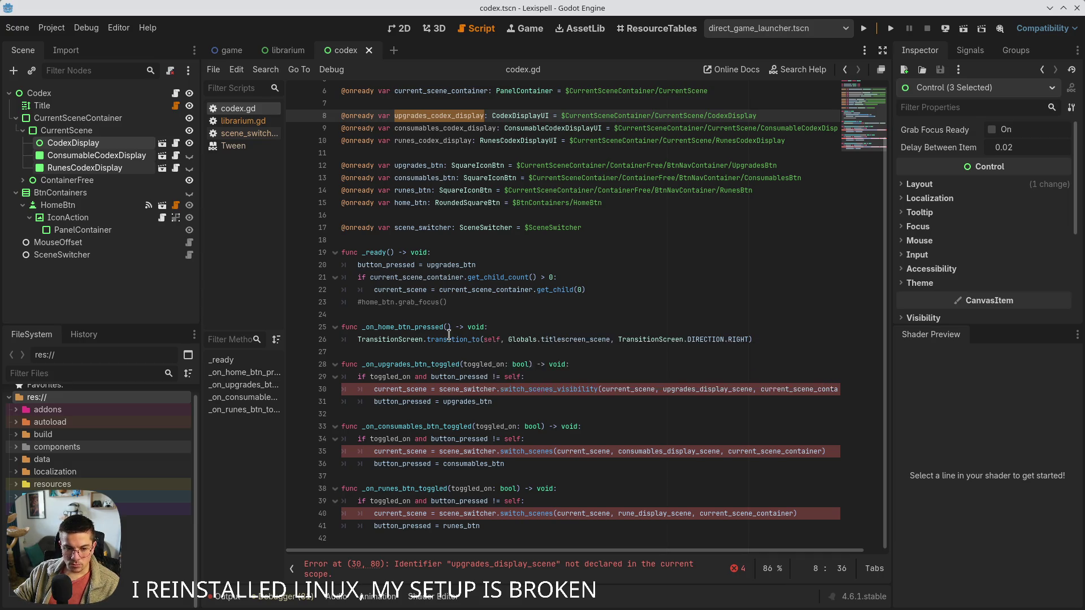
left_click(645, 430)
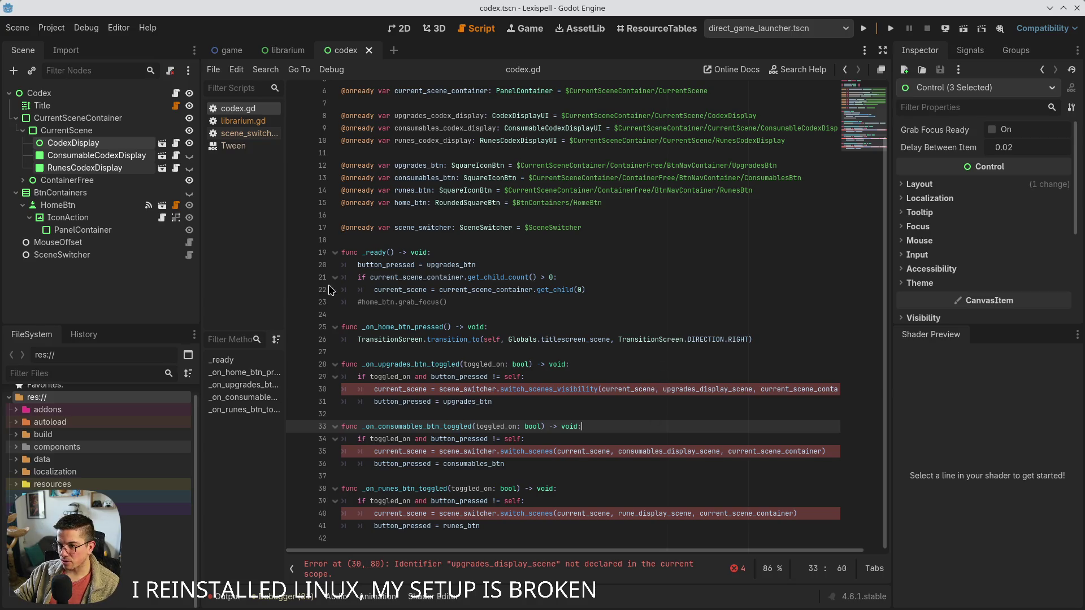
double_click(706, 390)
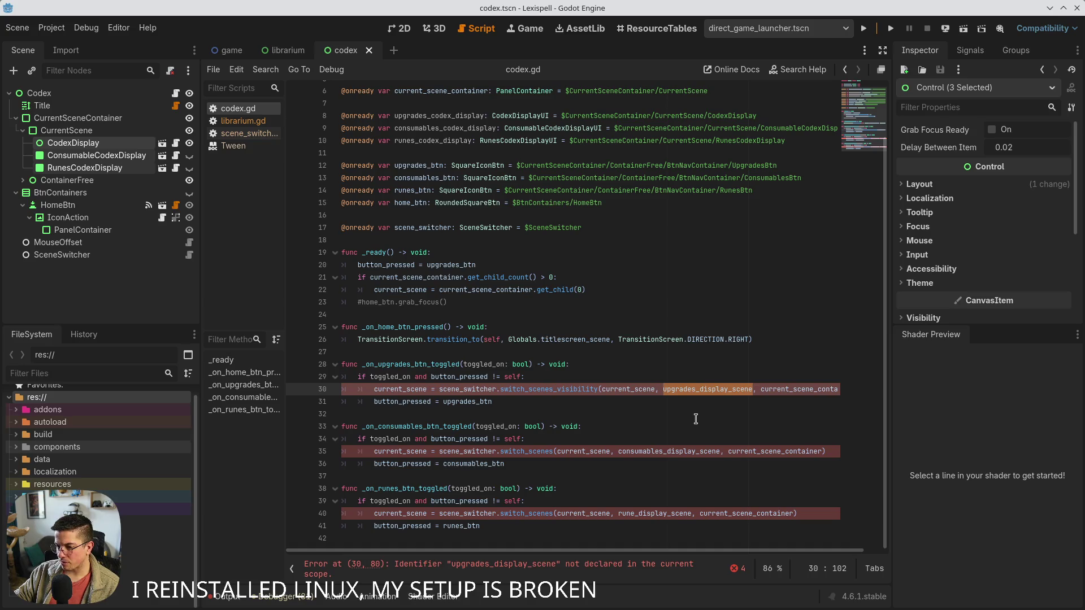
Pass upgrades_codex_display in the upgrades handler call and delete the current_scene_container argument
key("ctrl+v")
scroll(695, 409, "right", 1)
double_click(792, 390)
key("BackSpace")
key("BackSpace")
key("BackSpace")
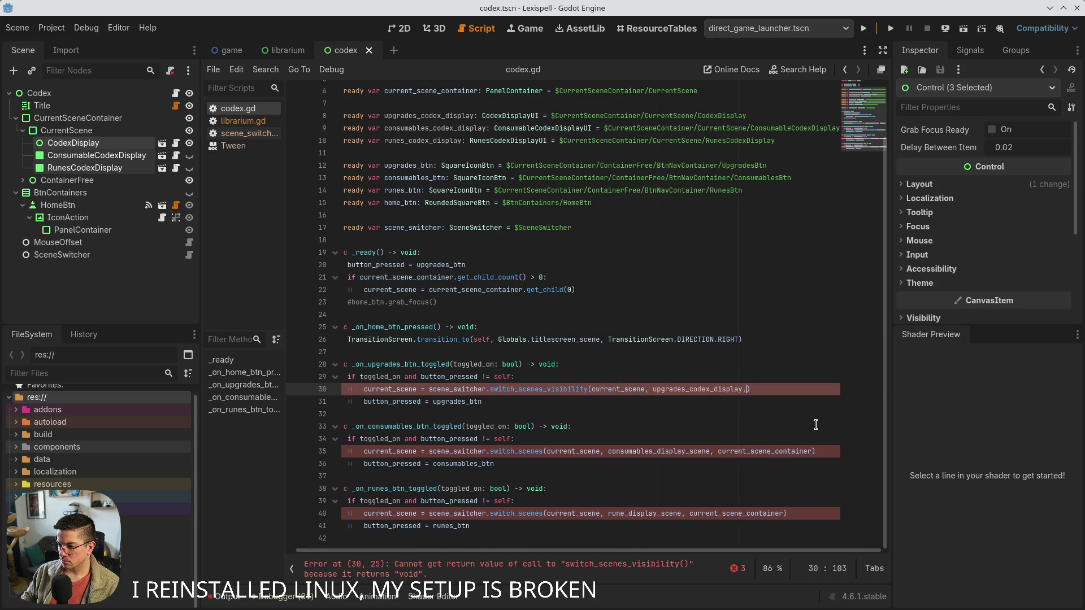
Remove the parent parameter from switch_scenes_visibility in scene_switcher.gd, save, and return to codex.gd
left_click(542, 389, "ctrl")
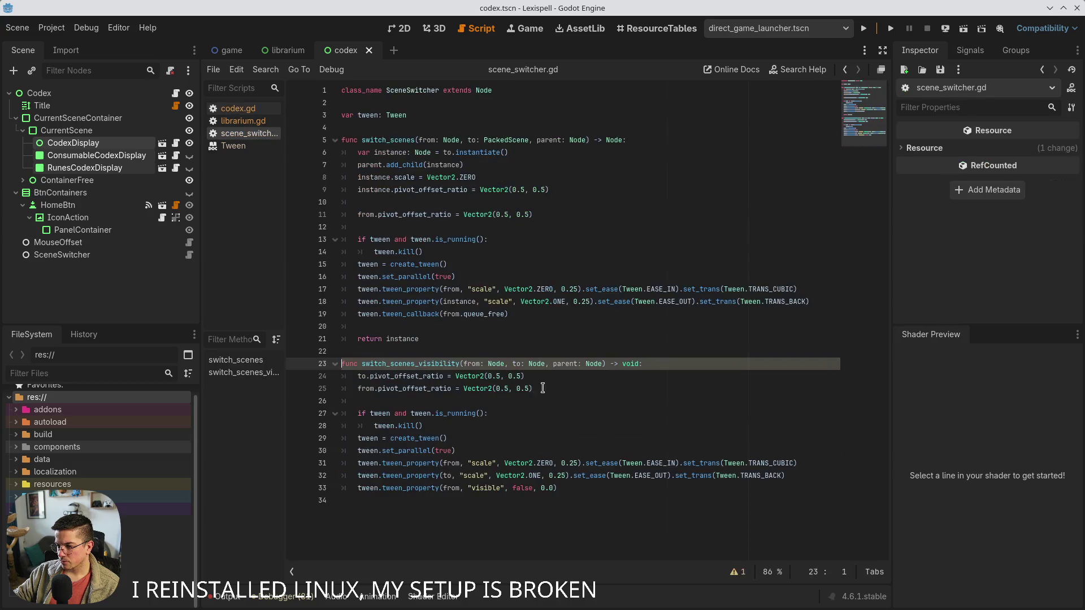
double_click(569, 366)
key("BackSpace")
key("Delete")
key("Delete")
key("Delete")
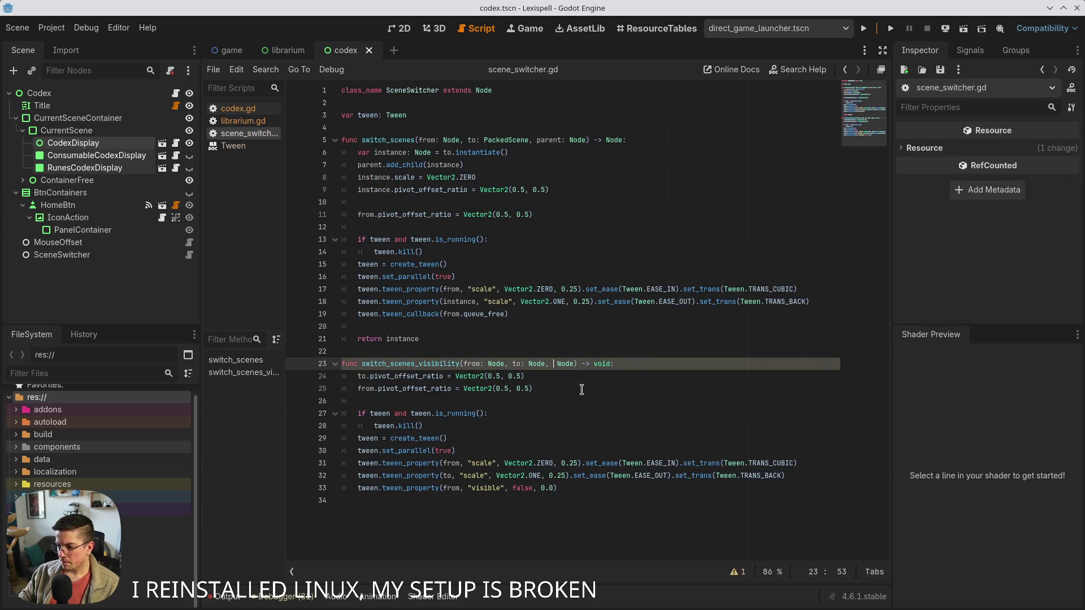
key("Delete")
key("BackSpace")
key("BackSpace")
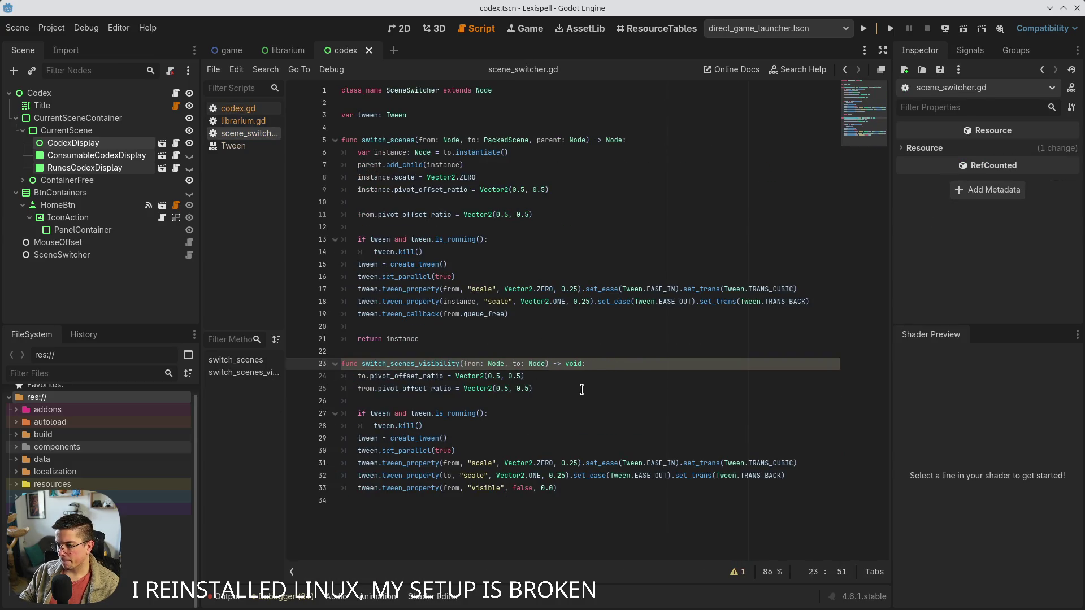
key("ctrl+s")
key("alt+Left")
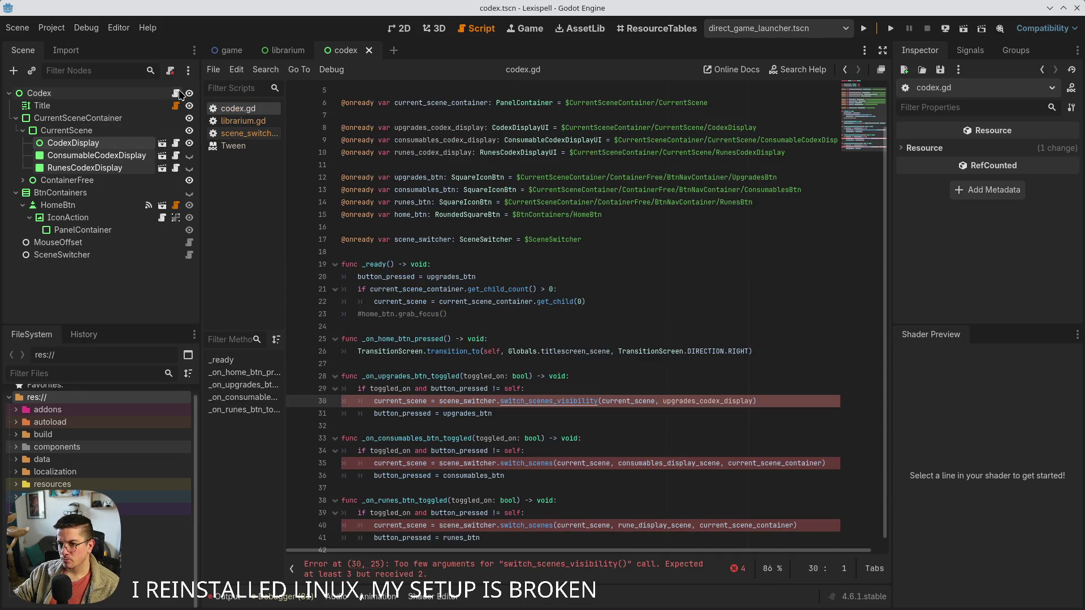
Move the assignment onto its own line as current_scene = upgrades_codex_display after the call
double_click(414, 404)
key("Delete")
key("Delete")
key("Delete")
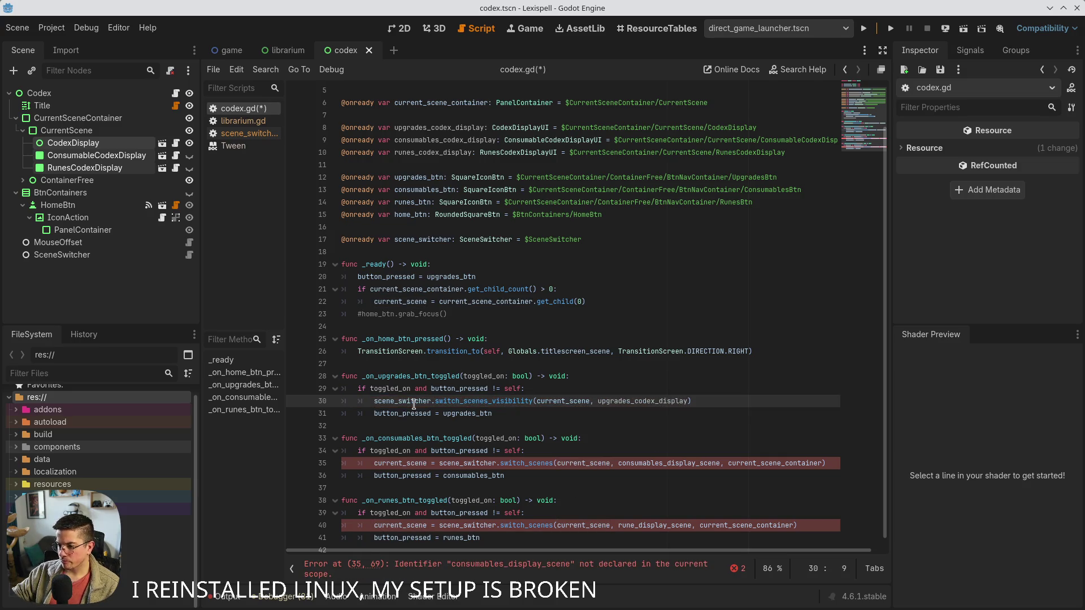
key("Return")
type("current")
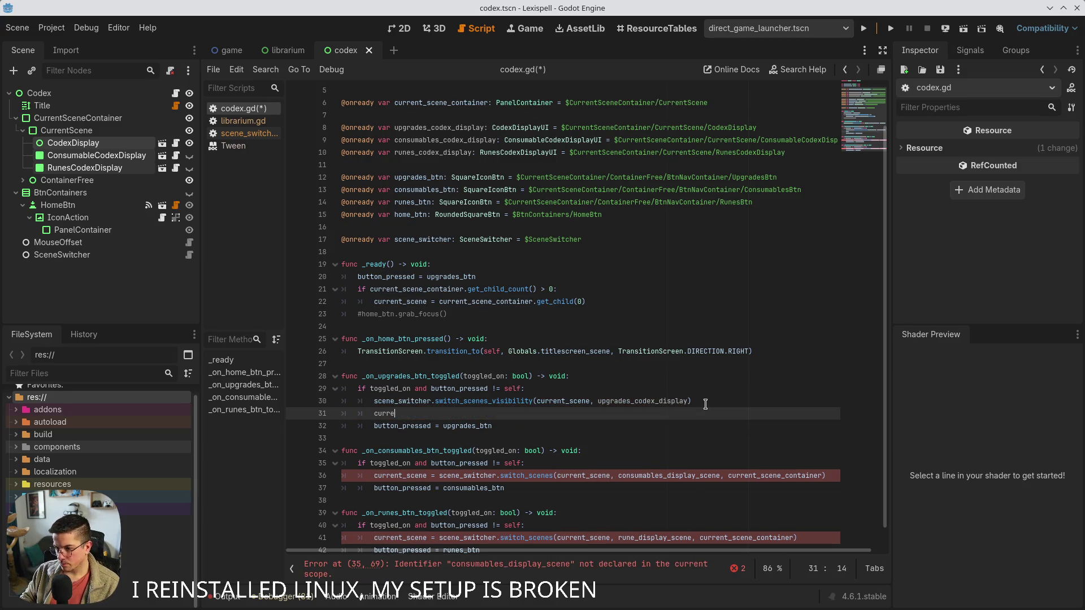
key("Return")
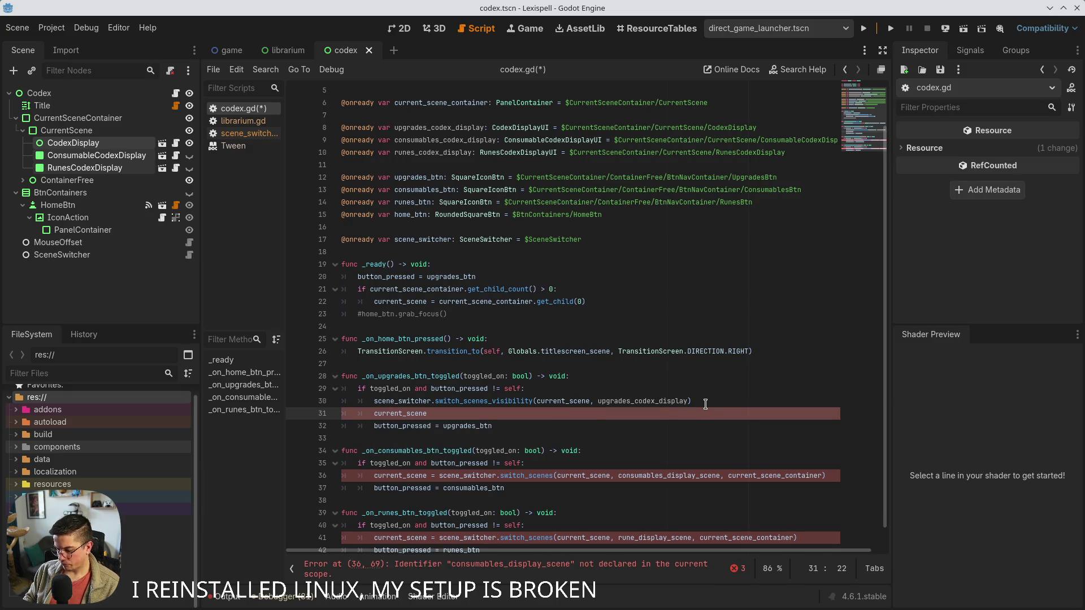
type("s")
key("Down")
key("Return")
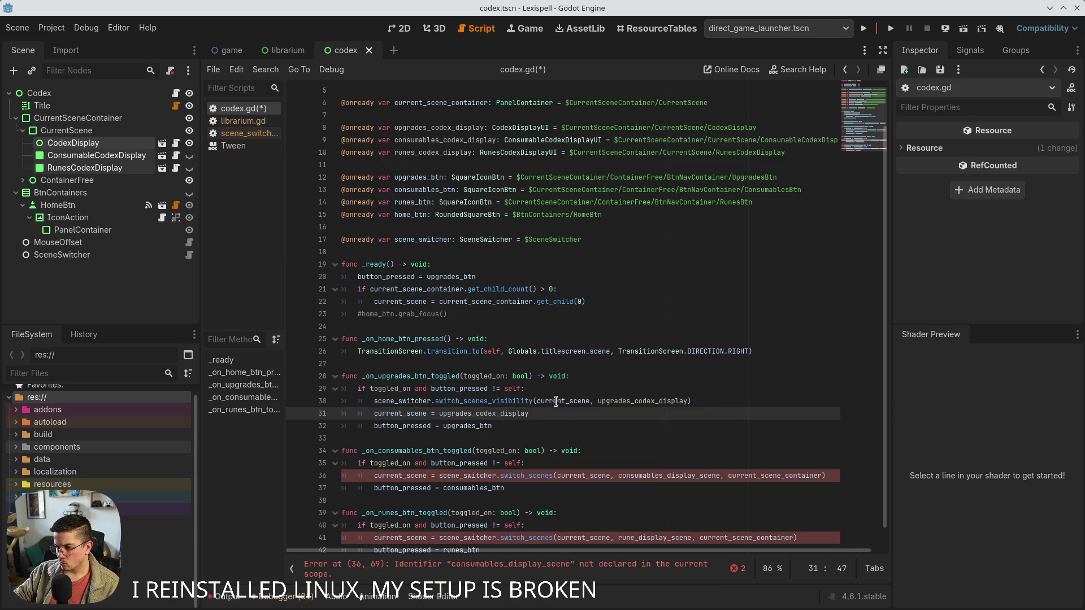
Copy the two lines into the consumables handler and swap in consumables_codex_display
left_click(367, 406, "shift")
key("ctrl+c")
left_click(842, 481)
key("Return")
key("ctrl+v")
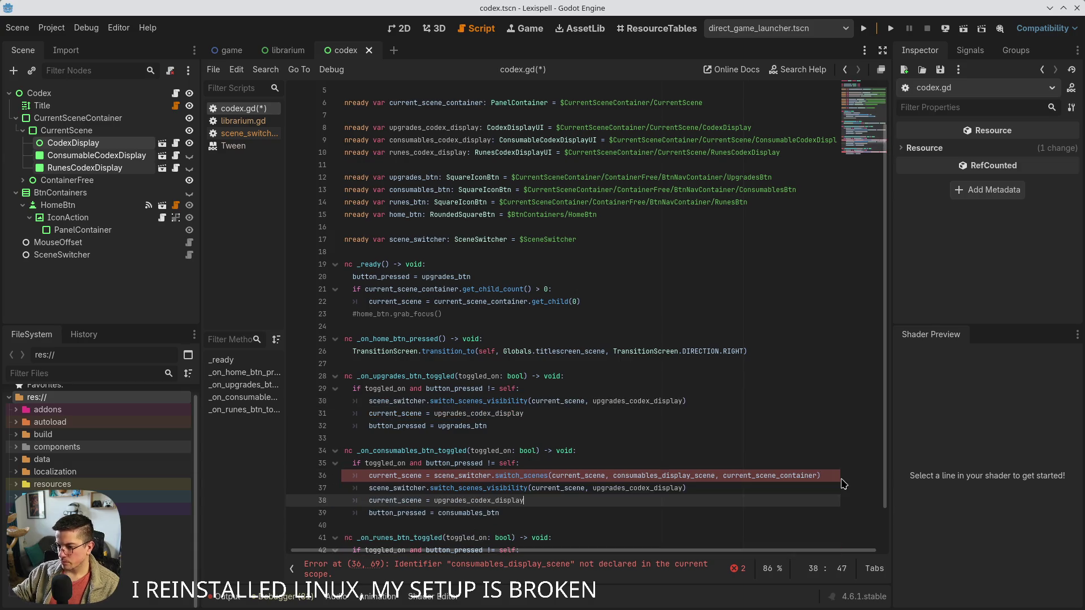
scroll(581, 445, "down", 2)
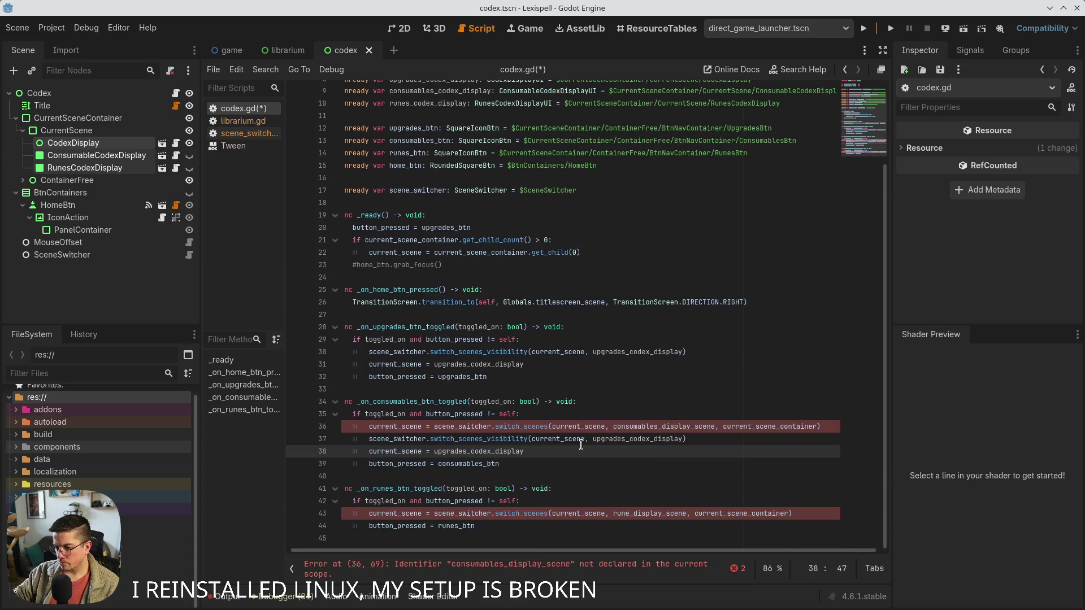
double_click(643, 427)
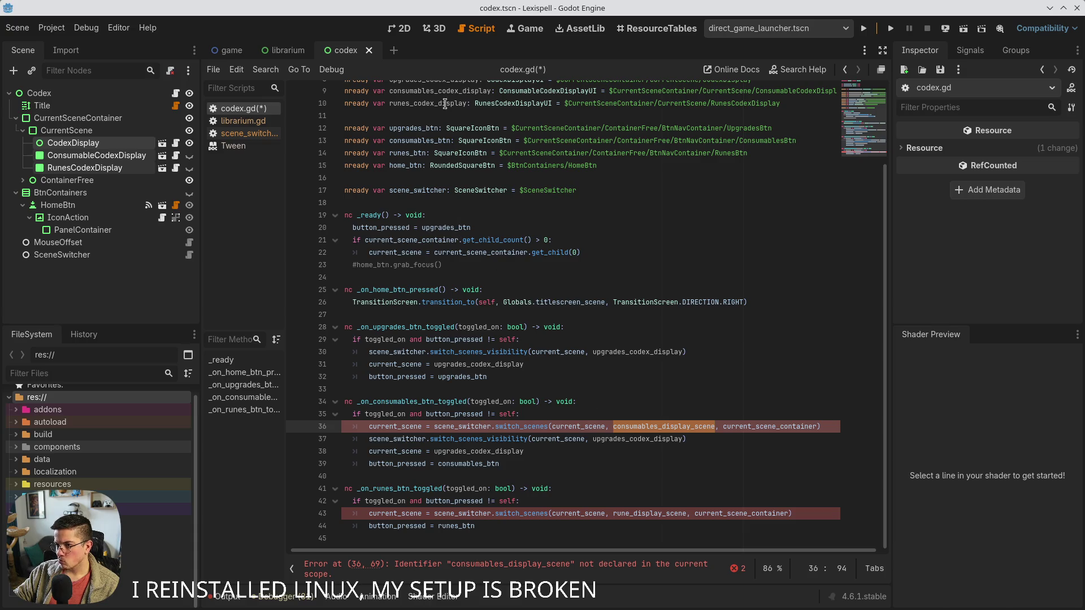
double_click(445, 91)
double_click(631, 444)
key("ctrl+v")
Delete the old switch_scenes line and paste the corrected switch lines into the consumables handler
key("ctrl+shift+k")
left_click_drag(552, 457, 370, 445)
key("Delete")
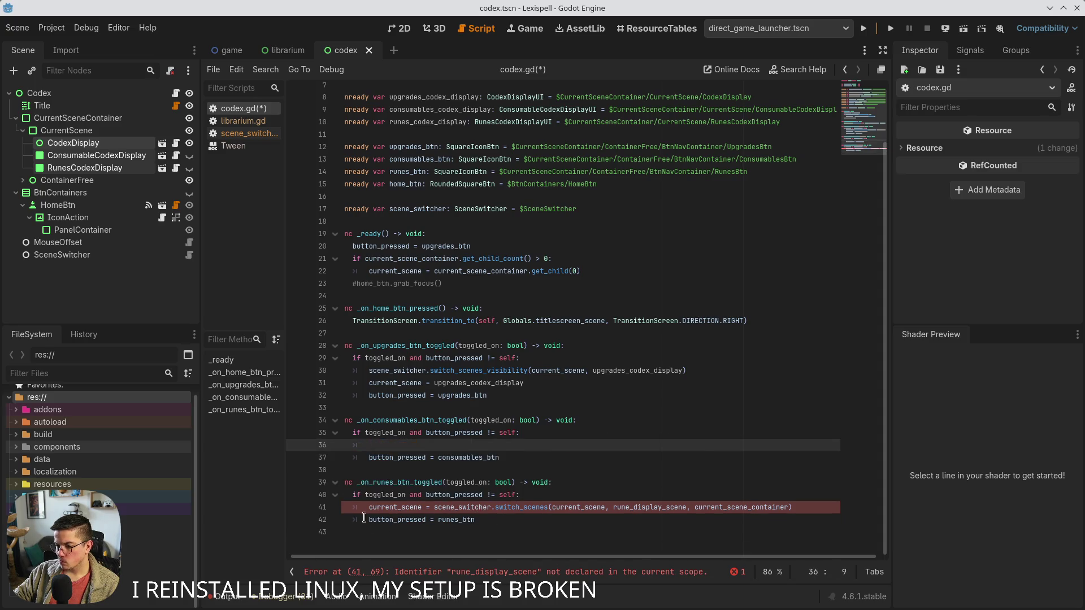
key("ctrl+v")
Paste the visibility switch and current_scene assignment into the runes toggle handler
left_click(370, 532)
key("Return")
key("Up")
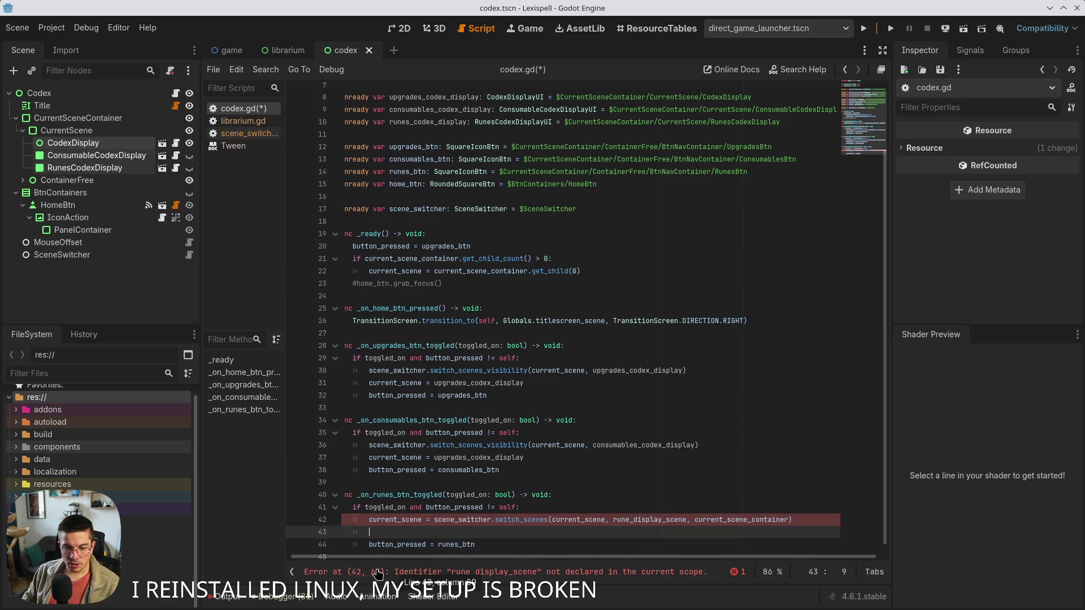
key("ctrl+v")
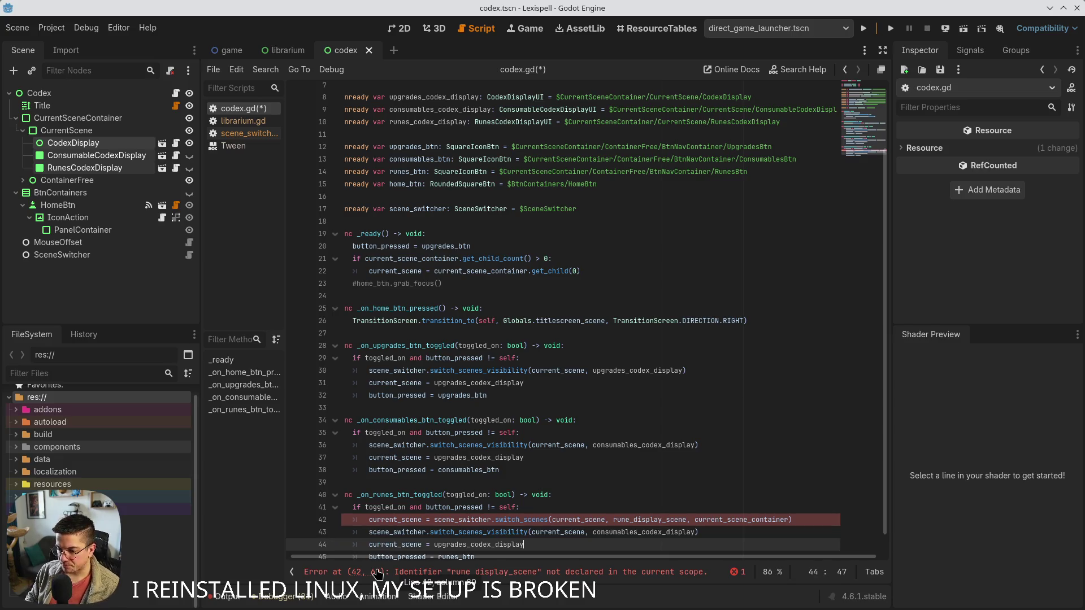
scroll(408, 480, "down", 1)
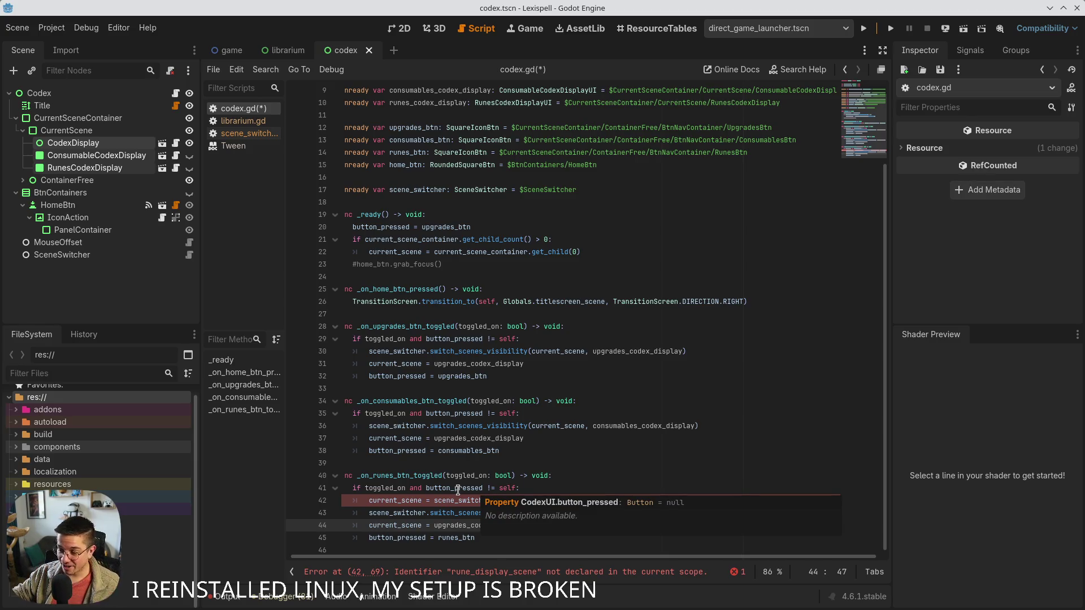
Remove the broken switch_scenes call on line 42
left_click(419, 500)
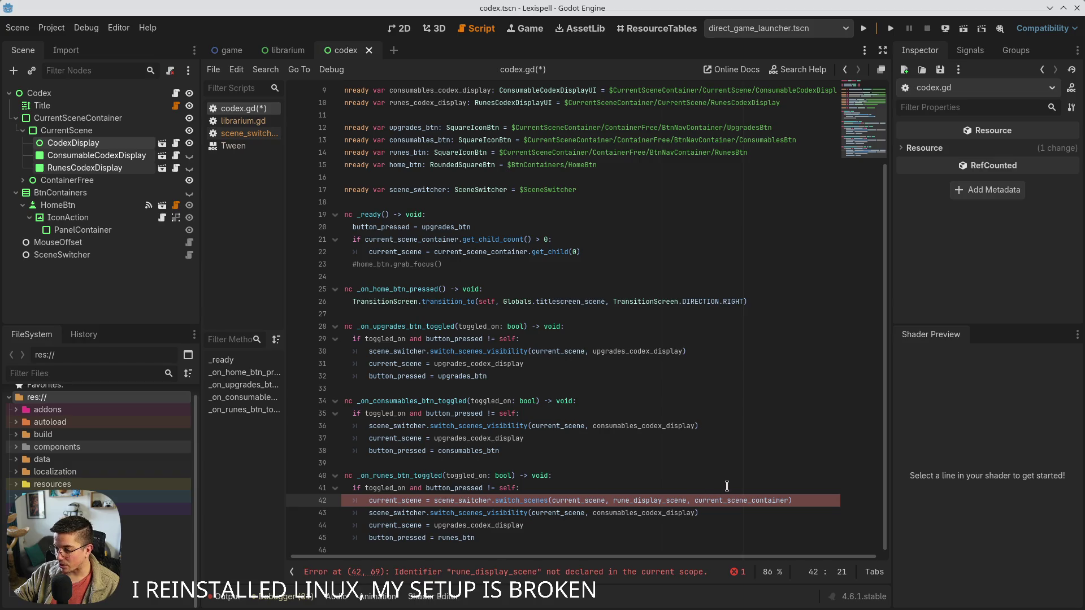
left_click(489, 500)
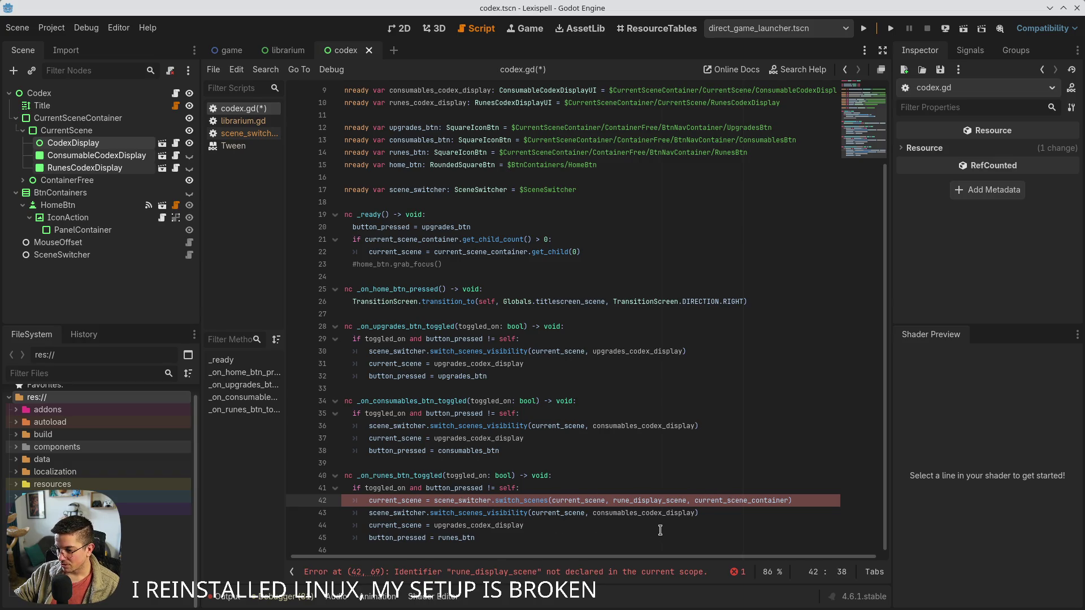
key("ctrl+x")
scroll(407, 200, "up", 2)
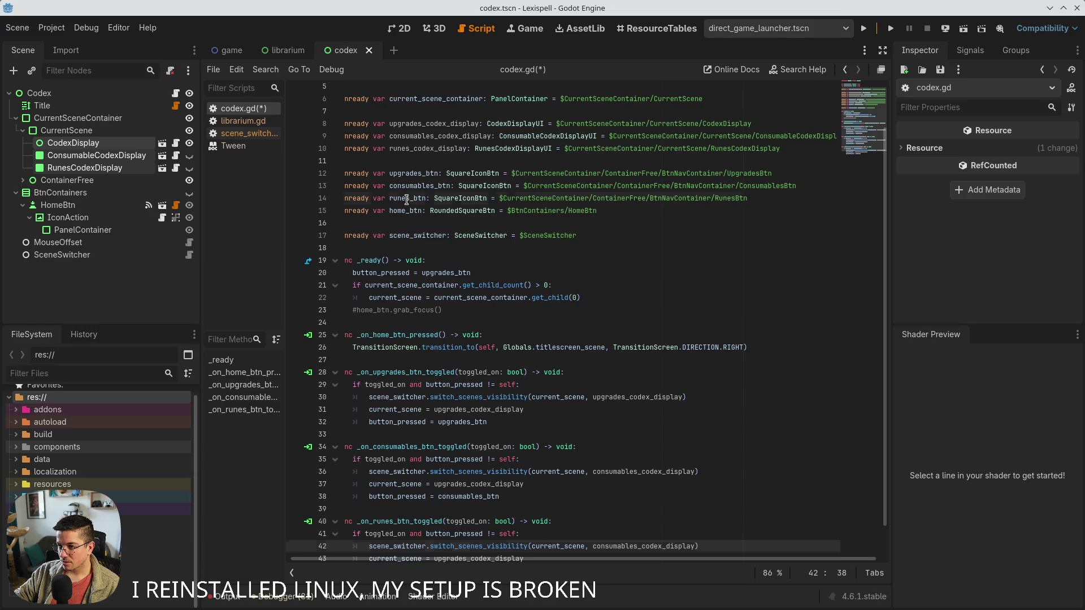
scroll(407, 200, "down", 1)
Pass runes_codex_display as the display argument of the runes handler's switch call
double_click(644, 513)
type("runes_btn")
key("ctrl+s")
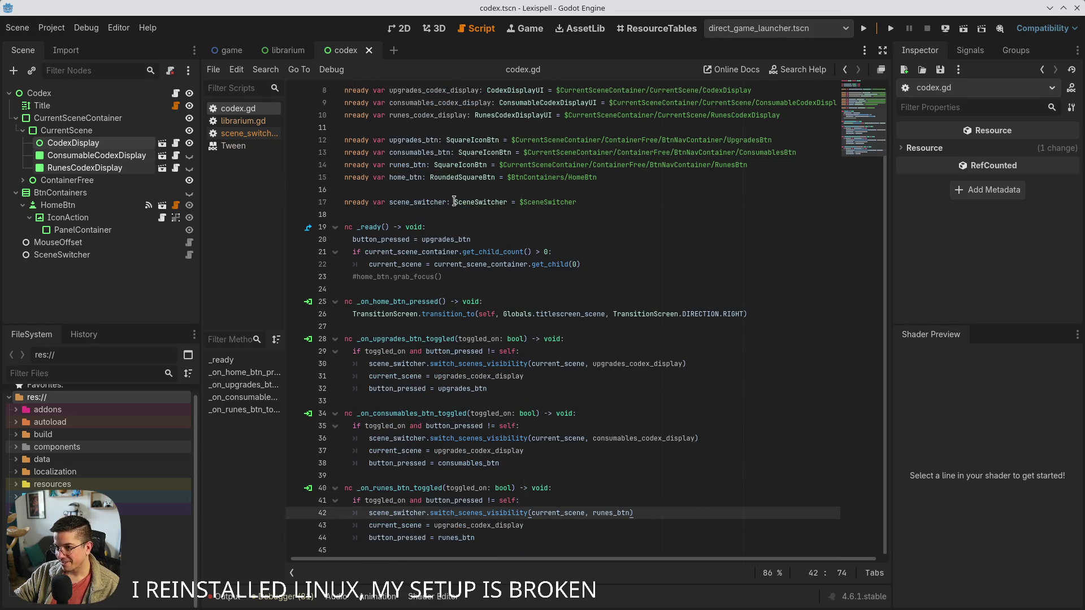
double_click(426, 116)
double_click(612, 512)
key("ctrl+v")
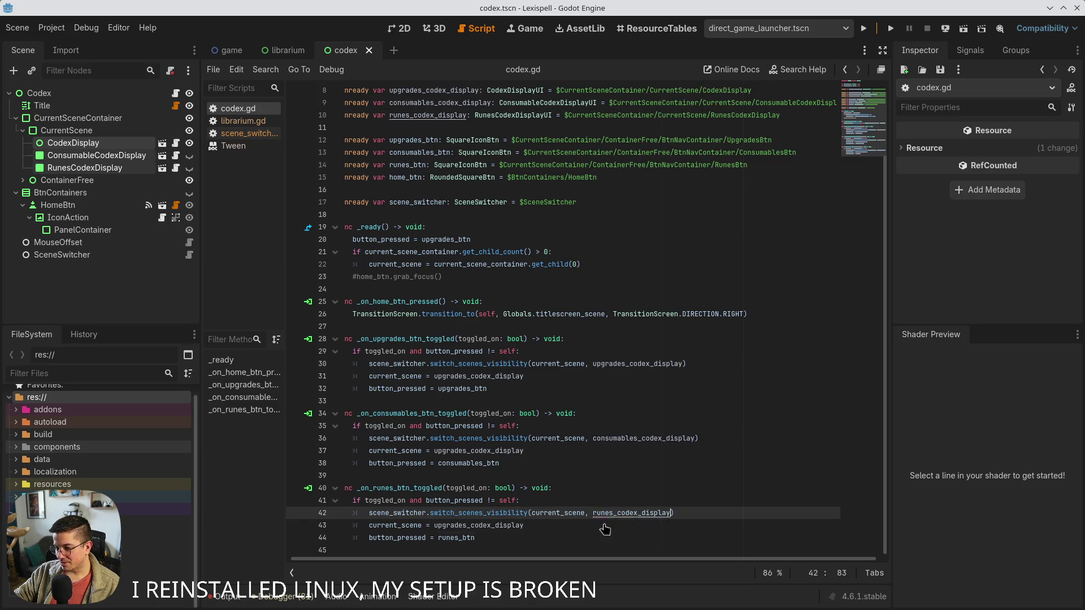
Set current_scene to runes_codex_display and consumables_codex_display in their respective handlers
left_click(496, 523)
double_click(494, 526)
key("ctrl+v")
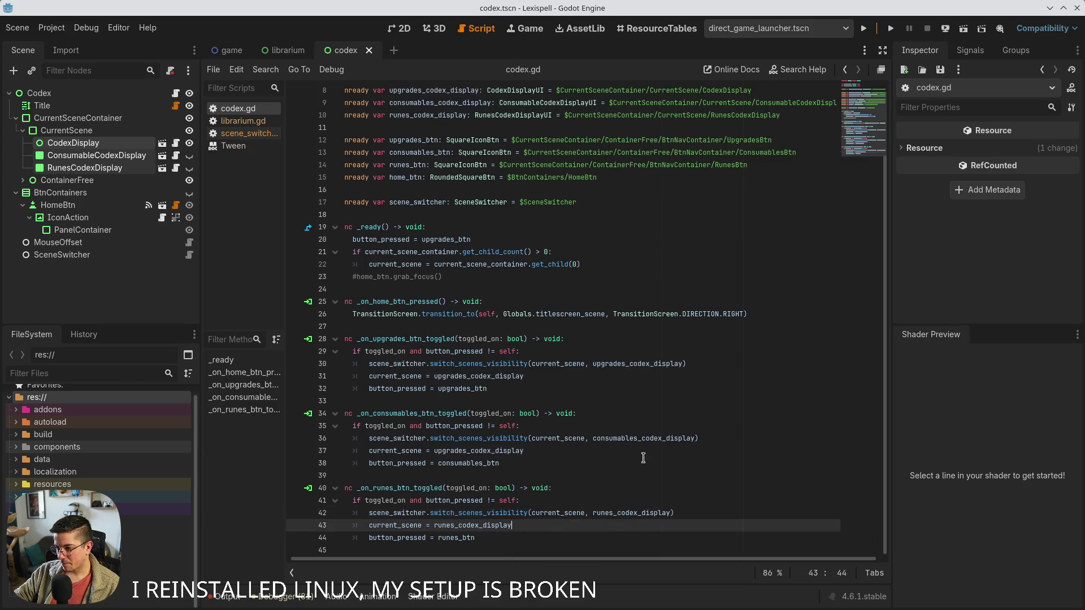
double_click(652, 438)
key("ctrl+c")
double_click(521, 454)
key("ctrl+v")
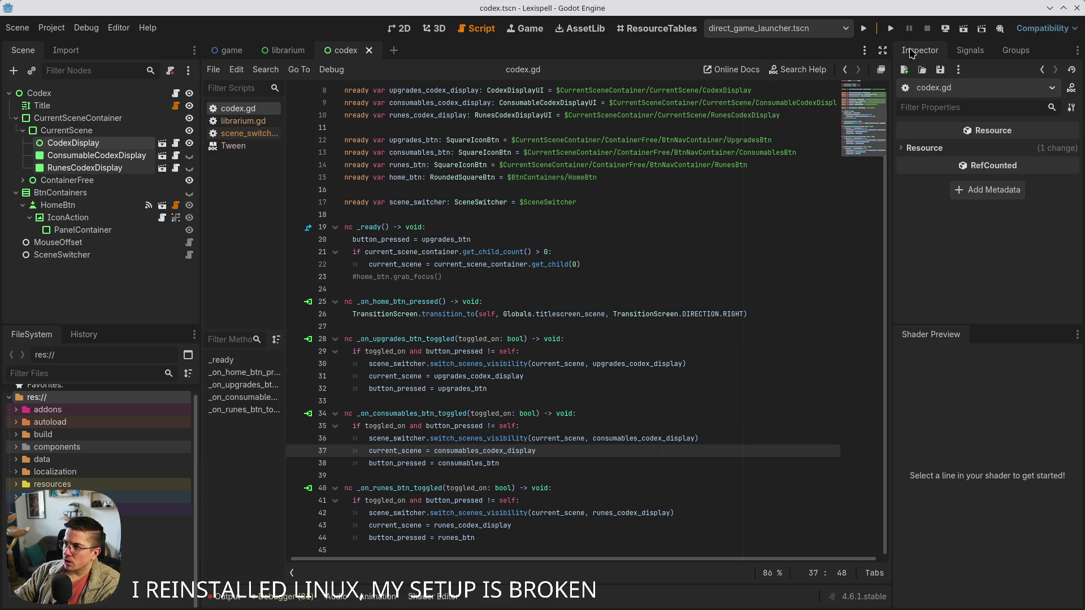
left_click(891, 28)
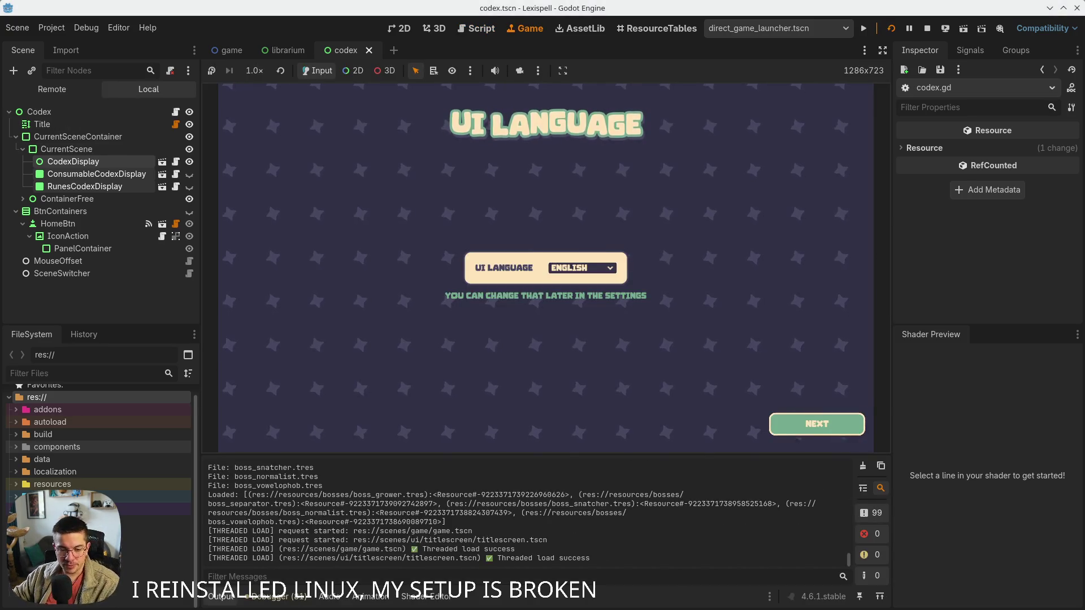
Enlarge the game view and click through the intro screens into the Librarium
left_click(221, 596)
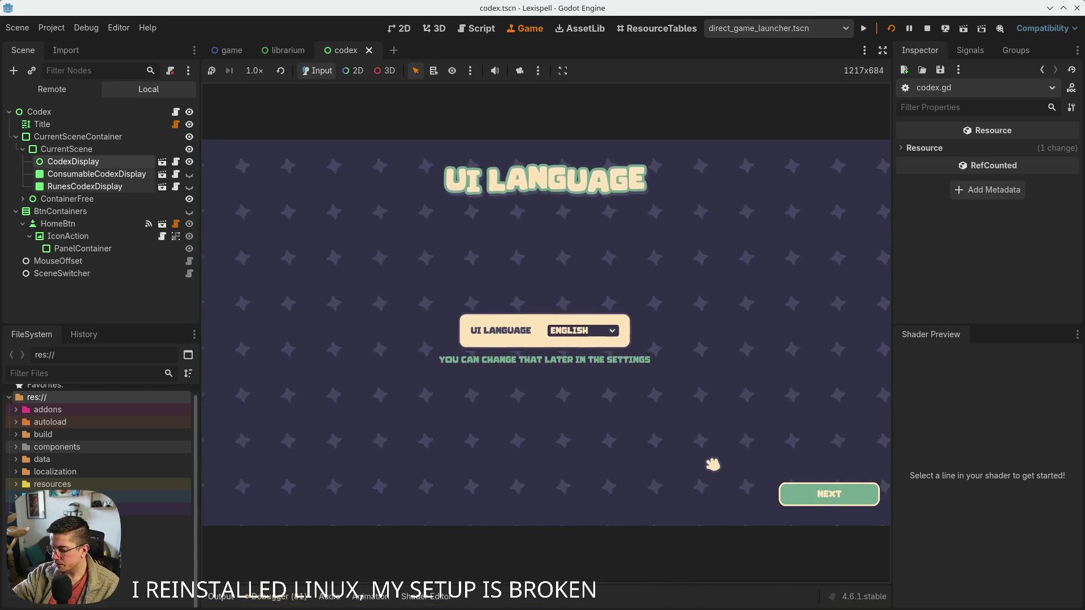
left_click(828, 495)
left_click(830, 496)
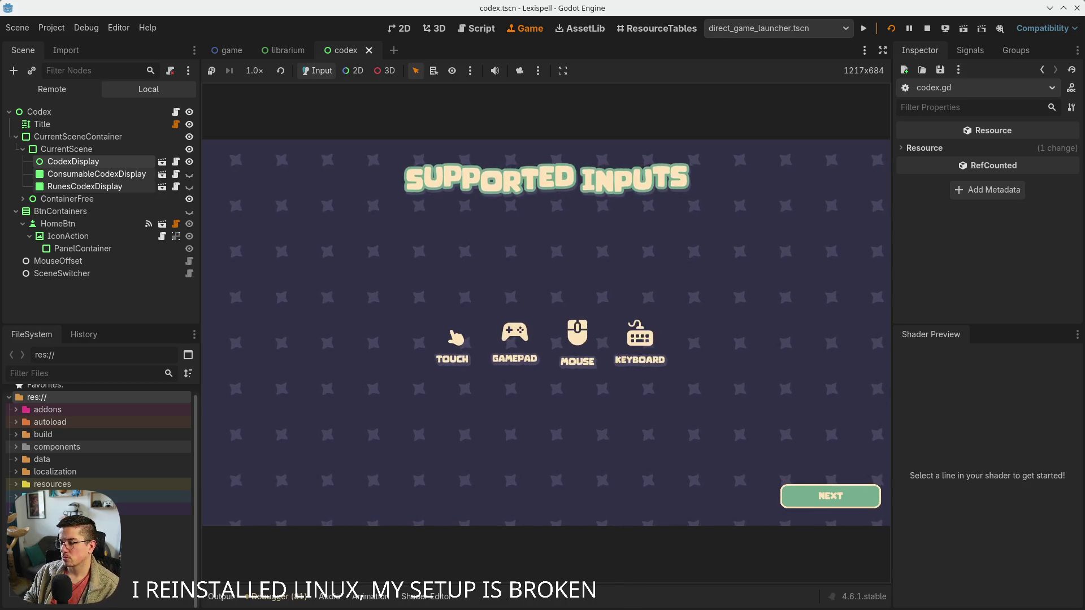
left_click(830, 495)
left_click(695, 412)
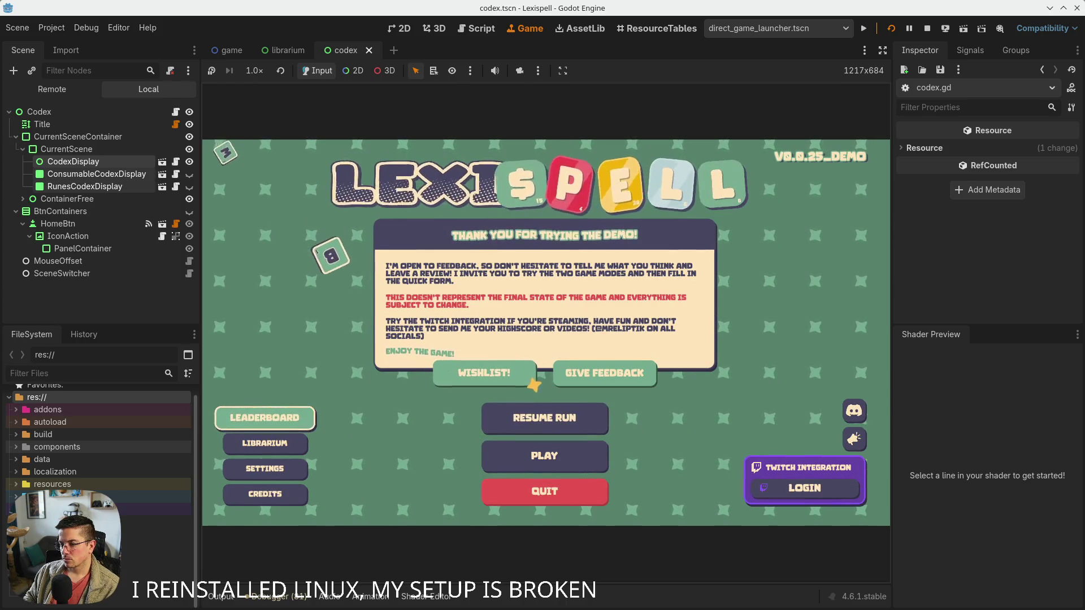
left_click(265, 444)
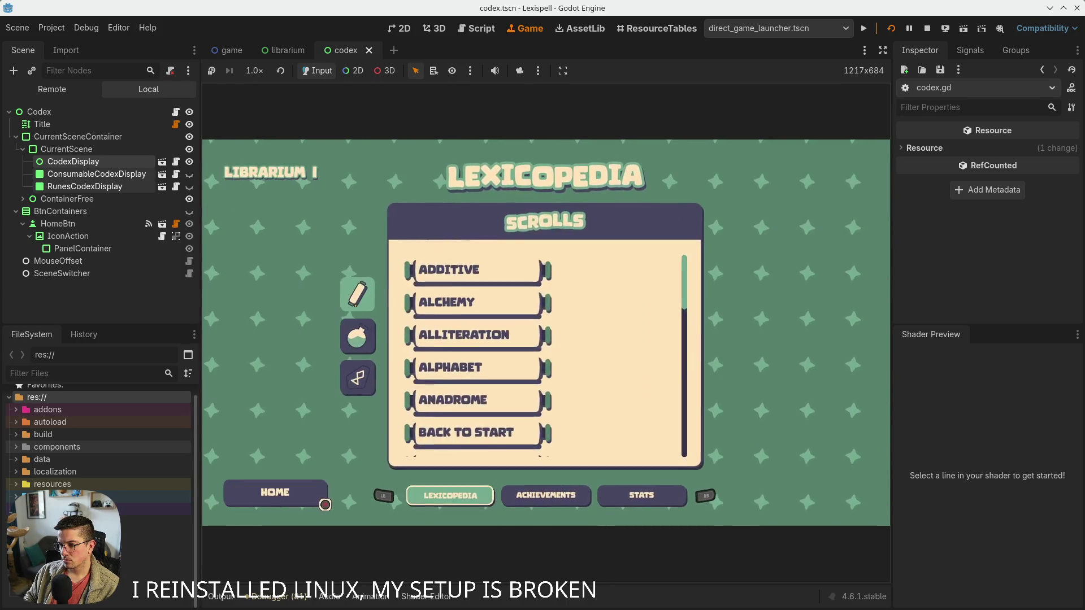
Cycle the Librarium tabs back to Lexicopedia and try the consumables and runes categories
key("e")
key("e")
key("q")
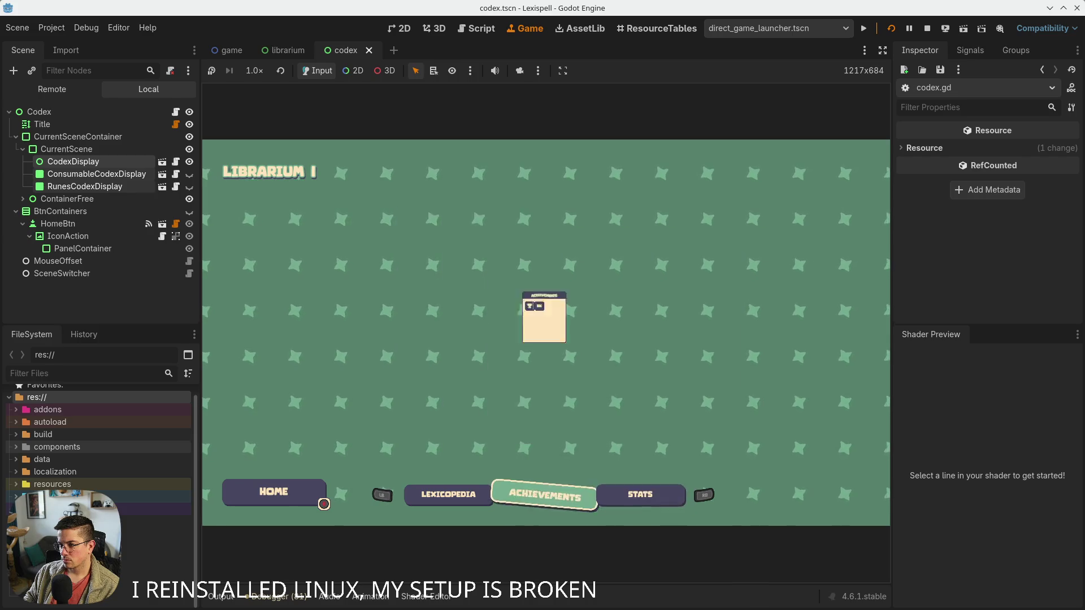
key("q")
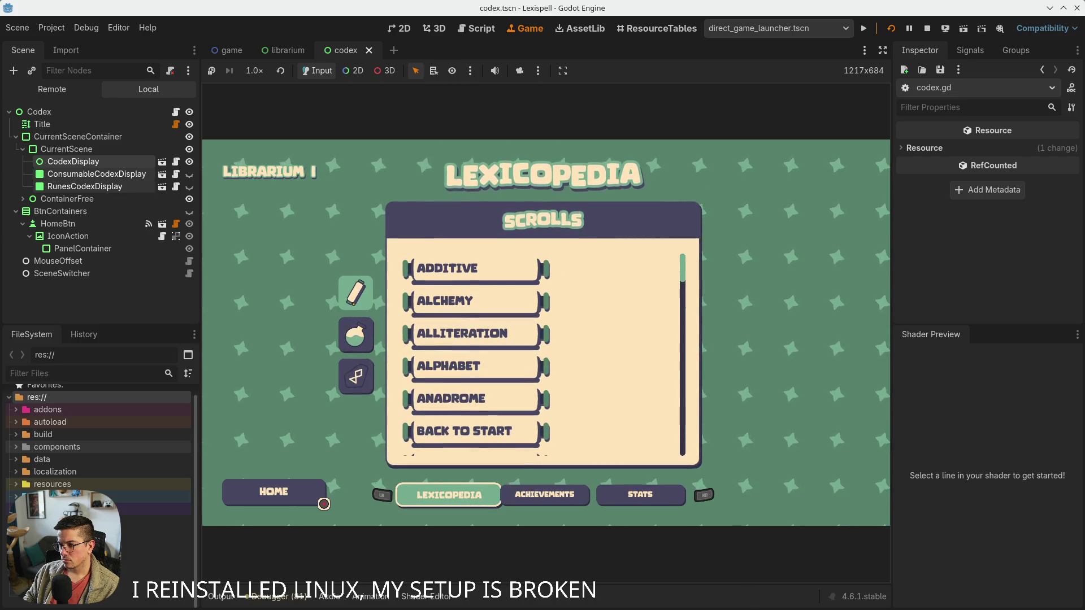
key("Up")
key("Left")
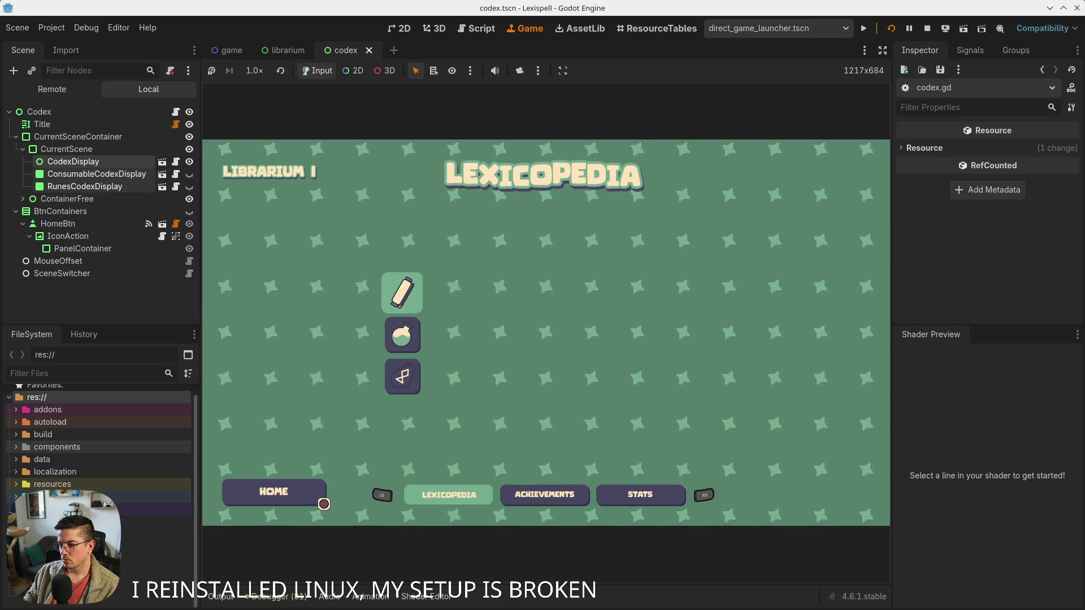
key("Down")
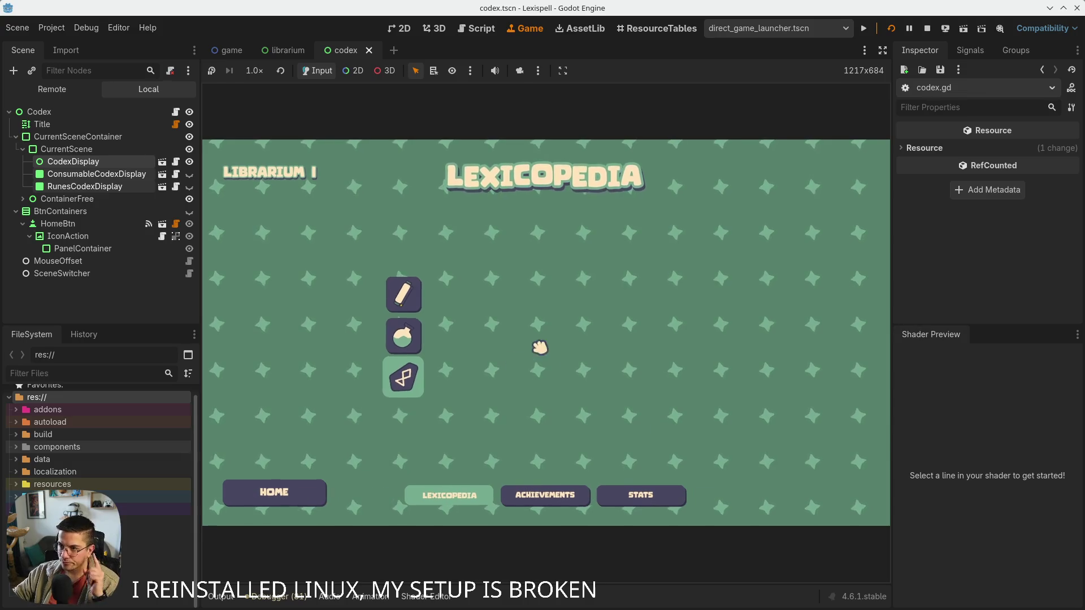
left_click(189, 274)
left_click(498, 426)
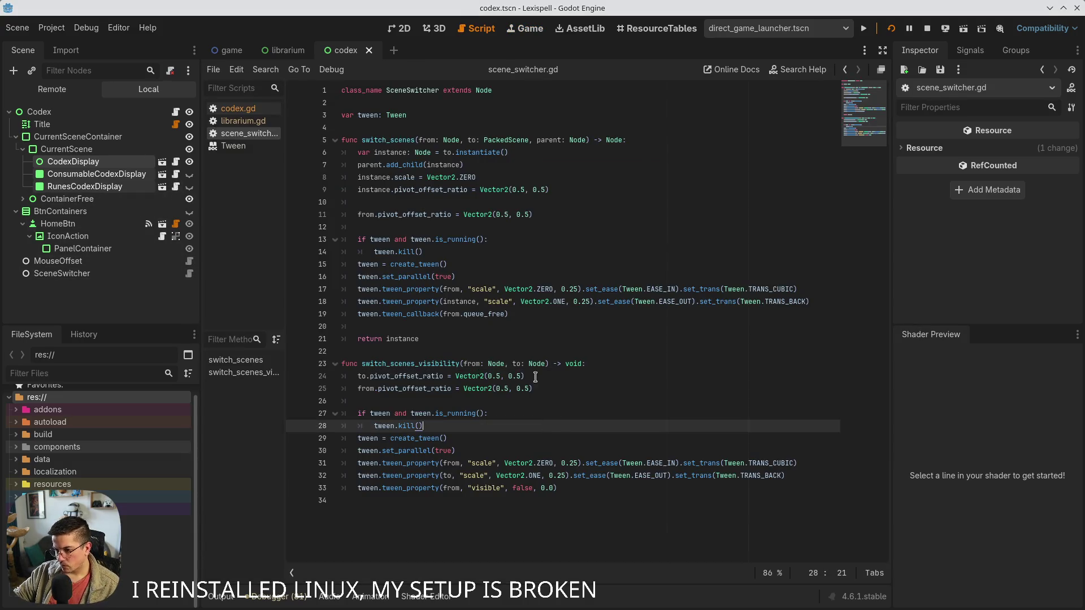
left_click(472, 365)
left_click(501, 488)
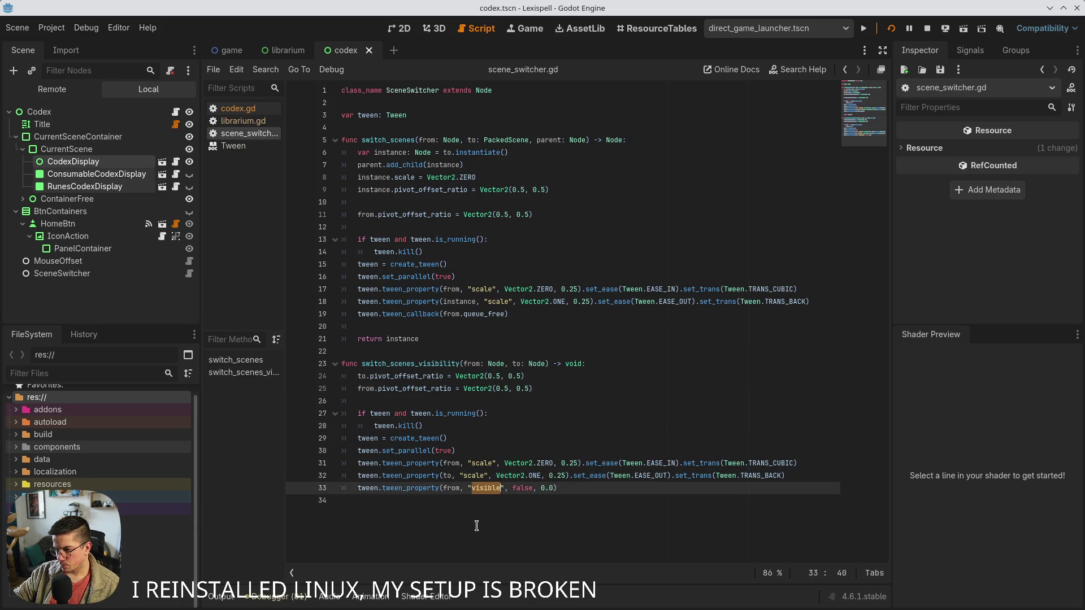
double_click(472, 476)
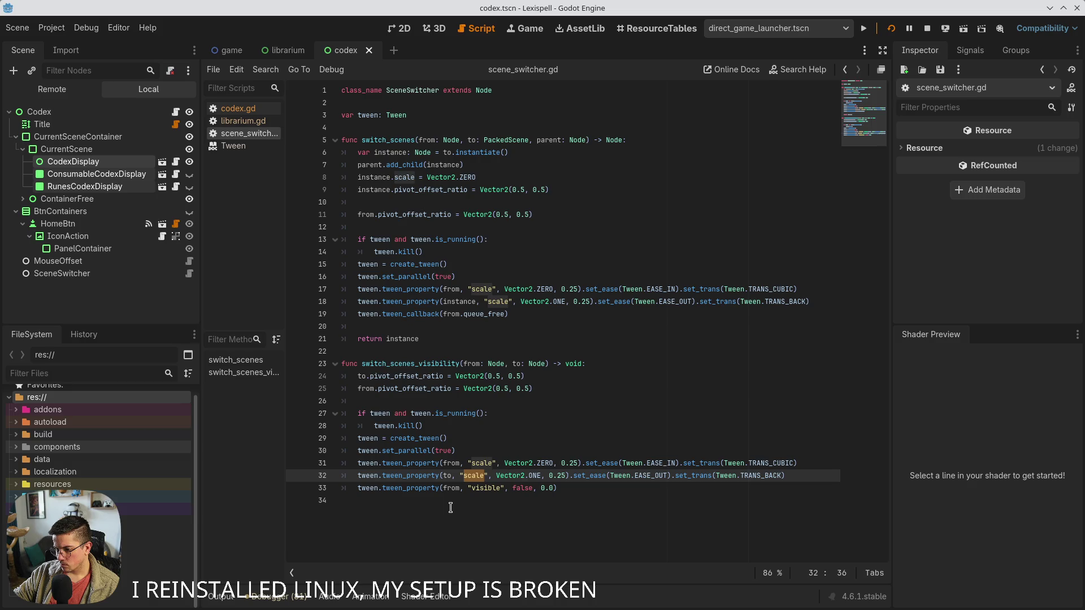
left_click(491, 490)
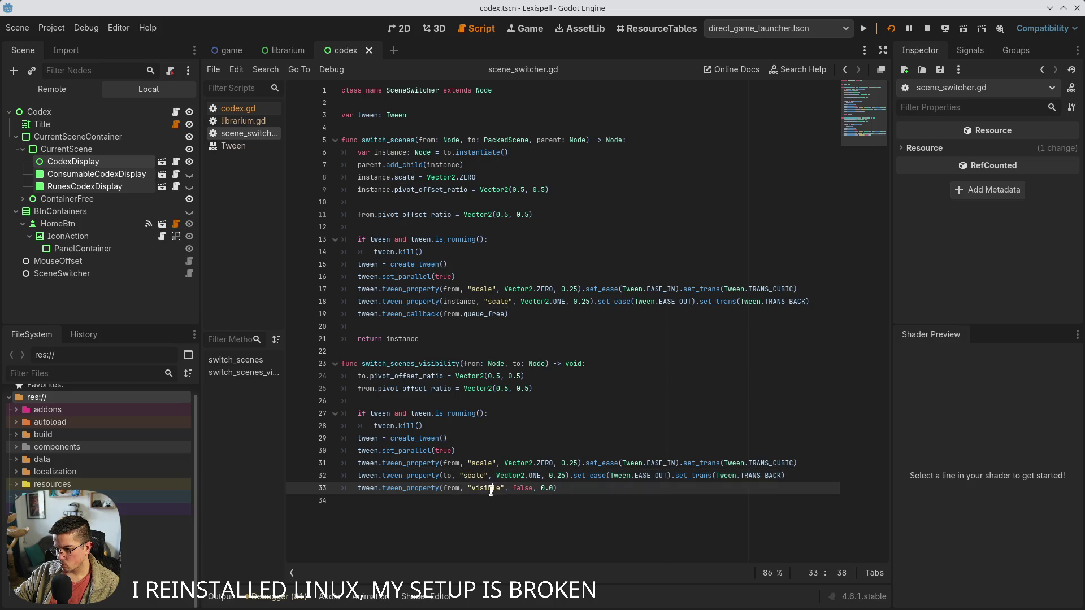
left_click(407, 476)
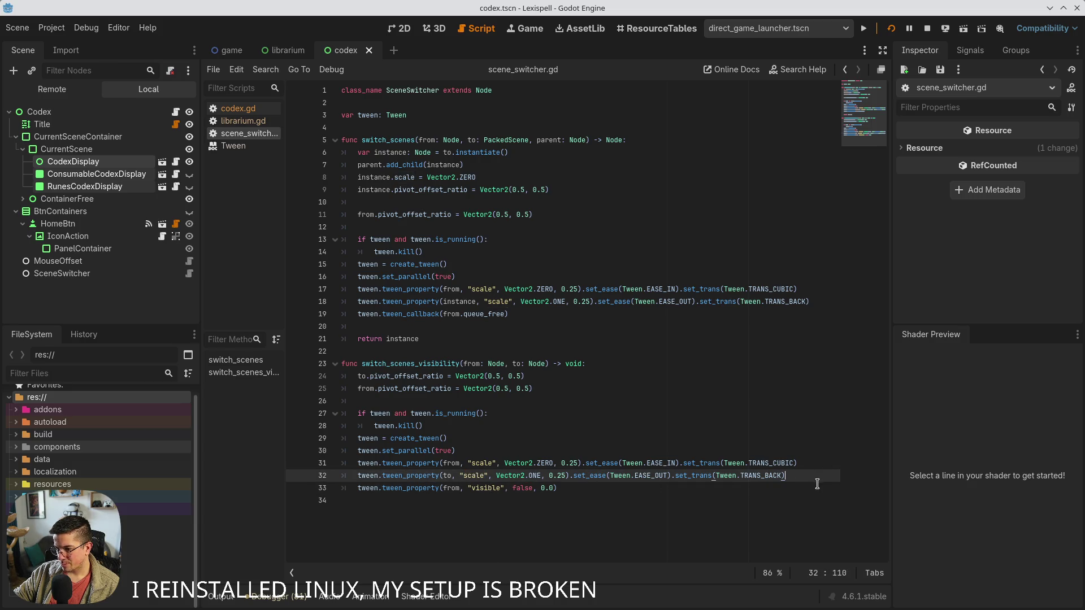
key("Return")
type("twee")
key("Down")
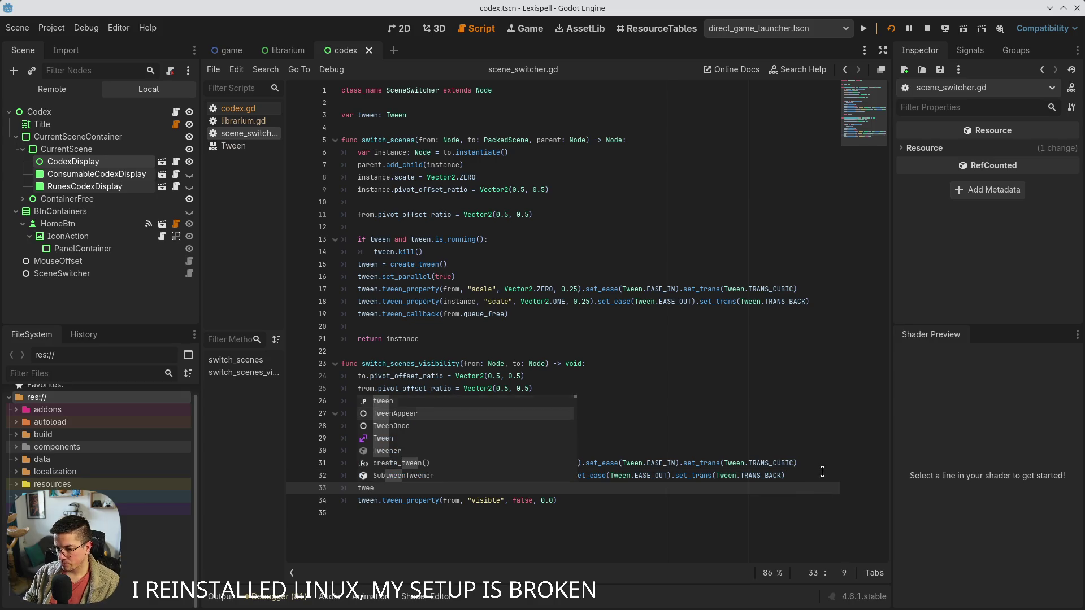
key("Escape")
key("Down")
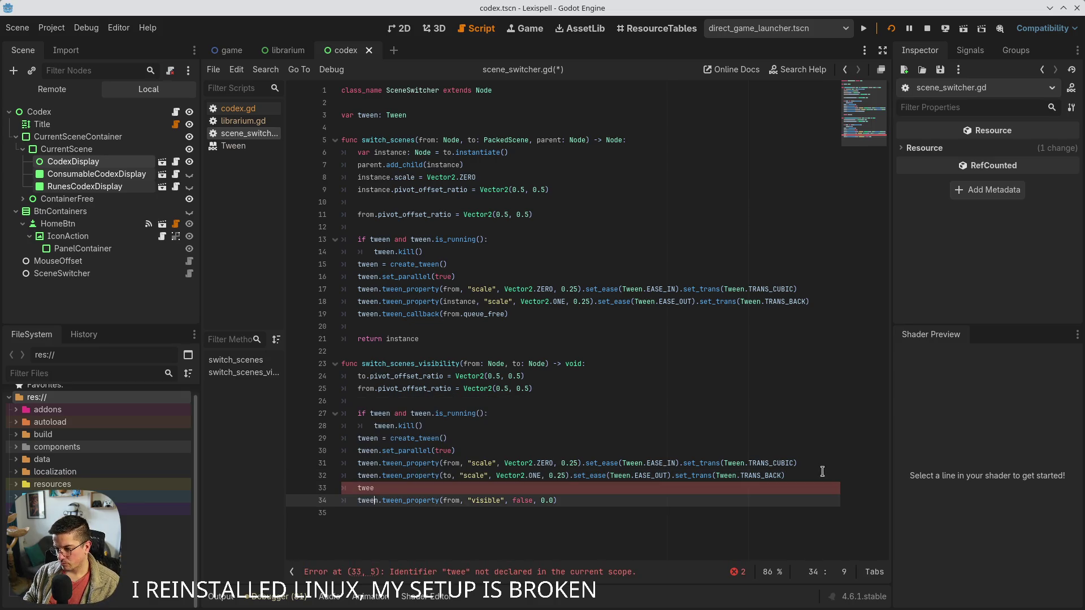
key("alt+Up")
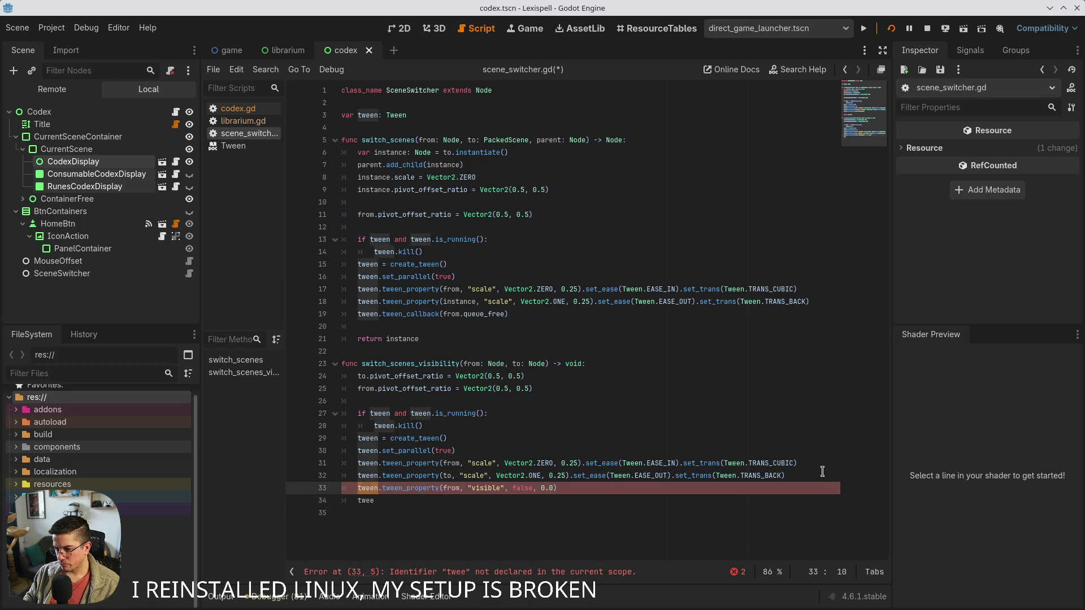
key("Down")
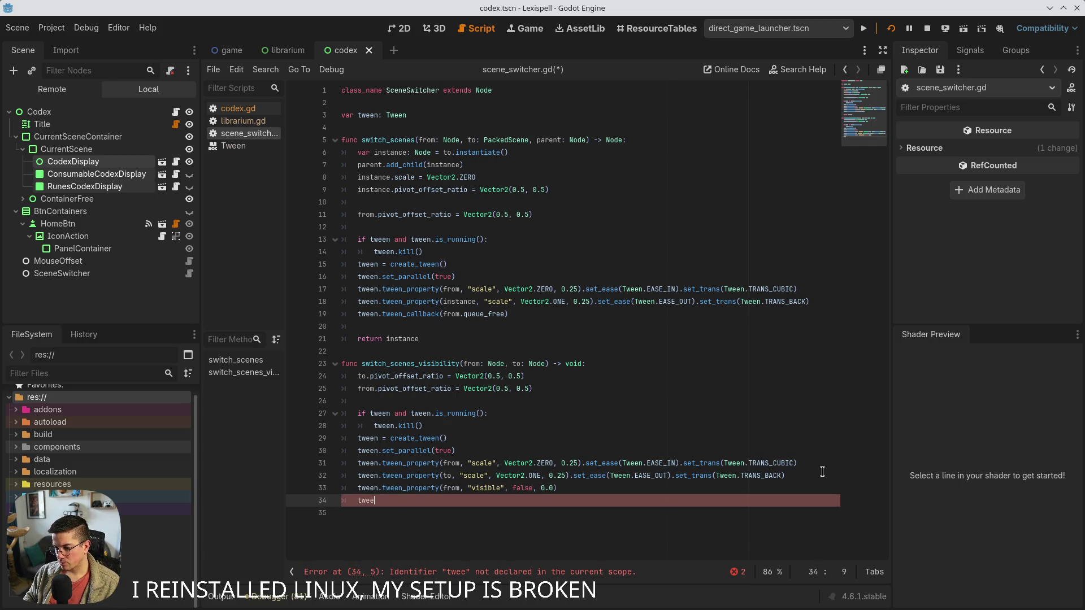
key("ctrl+shift+k")
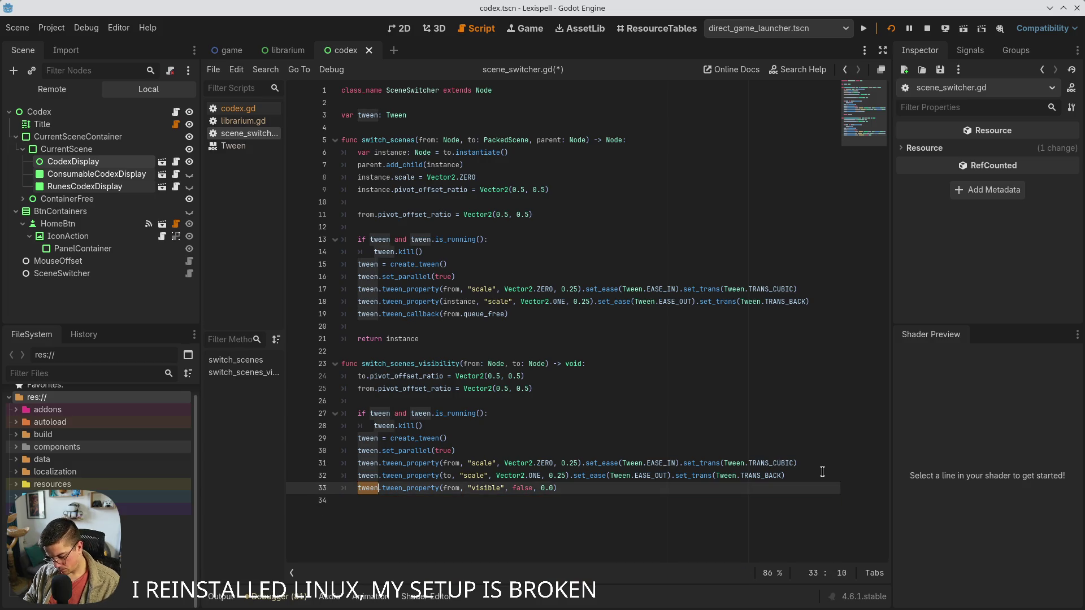
left_click(91, 29)
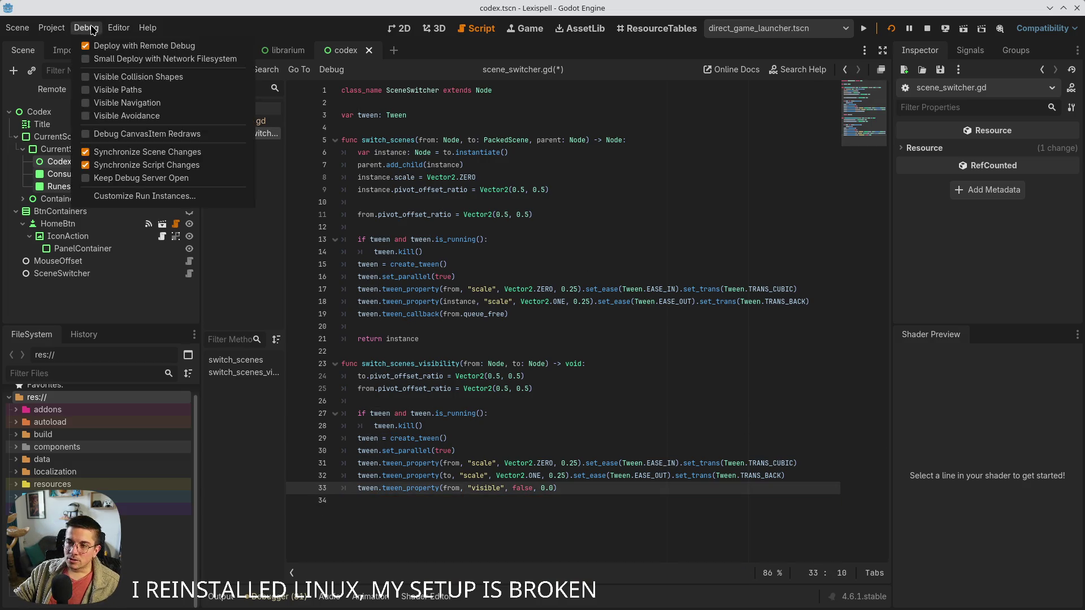
Rebind Script Text Editor's Duplicate Lines shortcut to Ctrl+D in Editor Settings, then close them
mouse_move(122, 29)
left_click(142, 47)
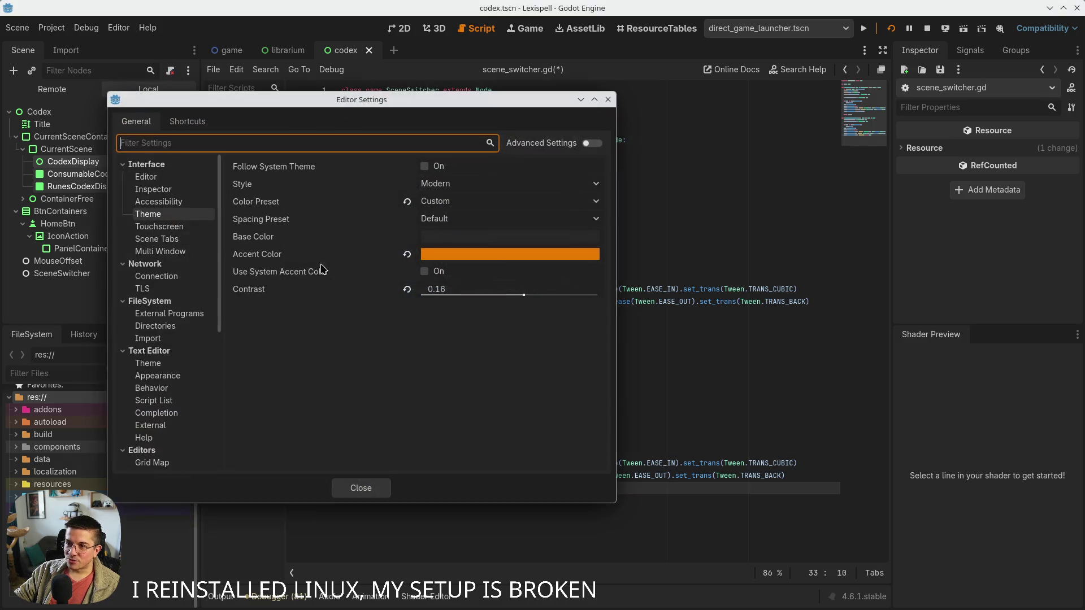
left_click(187, 121)
left_click_drag(204, 100, 296, 180)
type("duplica")
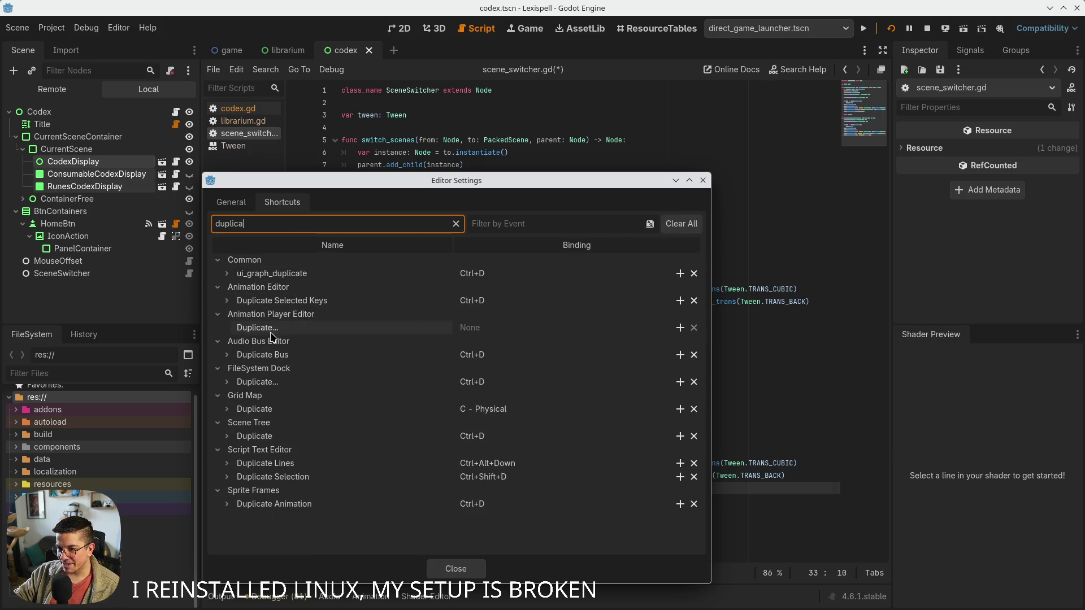
left_click(498, 464)
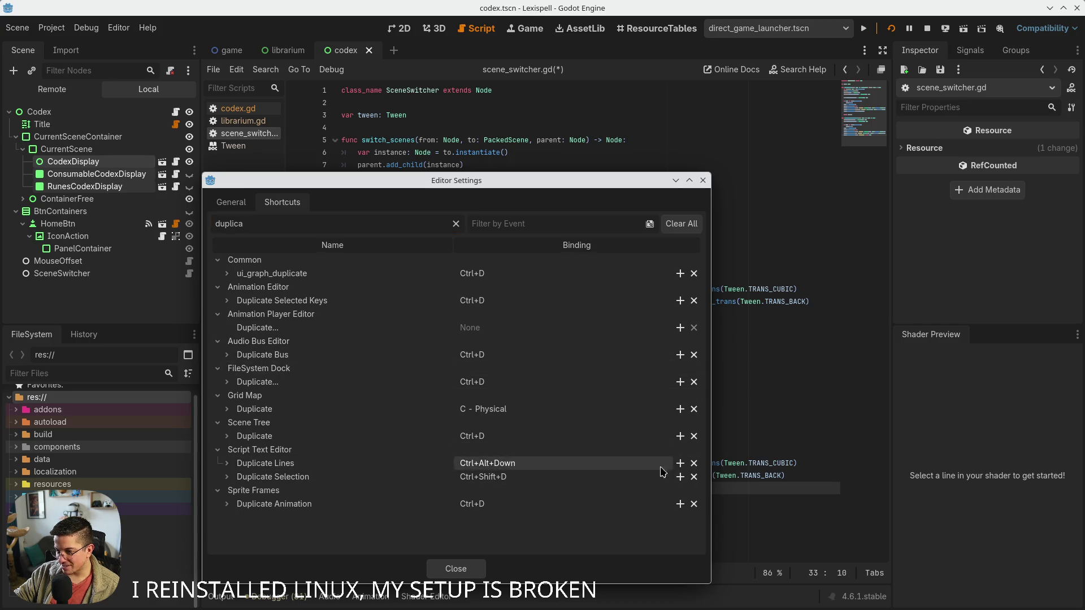
double_click(550, 464)
key("ctrl+d")
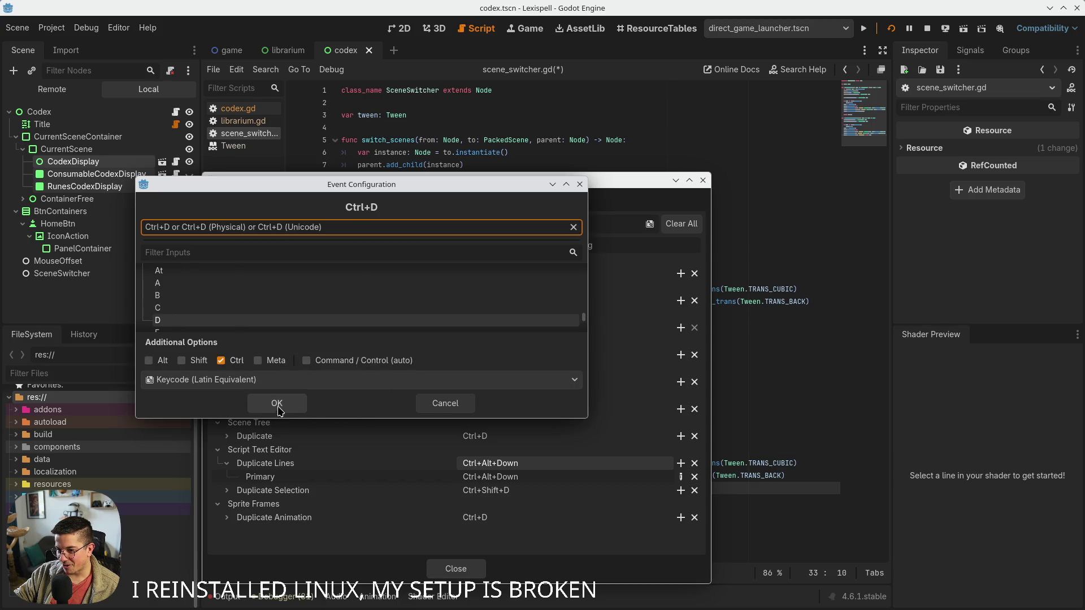
left_click(277, 403)
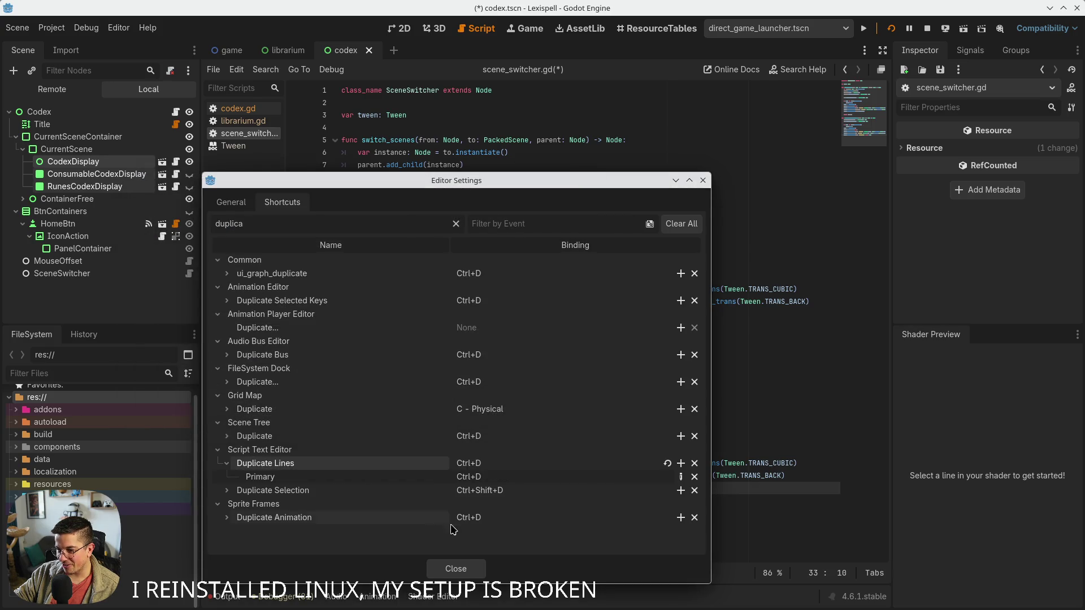
left_click(448, 572)
left_click(592, 491)
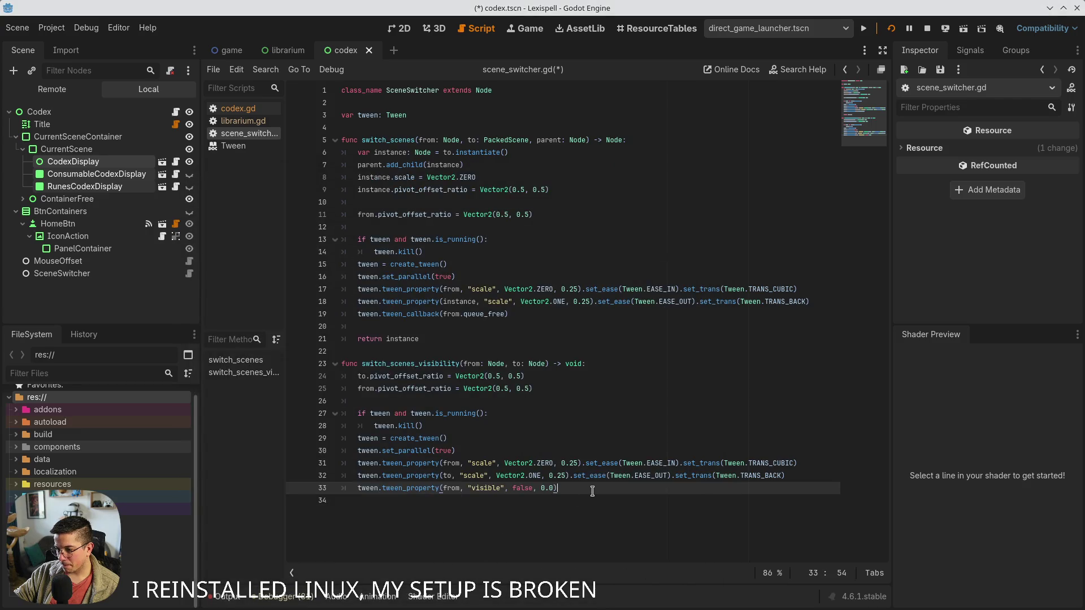
Duplicate line 33 into tween.tween_property(to, "visible", true, 0.01) and save
key("ctrl+d")
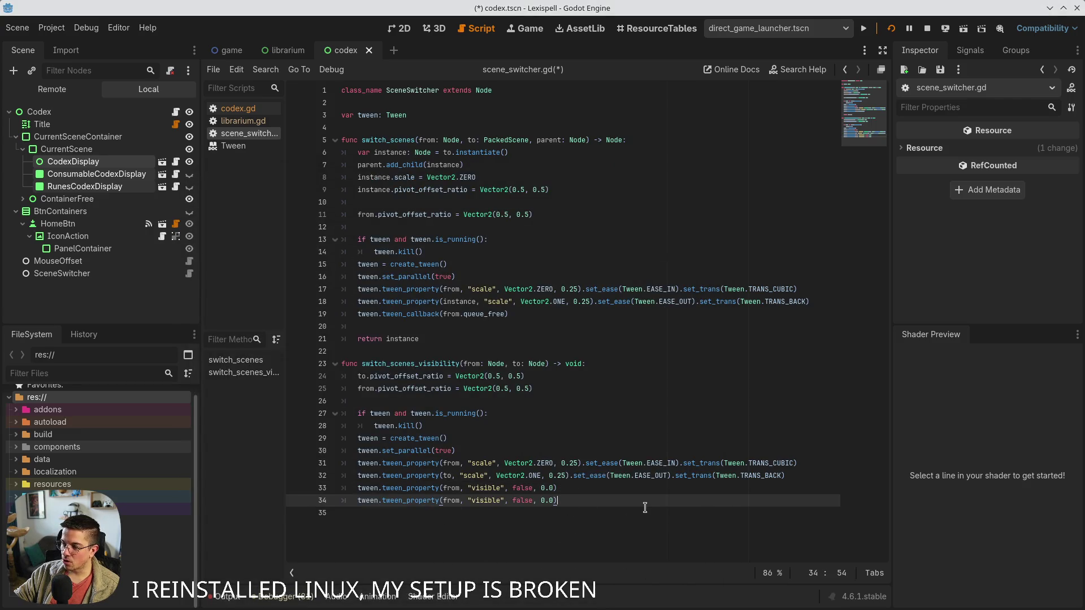
key("Up")
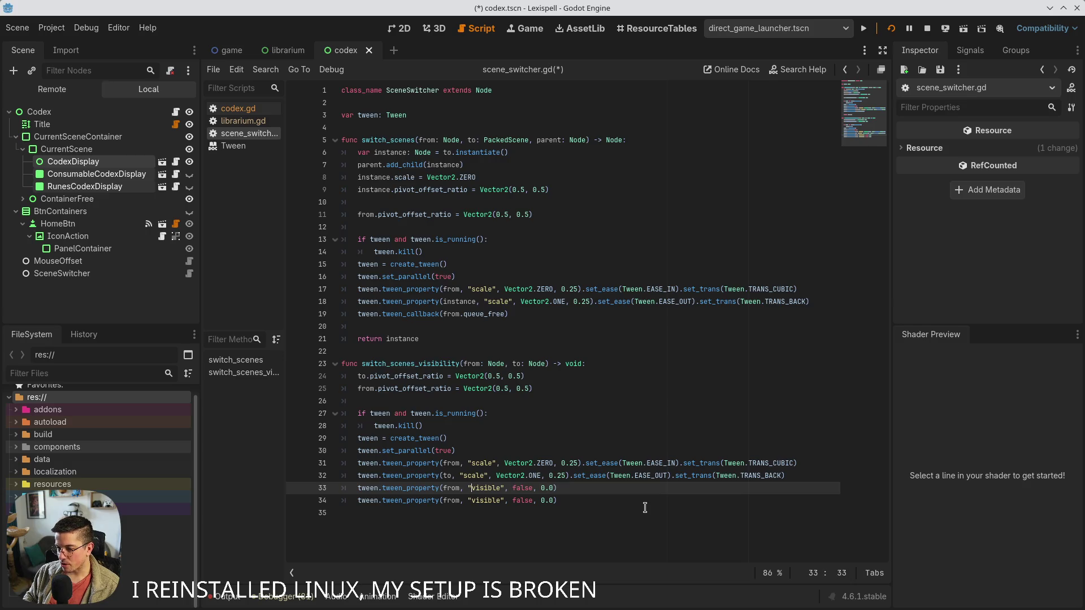
key("ctrl+shift+Right")
type("to")
key("ctrl+Right")
key("ctrl+Right")
key("ctrl+Right")
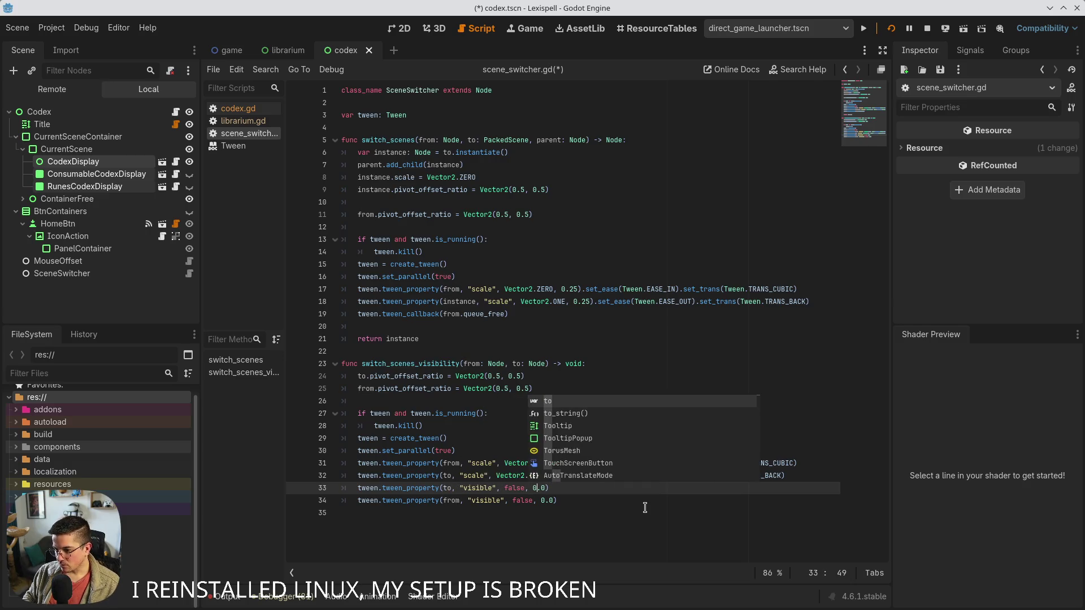
key("BackSpace")
key("BackSpace")
key("BackSpace")
type("true,")
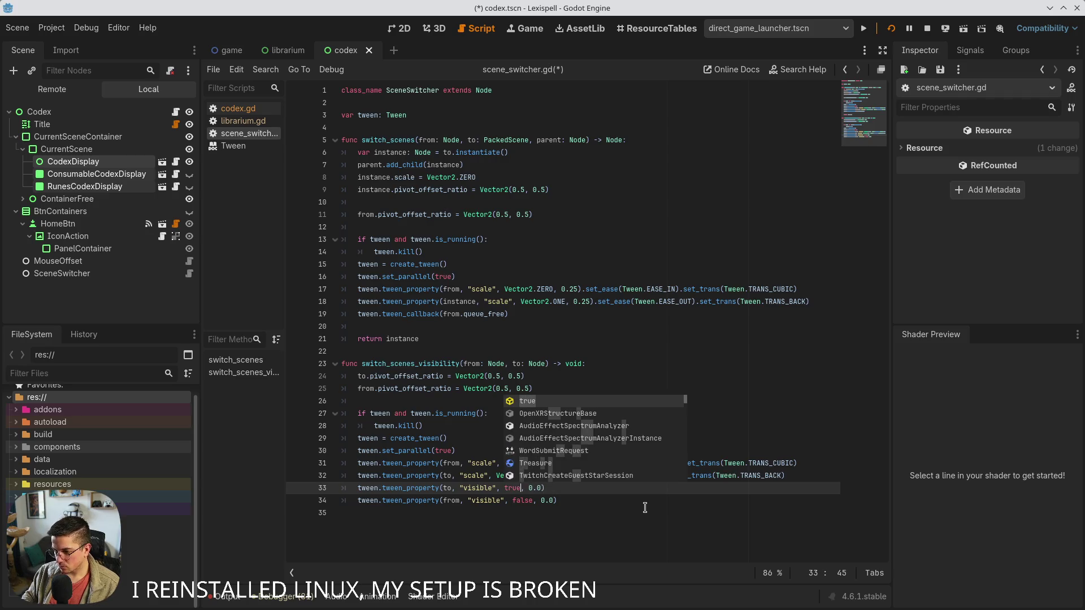
key("Right")
key("Right")
key("Right")
key("BackSpace")
type("0")
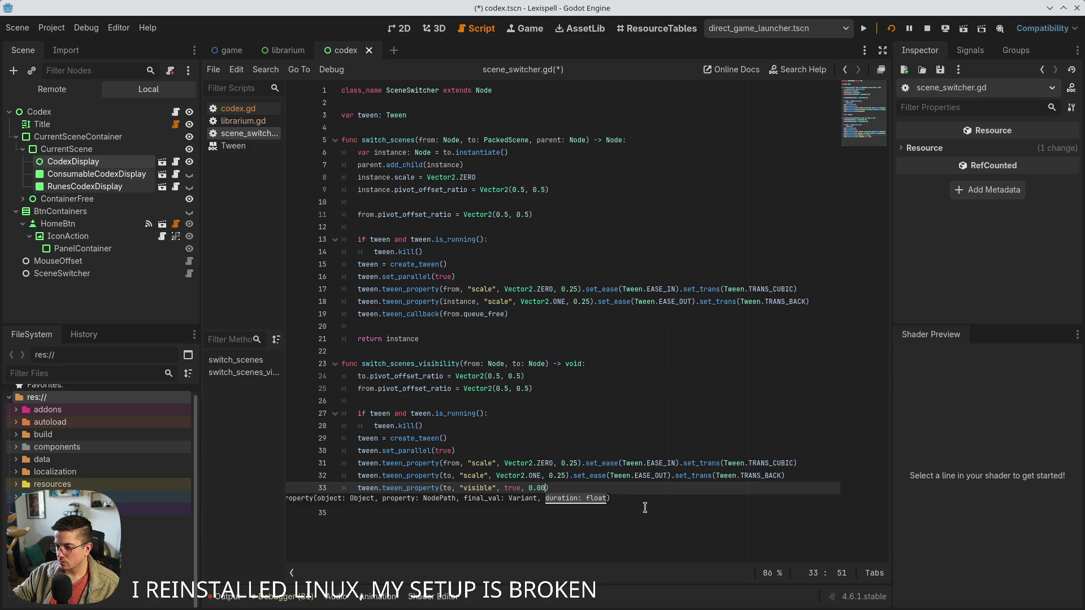
key("ctrl+s")
Stop the running game, collapse the output panel, and relaunch the project
left_click(892, 29)
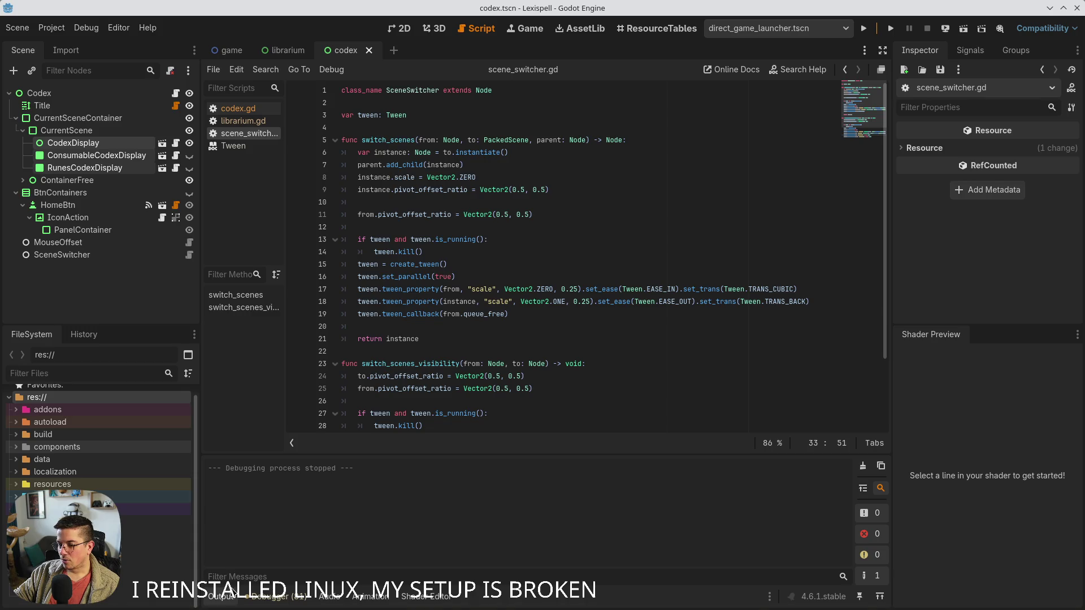
left_click(226, 597)
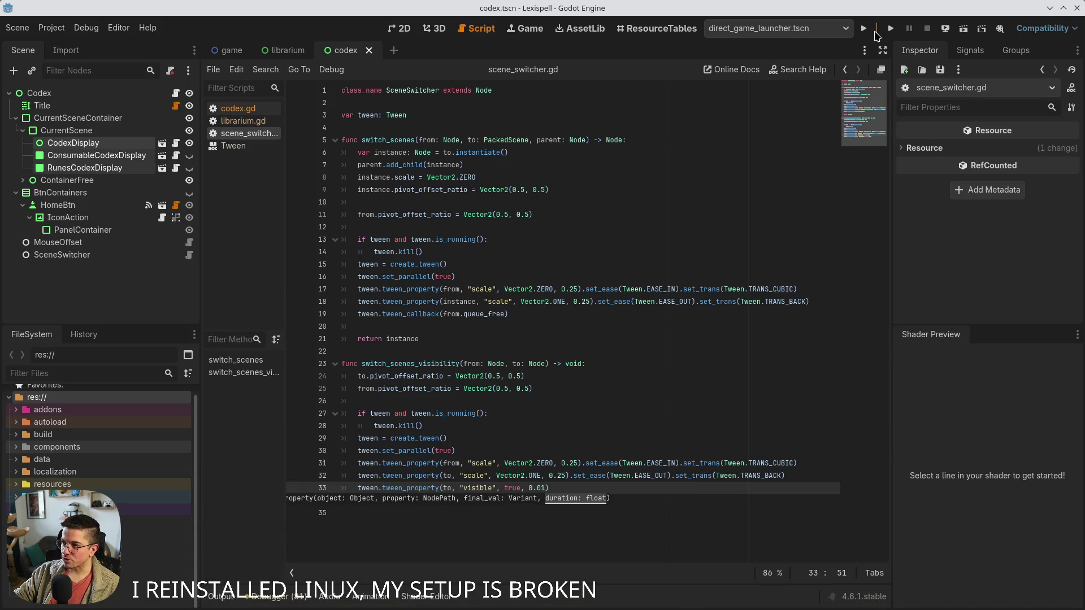
left_click(863, 31)
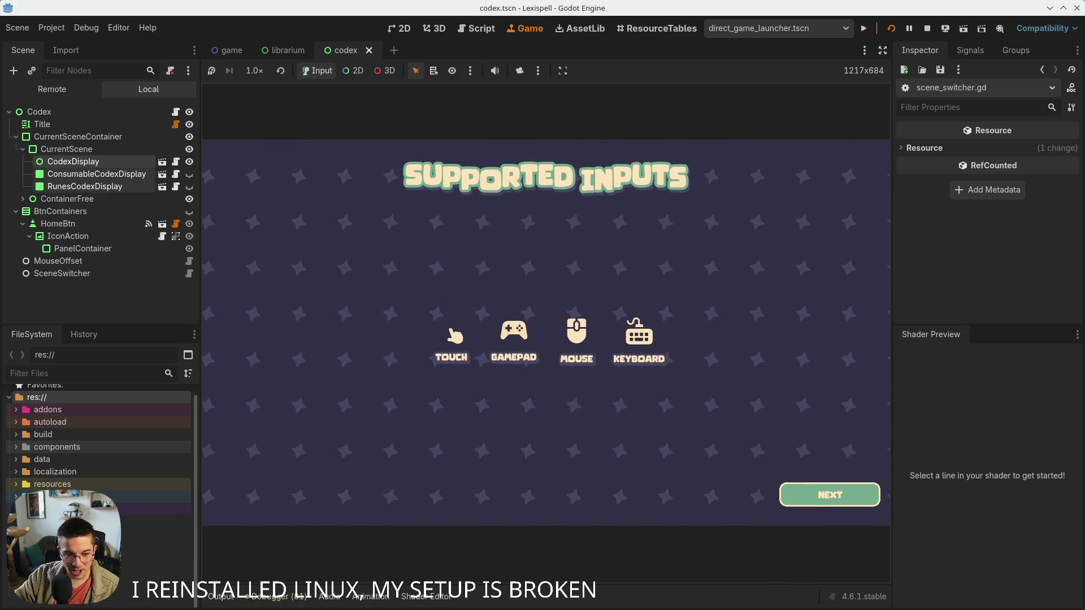
Enter the Lexicopedia and cycle its pages through potions & wands and runes
key("Return")
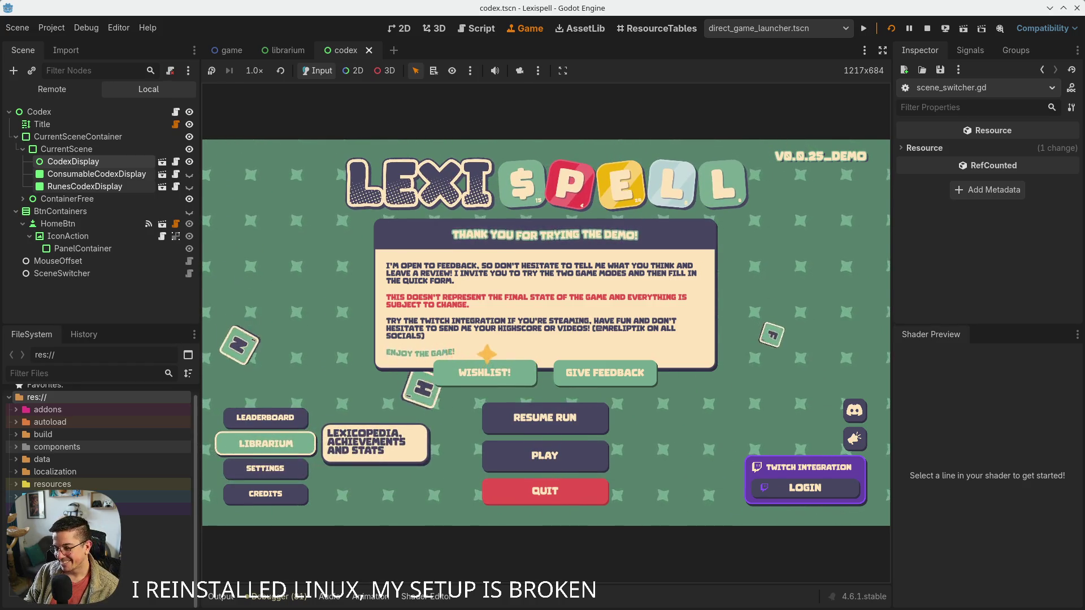
key("Return")
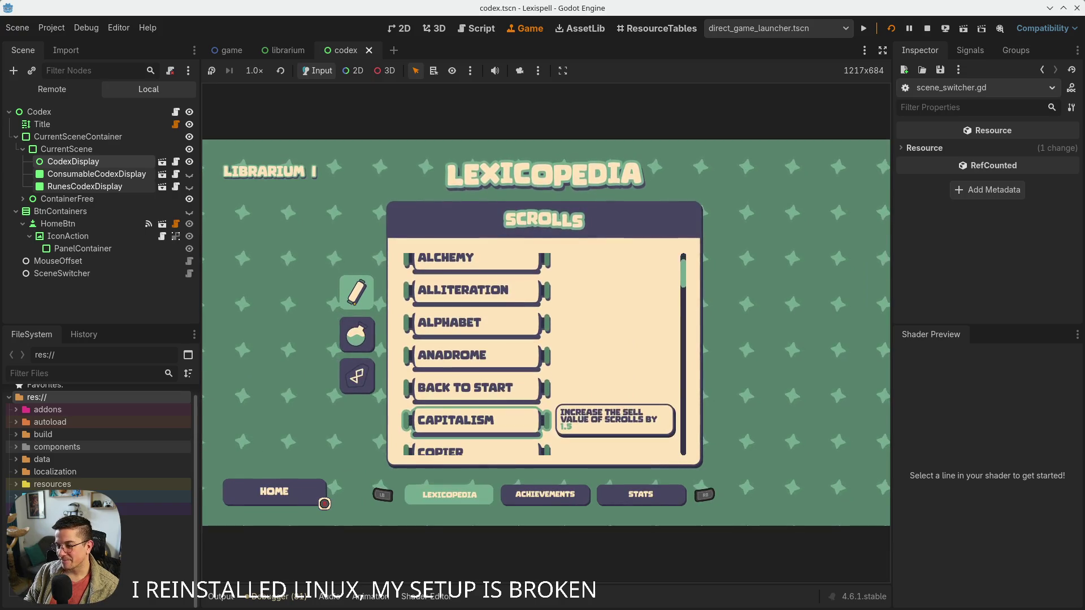
key("Down")
key("Down")
key("Down")
key("Down")
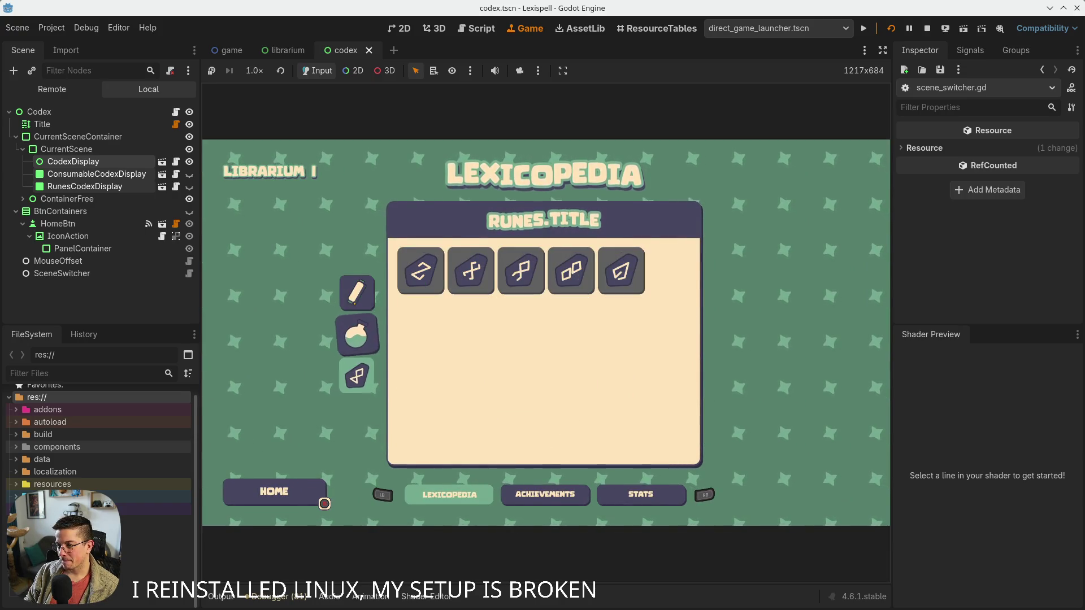
key("Down")
key("Down")
key("Down")
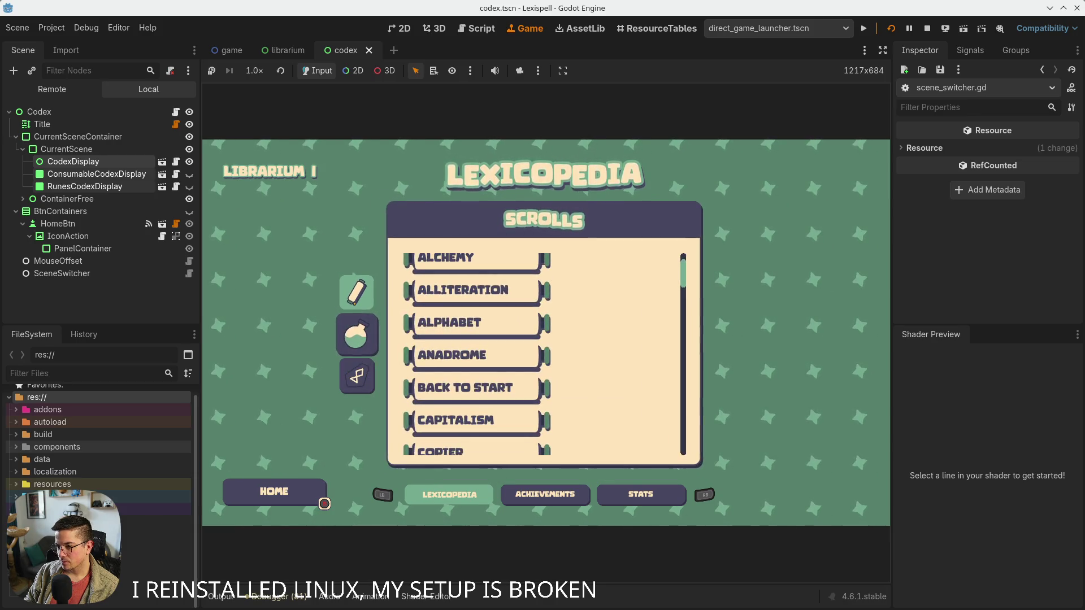
key("Down")
key("Down")
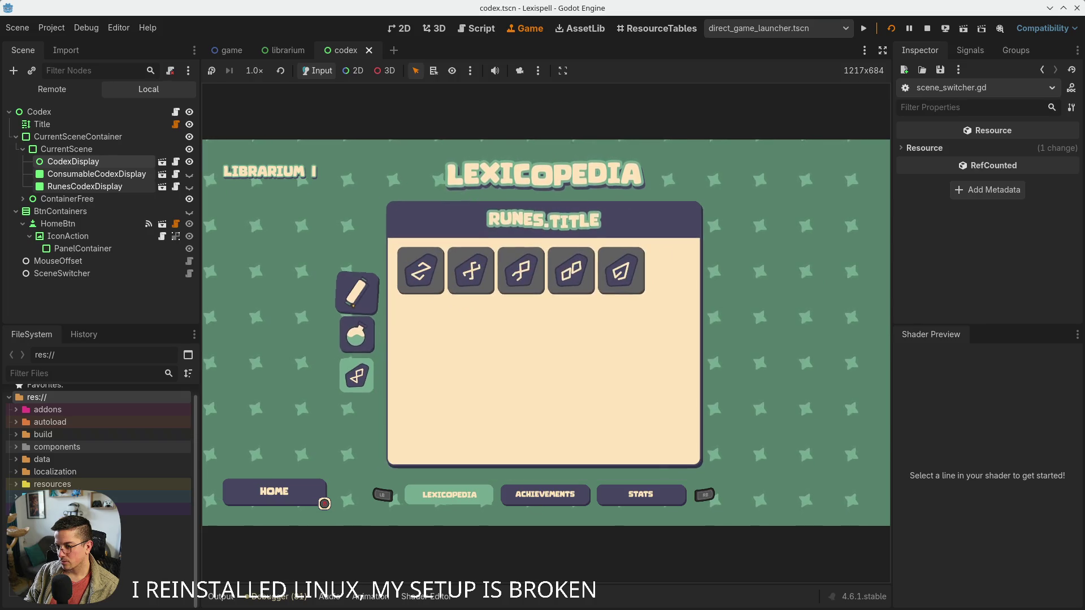
key("Down")
key("Down")
key("Down")
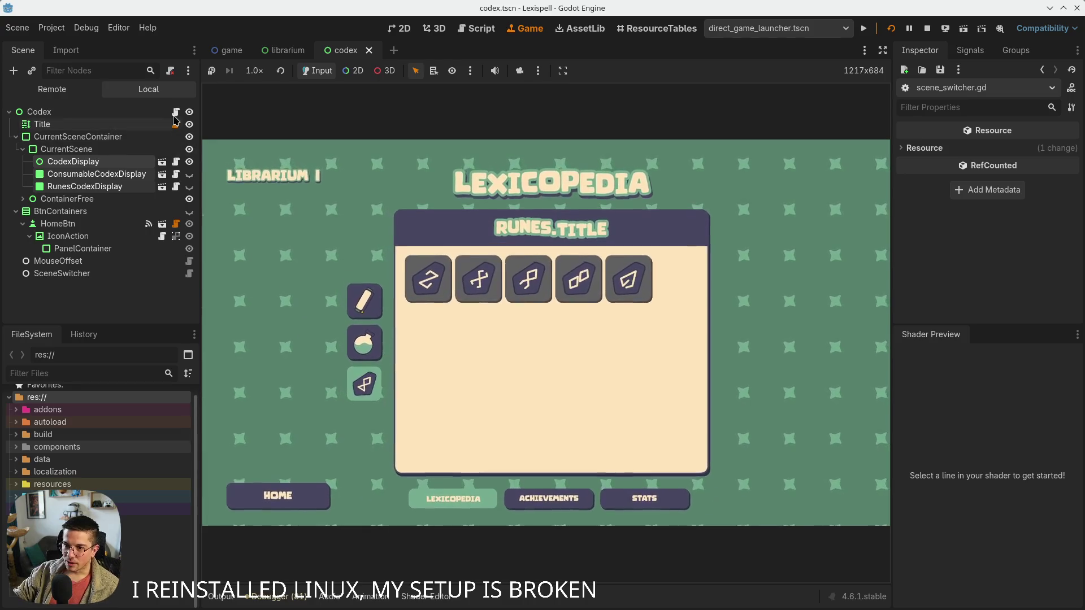
key("ctrl+F3")
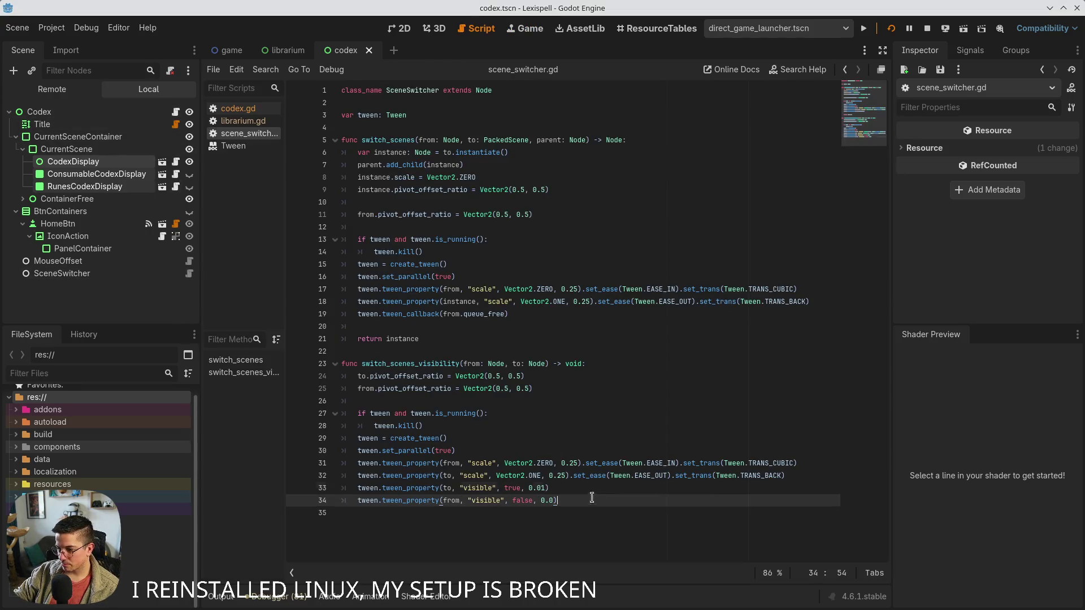
Add a .from() call to line 32 of scene_switcher.gd, then remove it again
left_click(784, 481)
type(".froem(")
key("BackSpace")
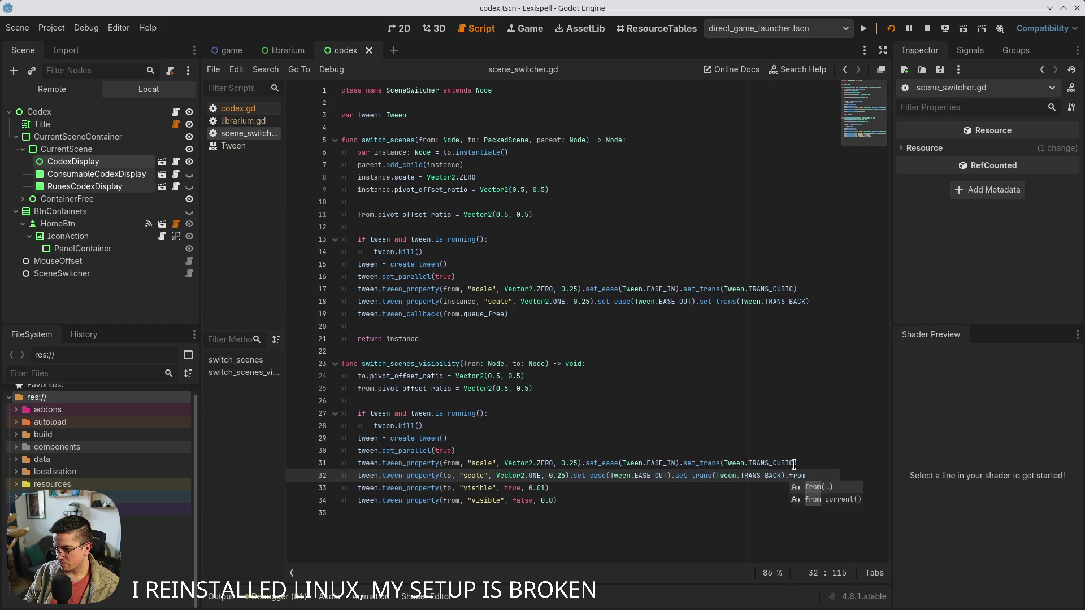
key("BackSpace")
key("BackSpace")
key("BackSpace")
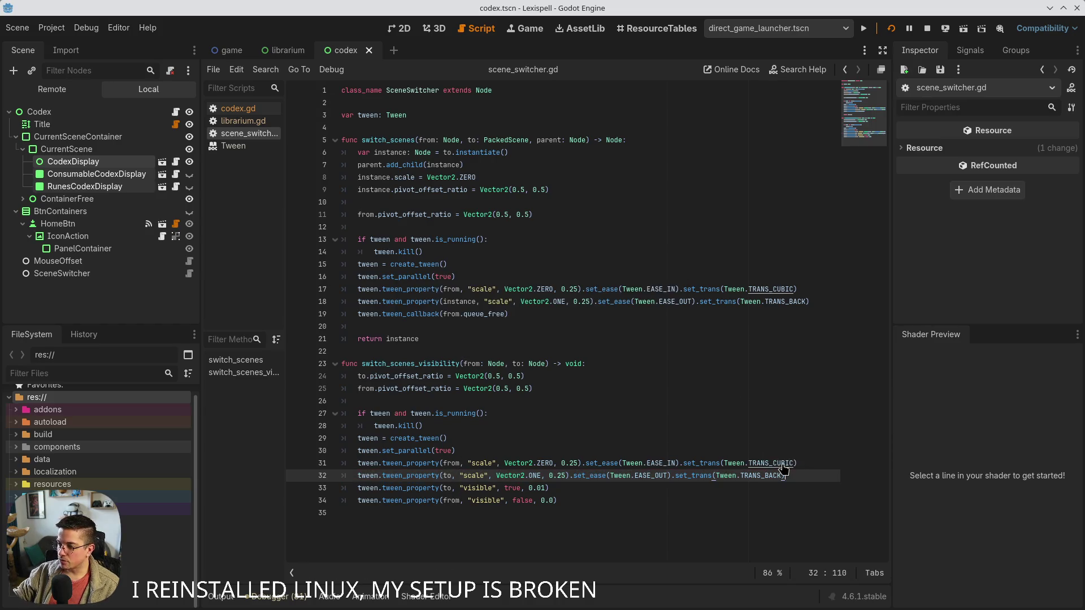
Open codex.gd and insert a new indented line in _ready after line 22
left_click(175, 112)
left_click(525, 276)
left_click(600, 266)
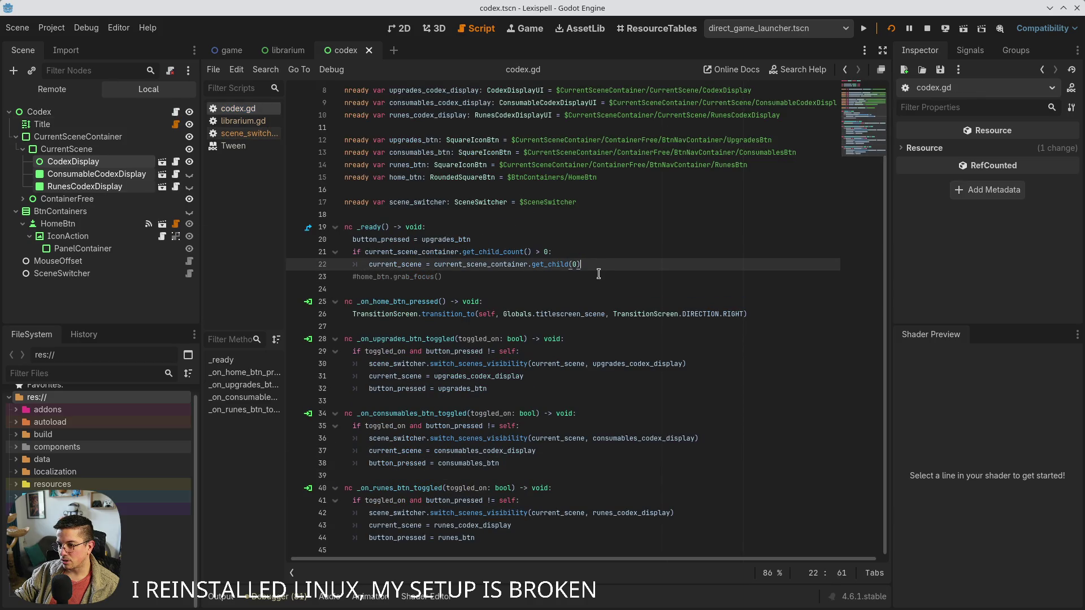
key("Return")
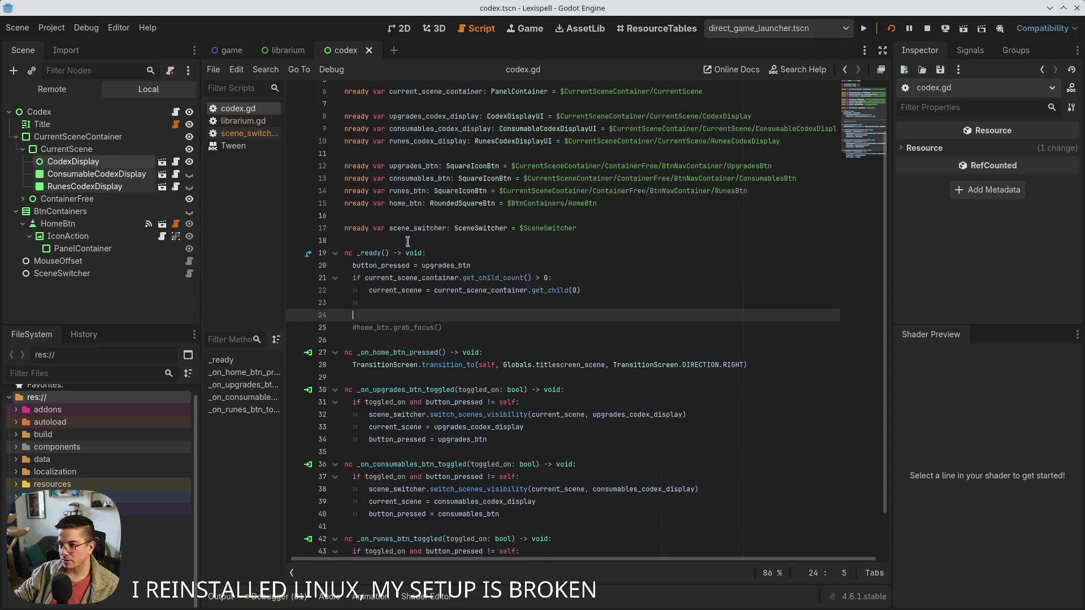
scroll(398, 283, "up", 1)
key("Return")
key("BackSpace")
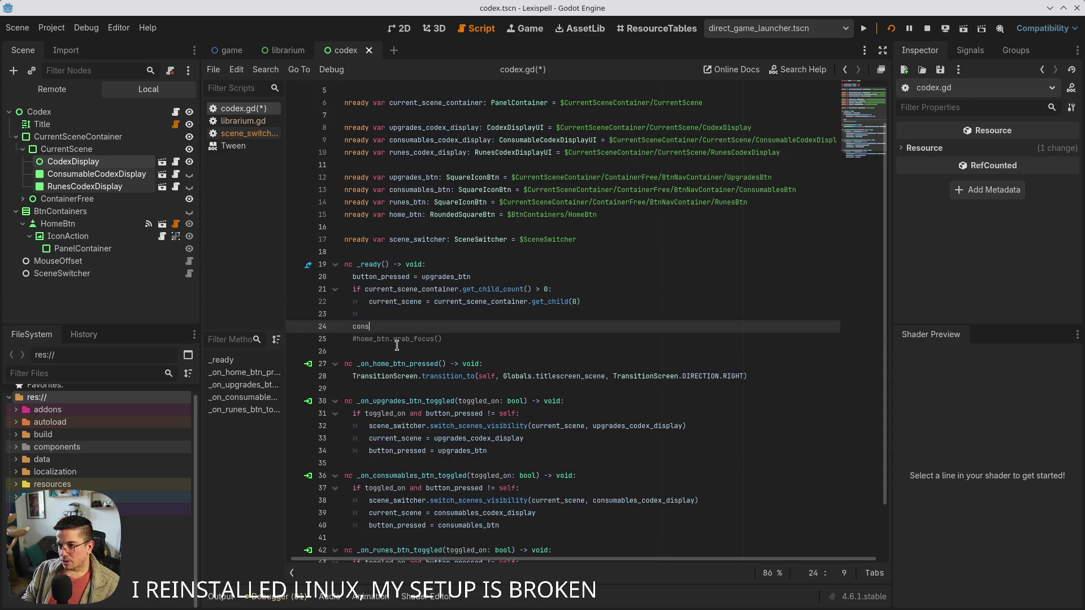
Write consumables_codex_display.scale = Vector2.ZERO in _ready and save
type("u")
key("Down")
key("Return")
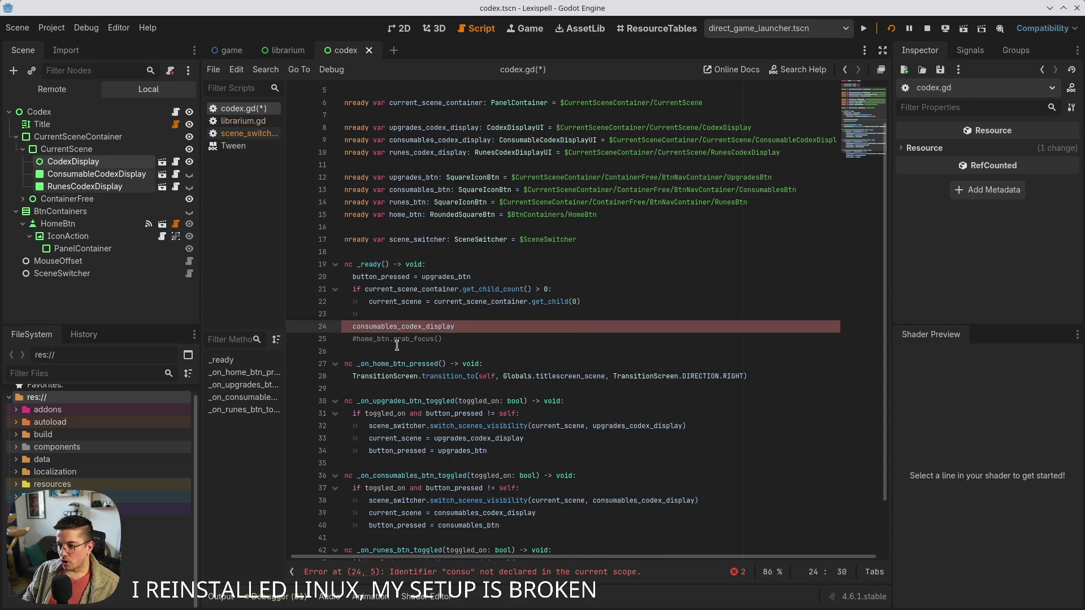
type(".sc")
key("Return")
type("= Vecc")
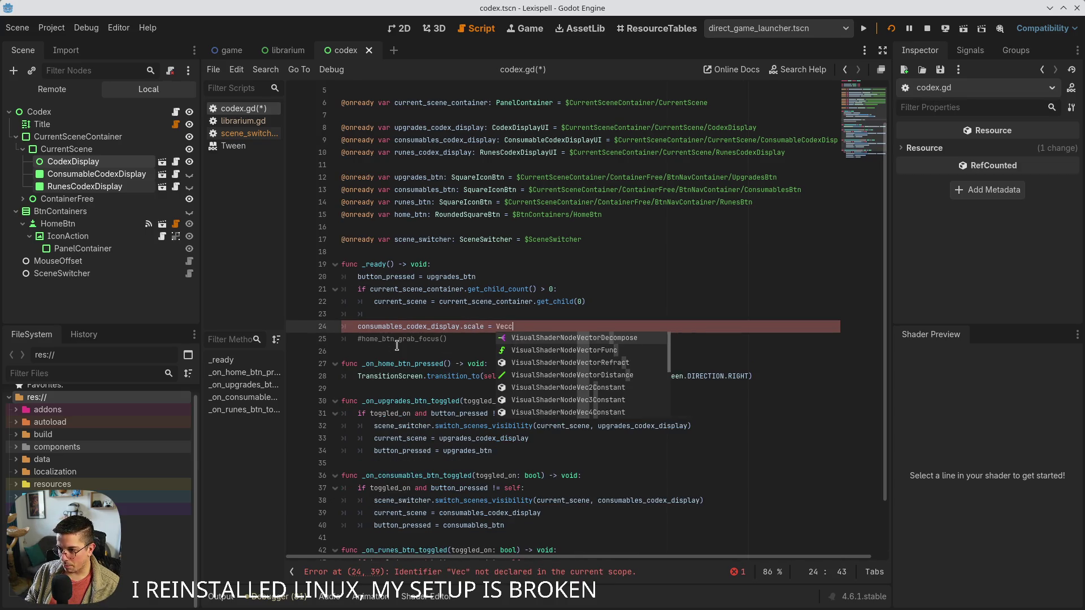
key("Return")
type(".ZERO")
key("ctrl+s")
Duplicate that line as runes_codex_display.scale = Vector2.ZERO, save, and stop the game
key("ctrl+shift+d")
double_click(398, 344)
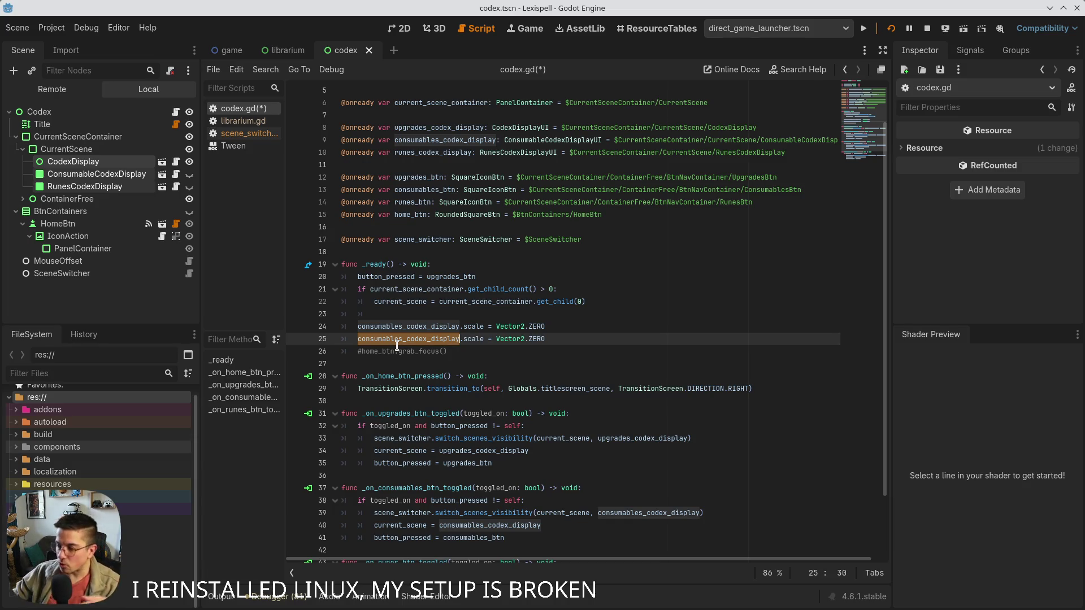
key("Up")
key("Up")
key("Up")
key("Down")
key("Down")
key("ctrl+shift+Right")
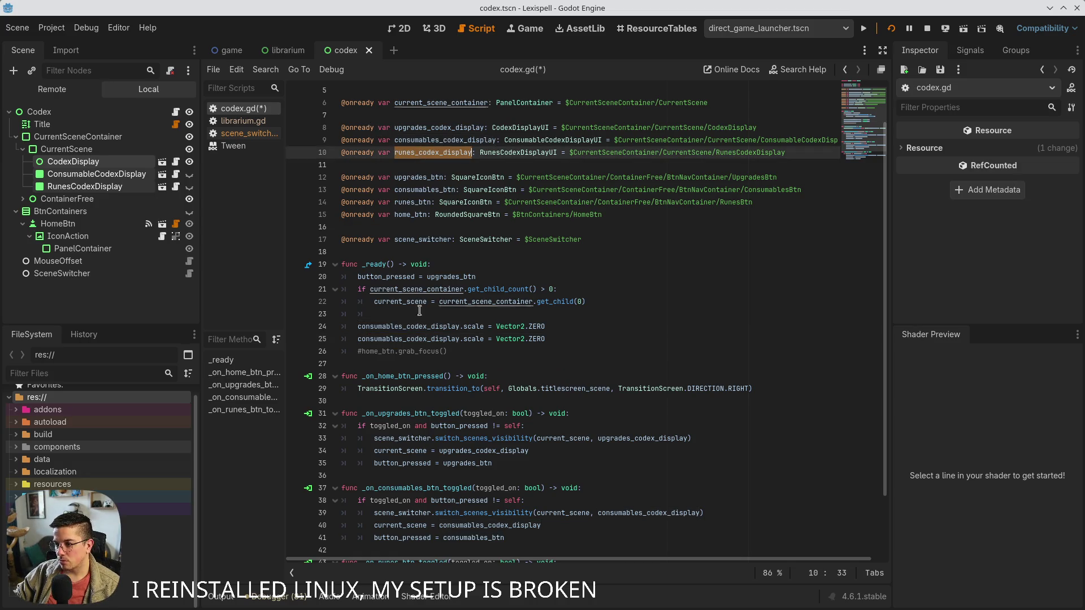
key("ctrl+c")
double_click(405, 343)
key("ctrl+v")
key("ctrl+s")
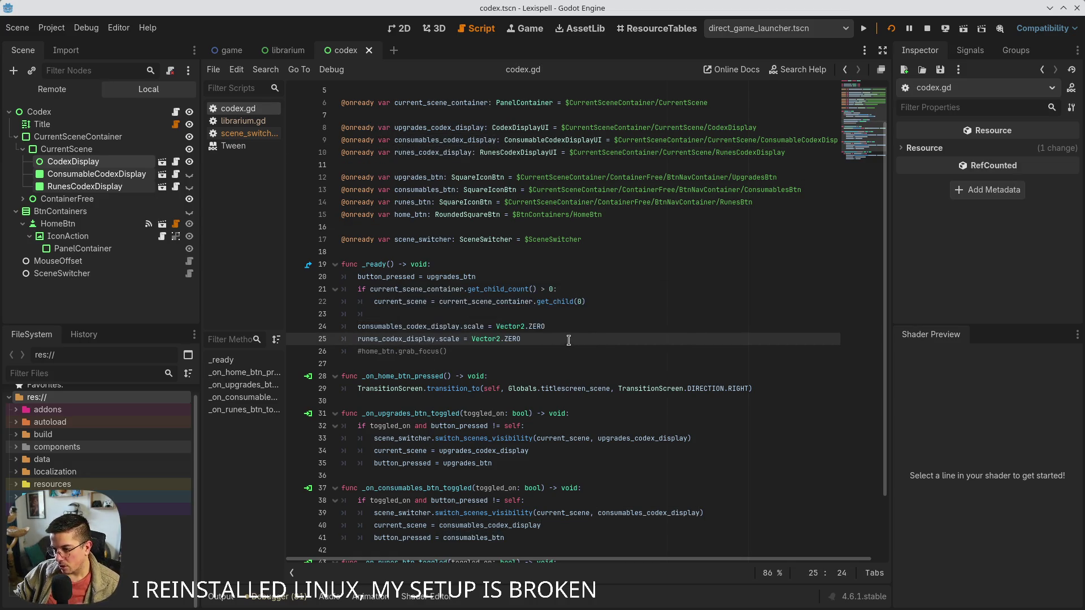
key("Up")
key("End")
key("F8")
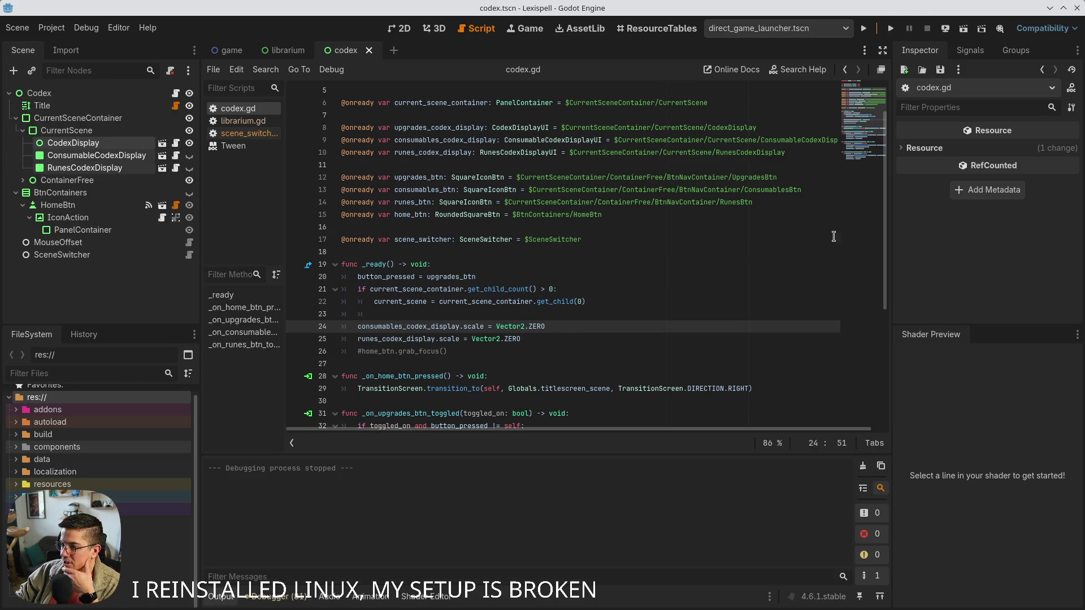
Collapse the Output panel to show more of codex.gd
mouse_move(535, 608)
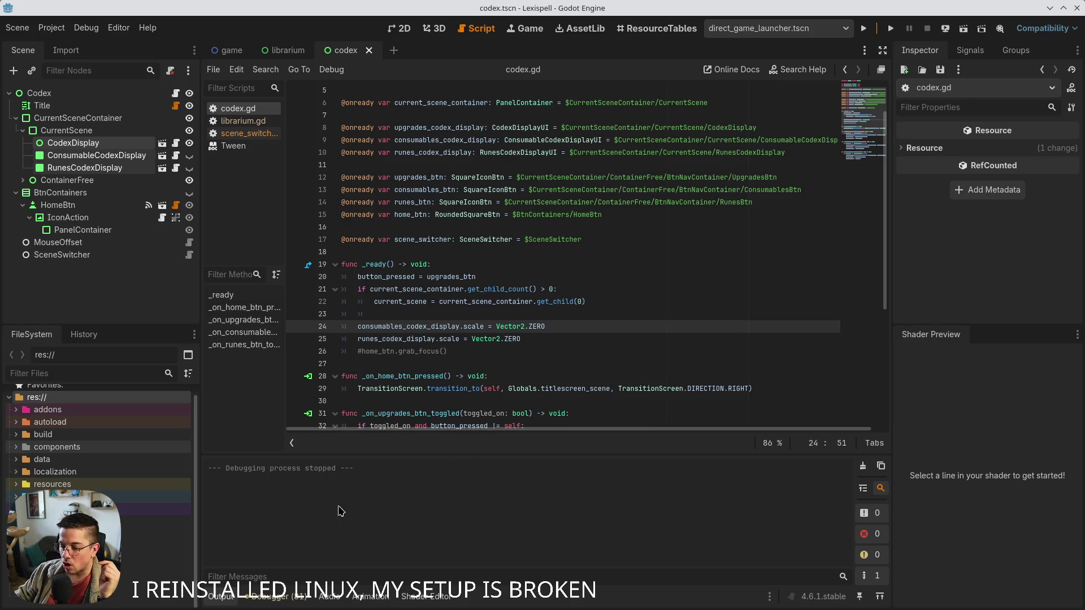
left_click(233, 602)
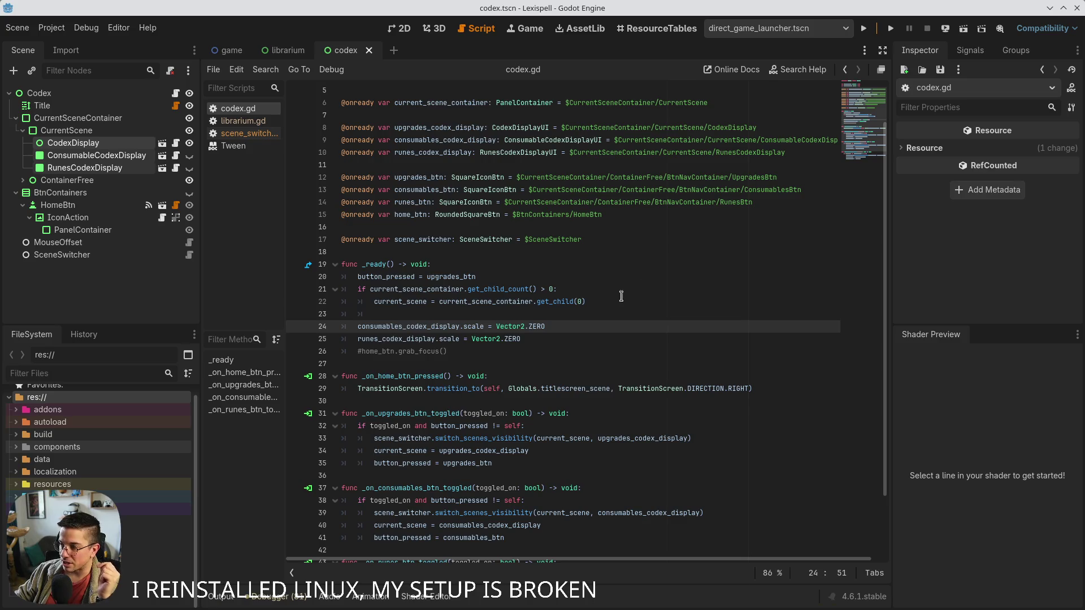
left_click(874, 30)
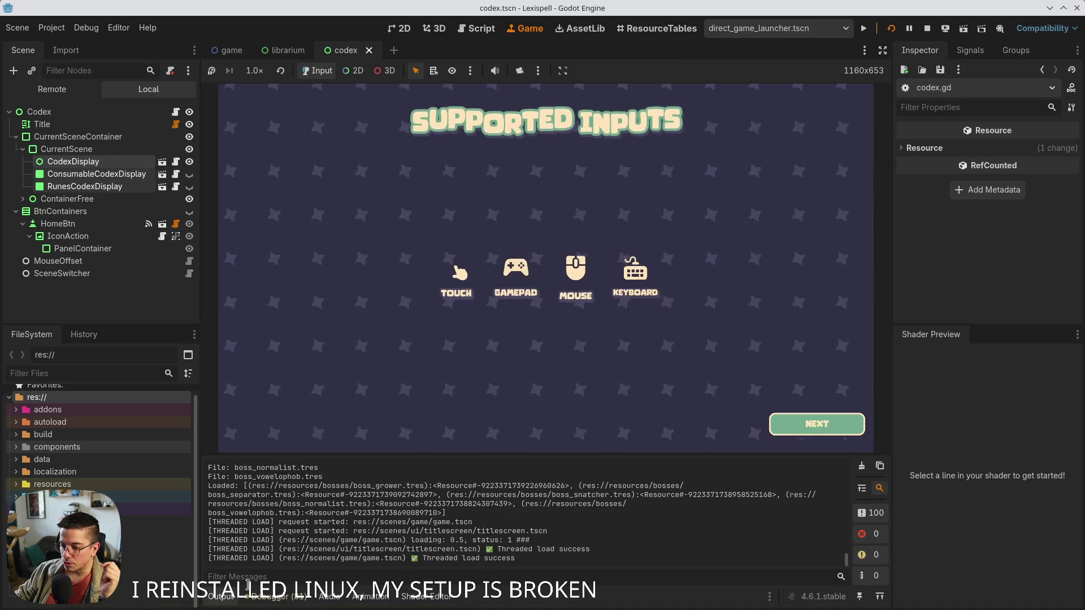
Hide the output log, click past the intro screens to the main menu, and take a screenshot
left_click(216, 598)
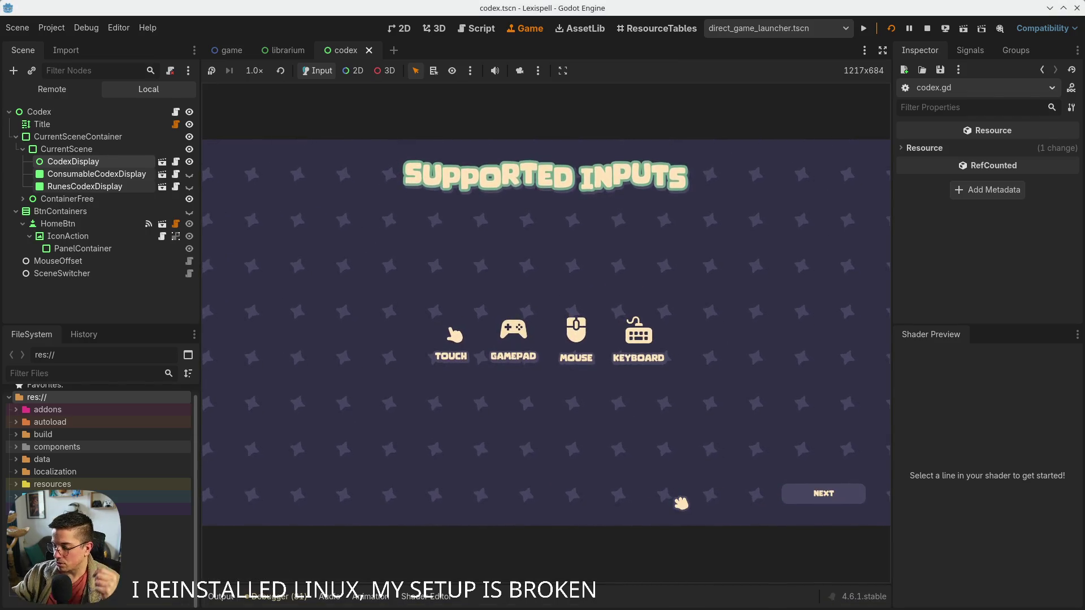
left_click(824, 494)
left_click(627, 341)
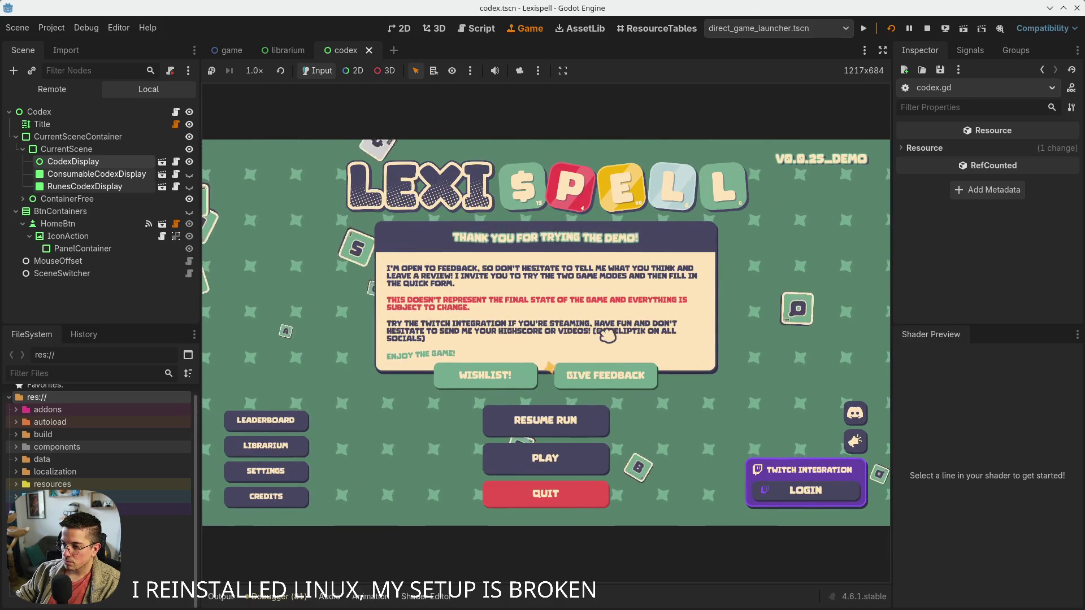
mouse_move(192, 608)
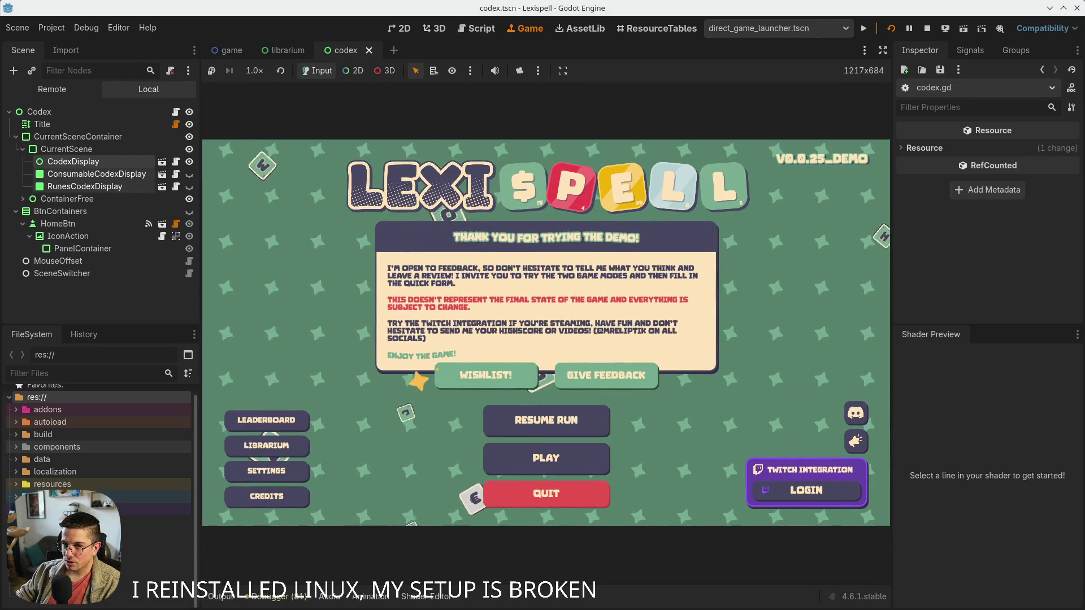
mouse_move(916, 600)
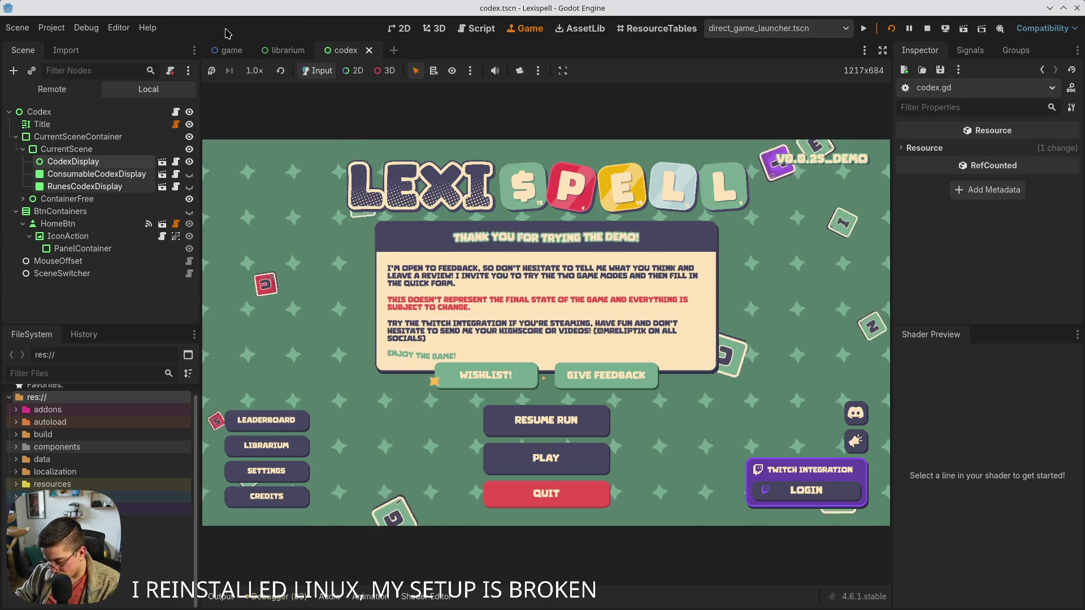
key("Print")
mouse_move(226, 91)
left_mouse_down()
mouse_move(686, 461)
mouse_move(816, 509)
left_mouse_up()
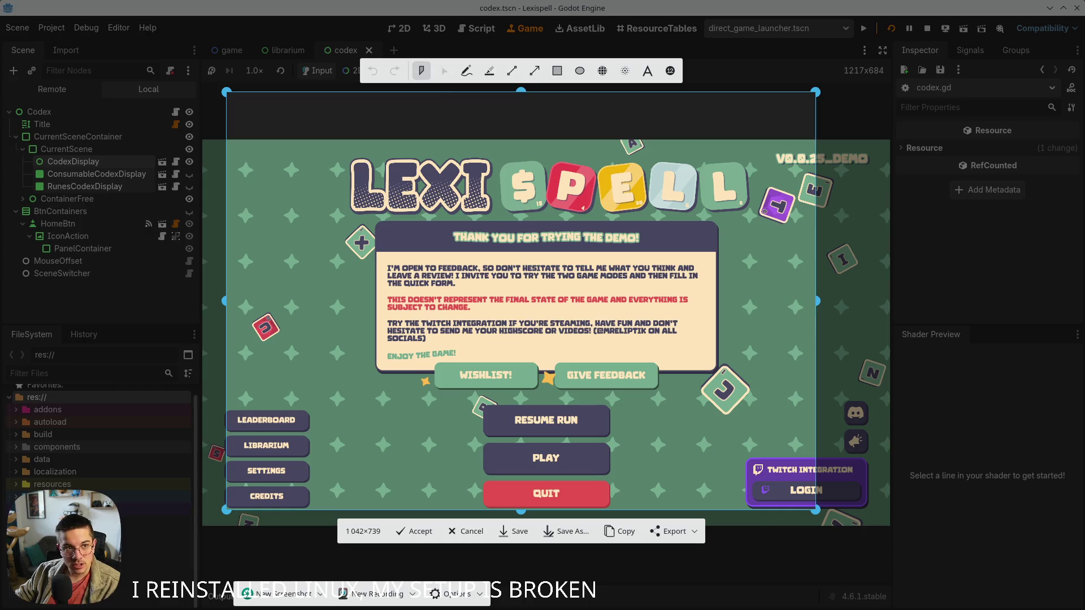
left_click(559, 74)
left_click_drag(336, 204, 750, 398)
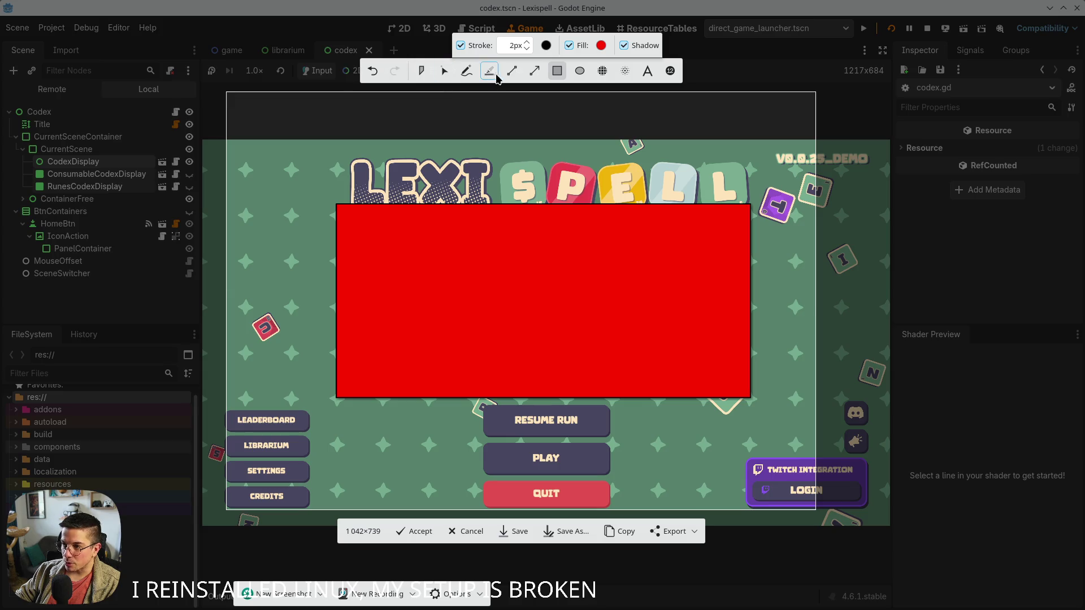
mouse_move(390, 247)
left_mouse_down()
mouse_move(399, 301)
mouse_move(399, 243)
left_mouse_up()
mouse_move(342, 199)
left_mouse_down()
mouse_move(465, 286)
mouse_move(375, 240)
left_mouse_up()
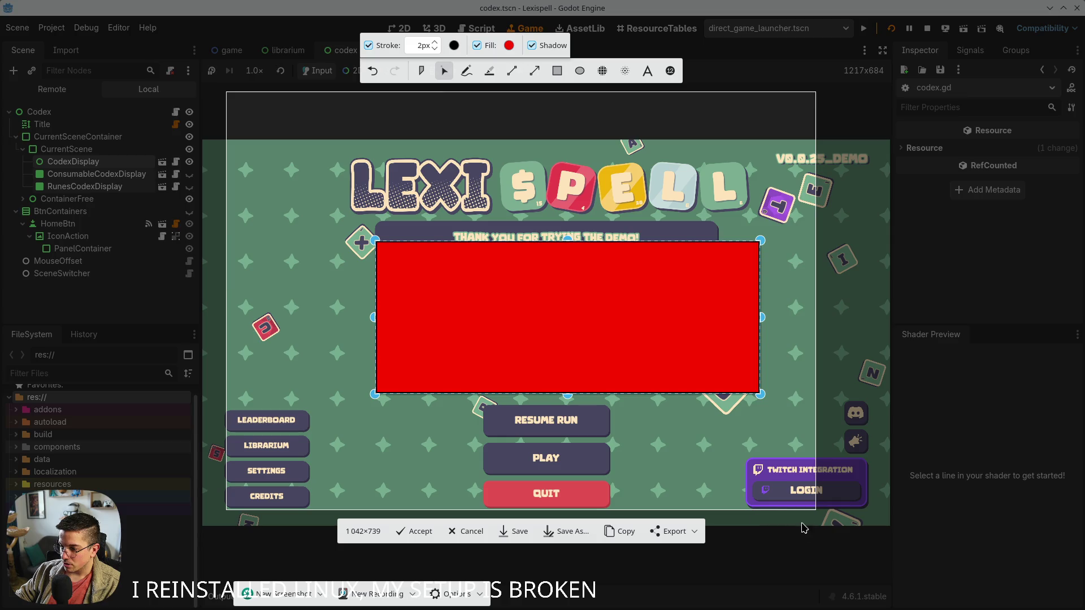
left_click(822, 515)
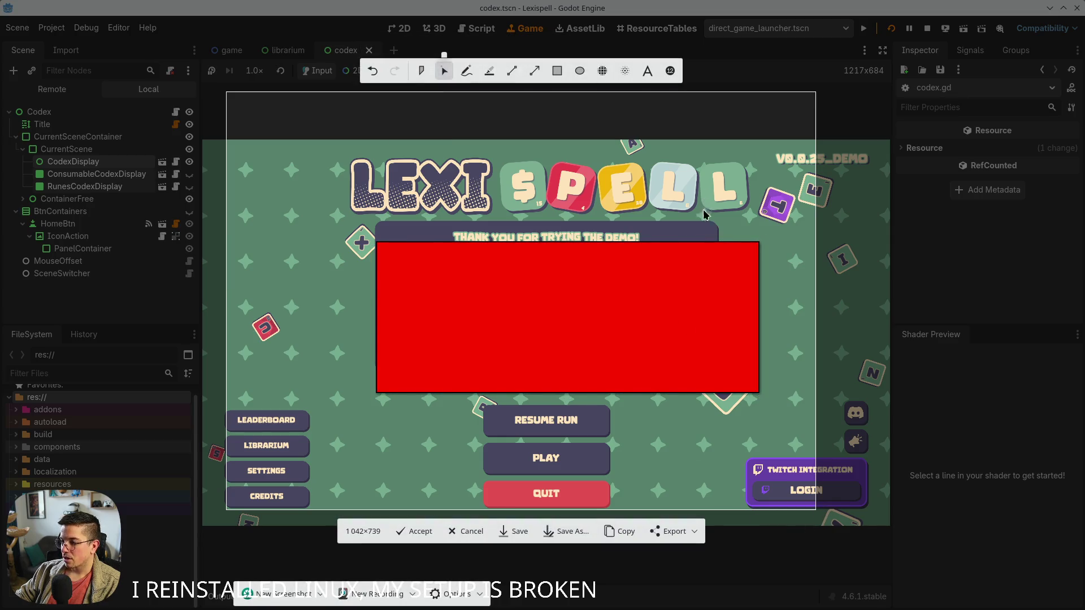
left_click(745, 249)
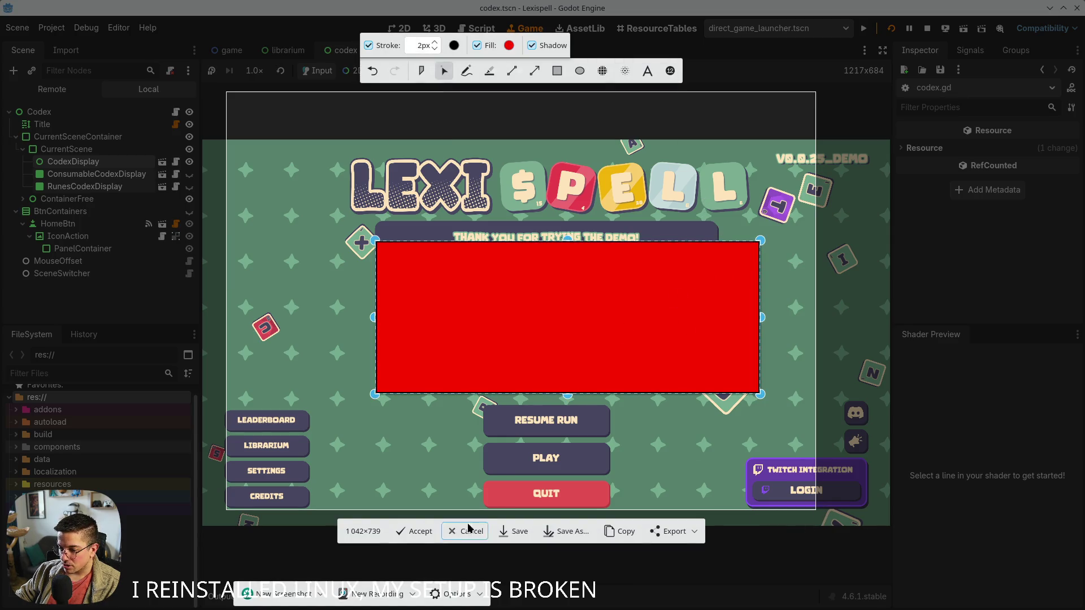
left_click(366, 418)
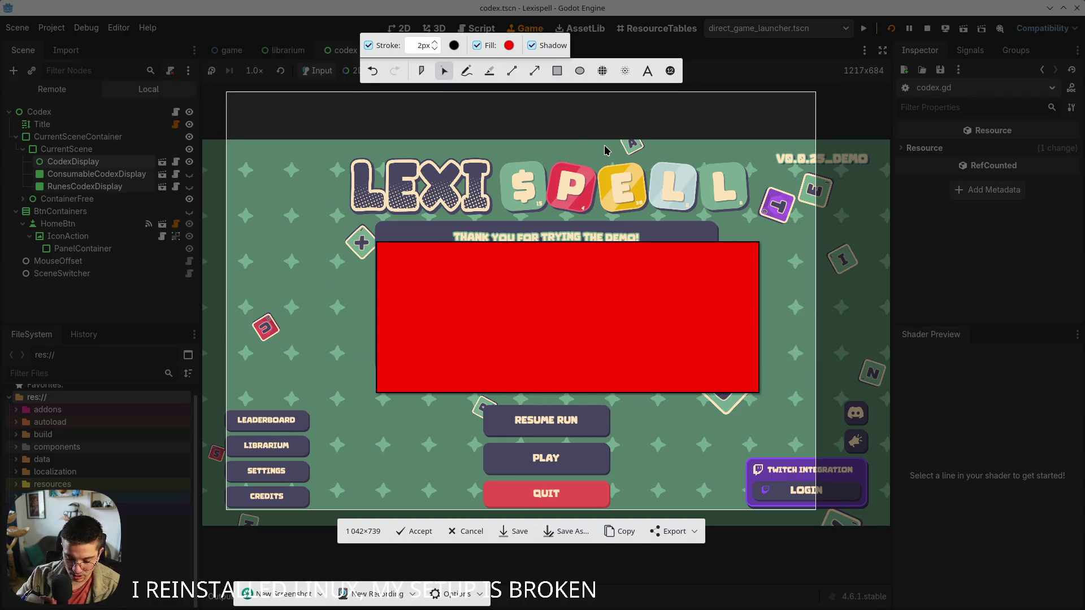
key("Escape")
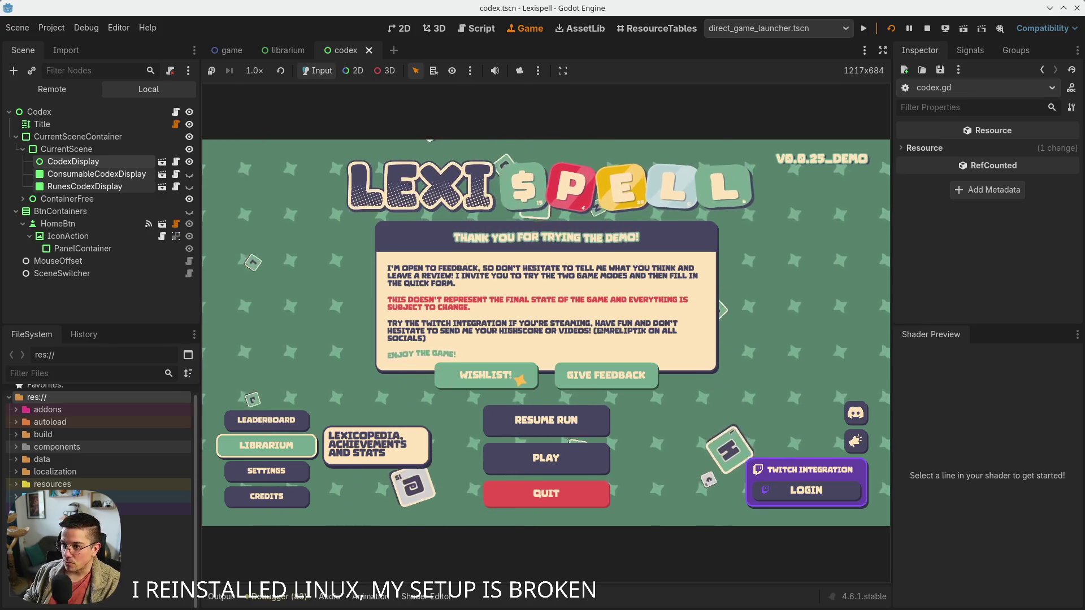
Move the main-menu focus to LIBRARIUM and open it
key("Down")
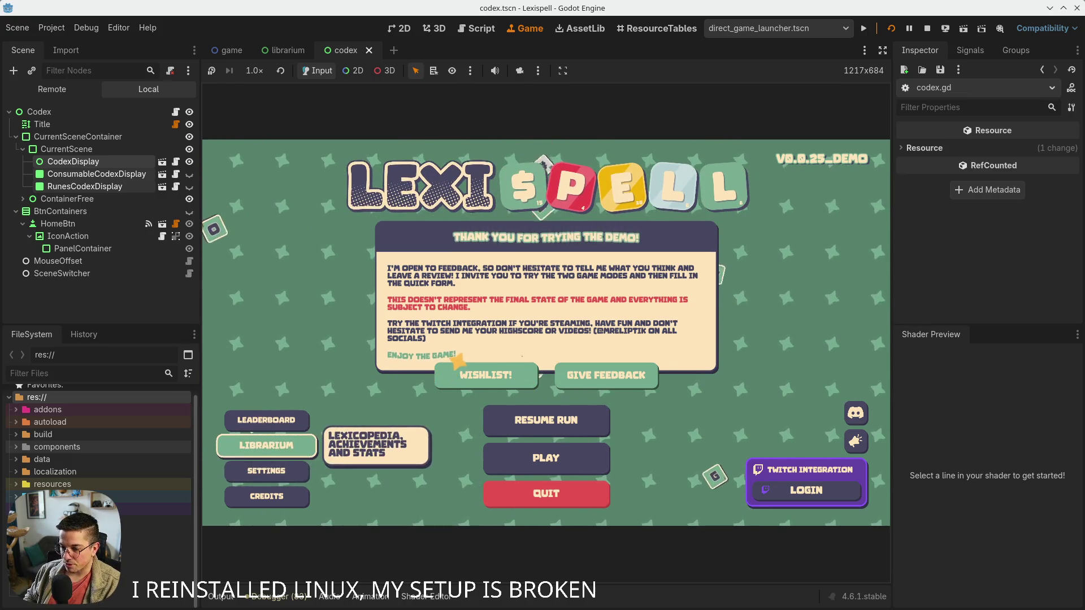
key("Down")
key("Up")
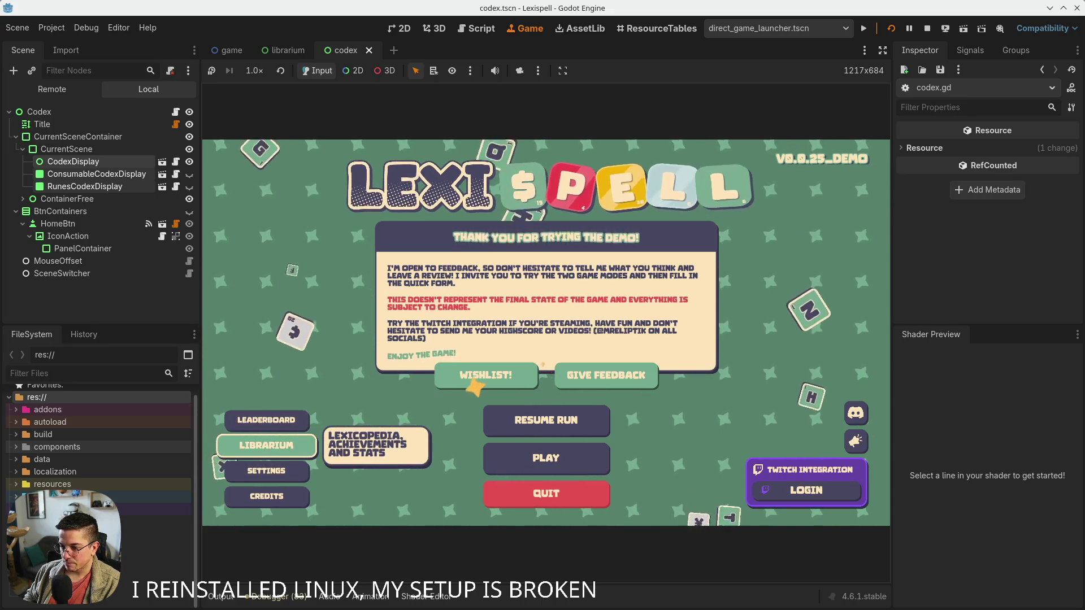
key("Return")
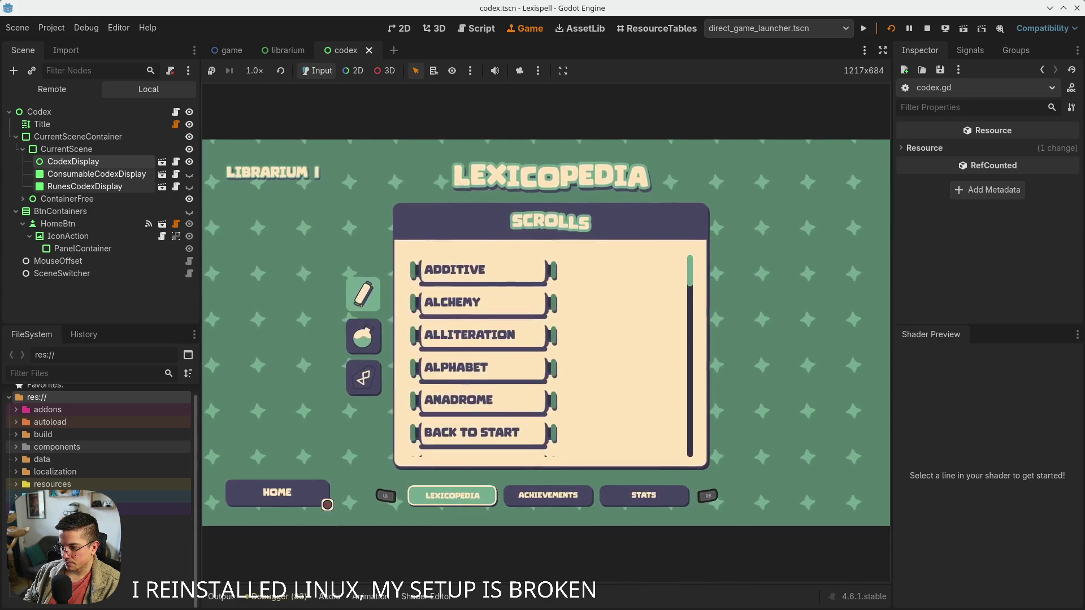
Switch among Potions & Wands, Runes and Scrolls, browsing the Potions & Wands grid to Wand of Deconsonance
key("Down")
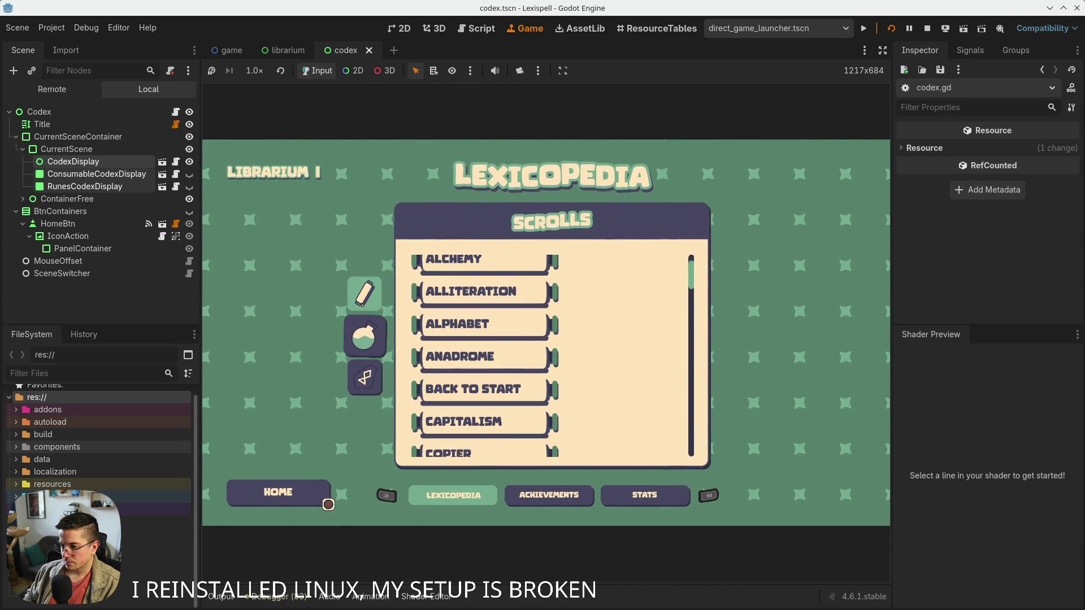
key("Down")
key("Up")
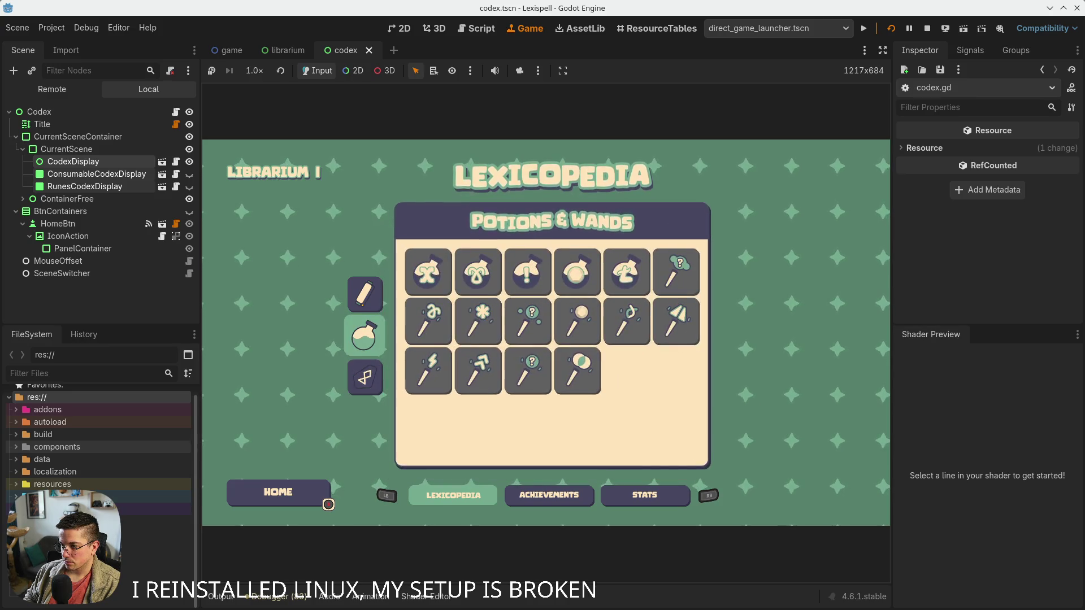
key("Up")
key("Up")
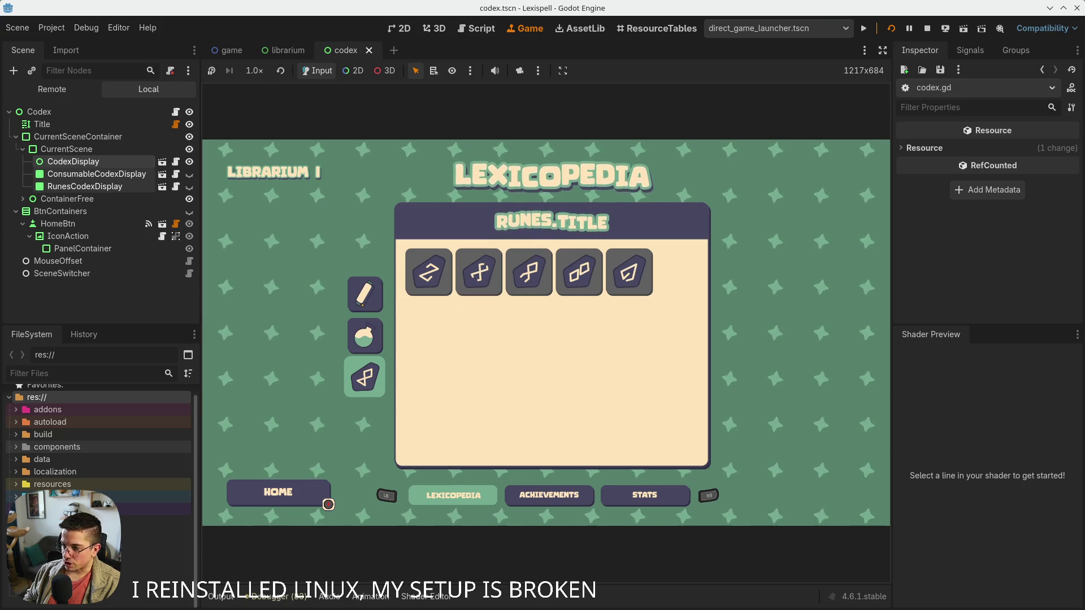
key("Up")
key("Right")
key("Right")
key("Right")
key("Right")
key("Down")
key("Up")
key("Up")
key("Right")
key("Right")
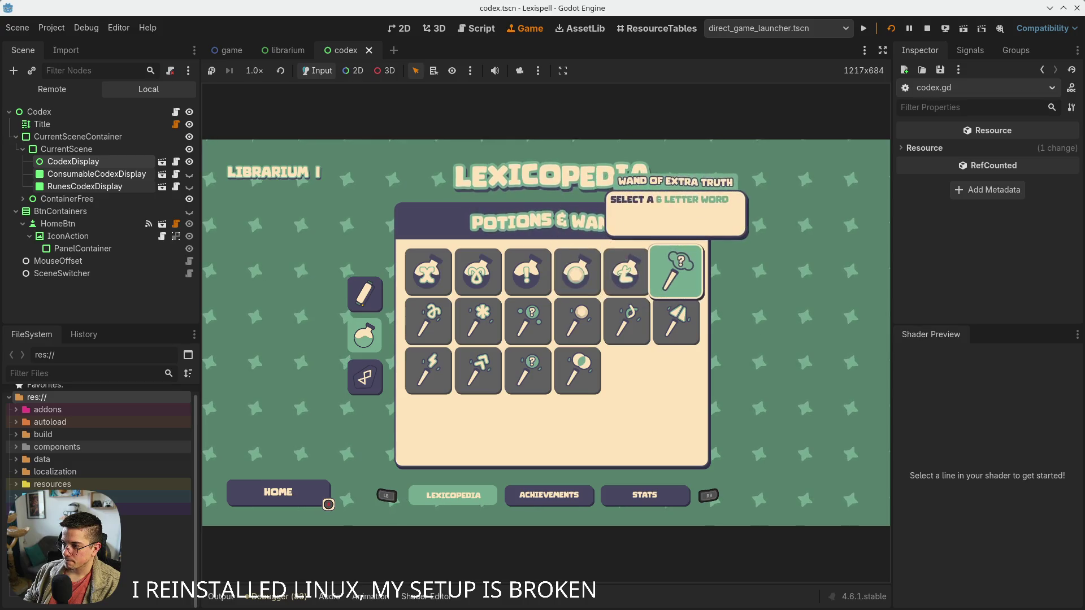
key("Left")
key("Left")
key("Left")
key("Left")
key("Left")
key("Down")
key("Down")
key("Down")
Cycle the codex through Runes, Potions & Wands and Scrolls again, then stop the game
key("Return")
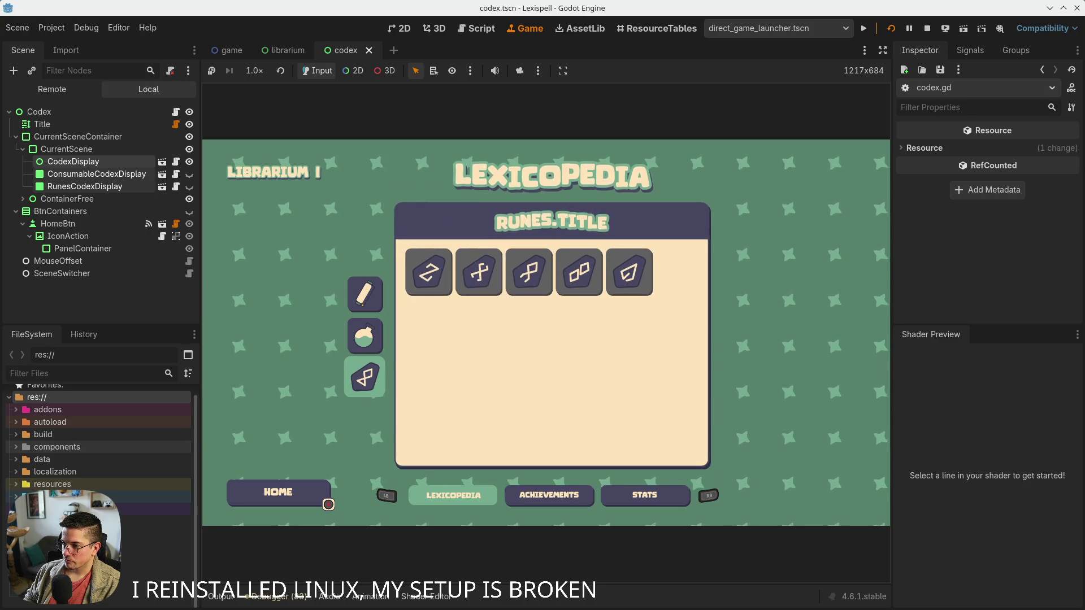
key("Up")
key("Up")
key("Return")
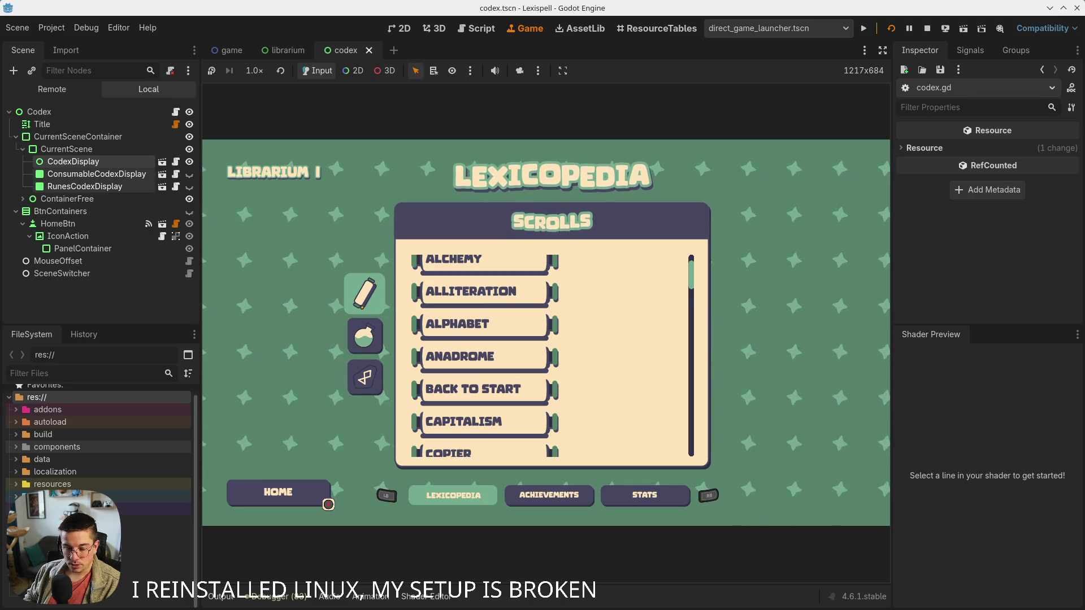
key("Up")
key("Up")
key("Up")
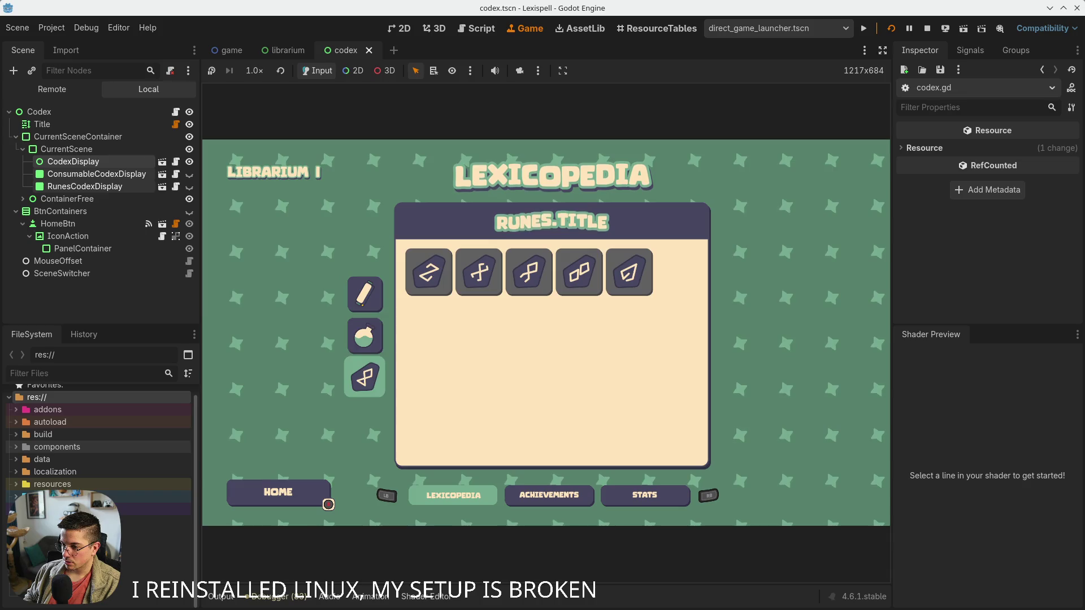
key("Up")
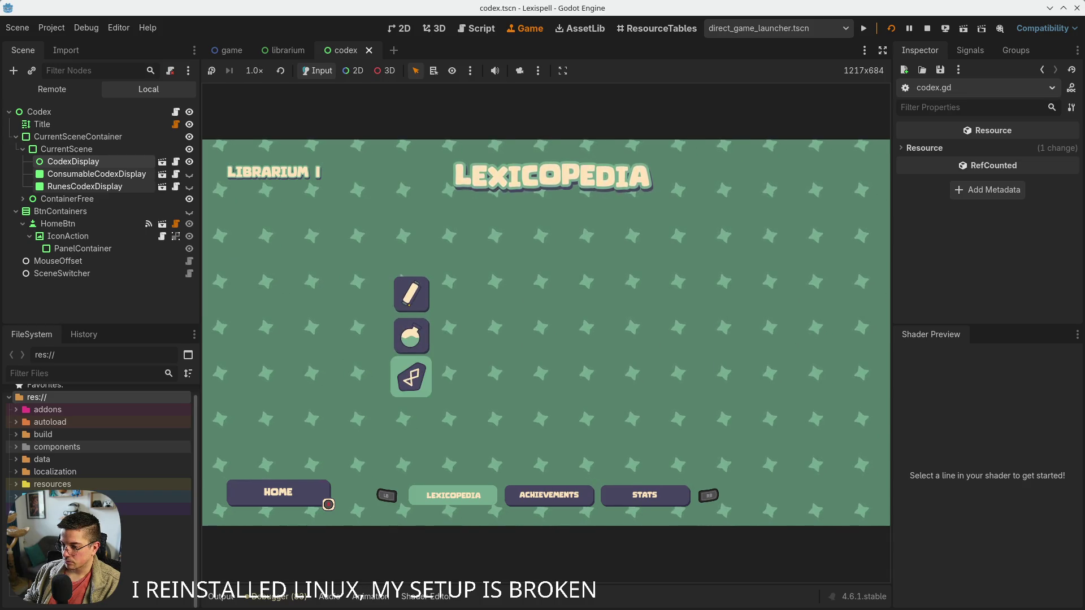
key("Up")
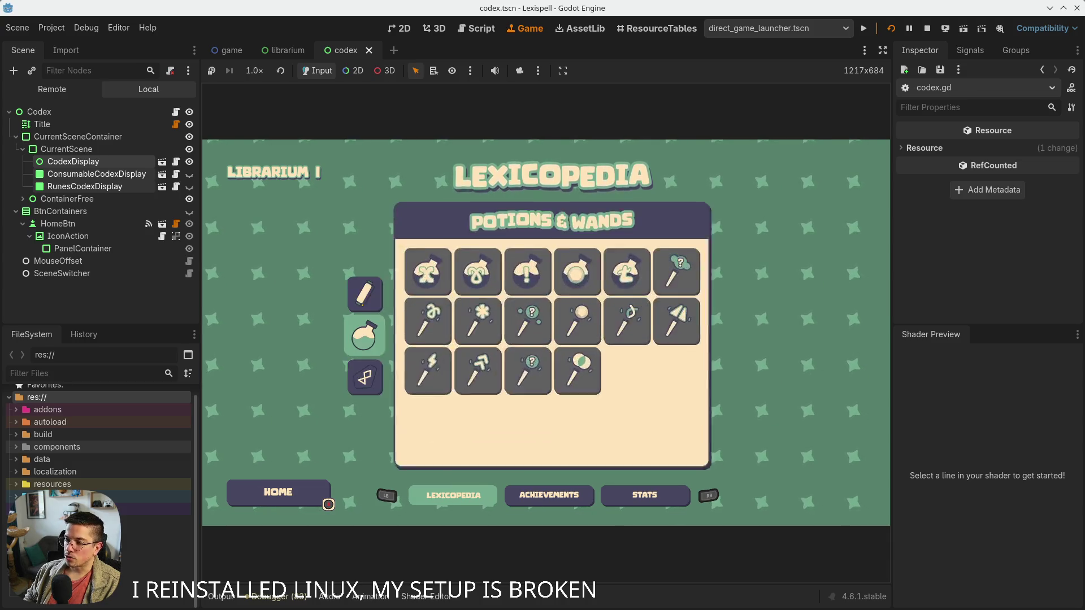
key("Up")
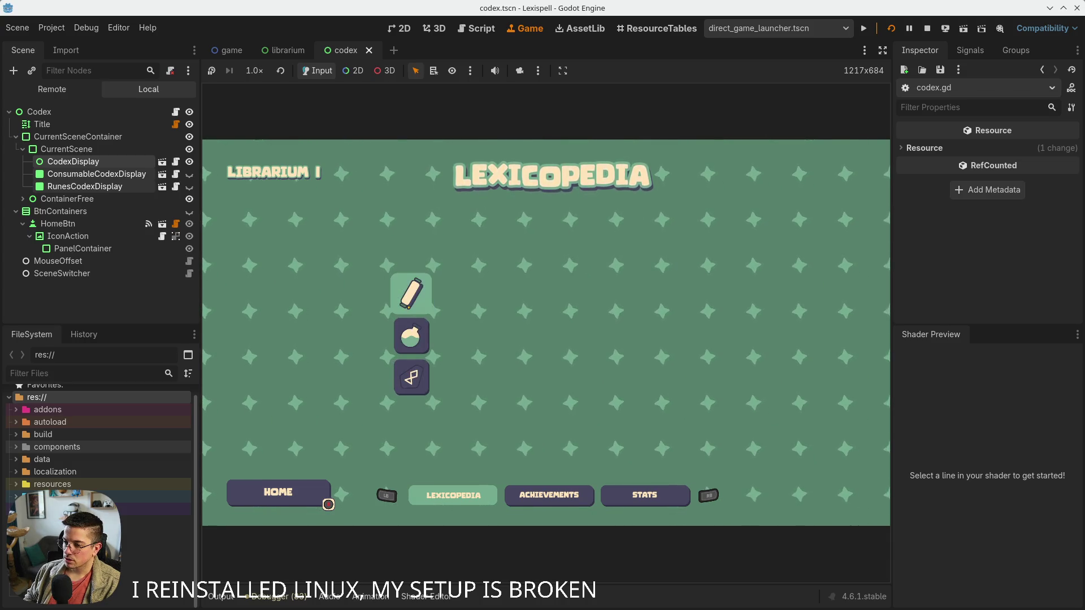
key("Down")
key("Up")
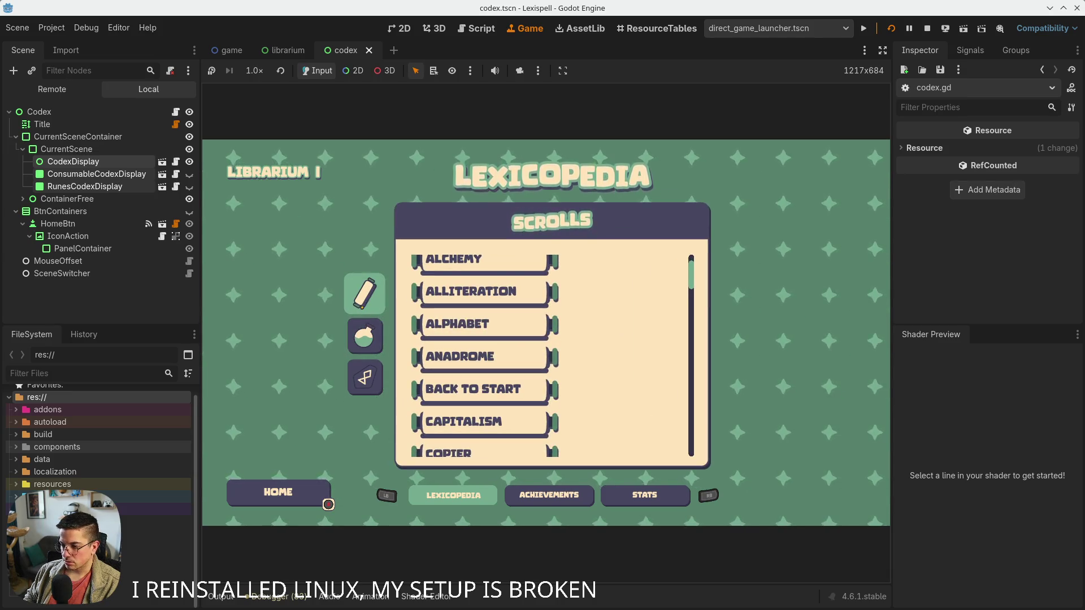
key("F8")
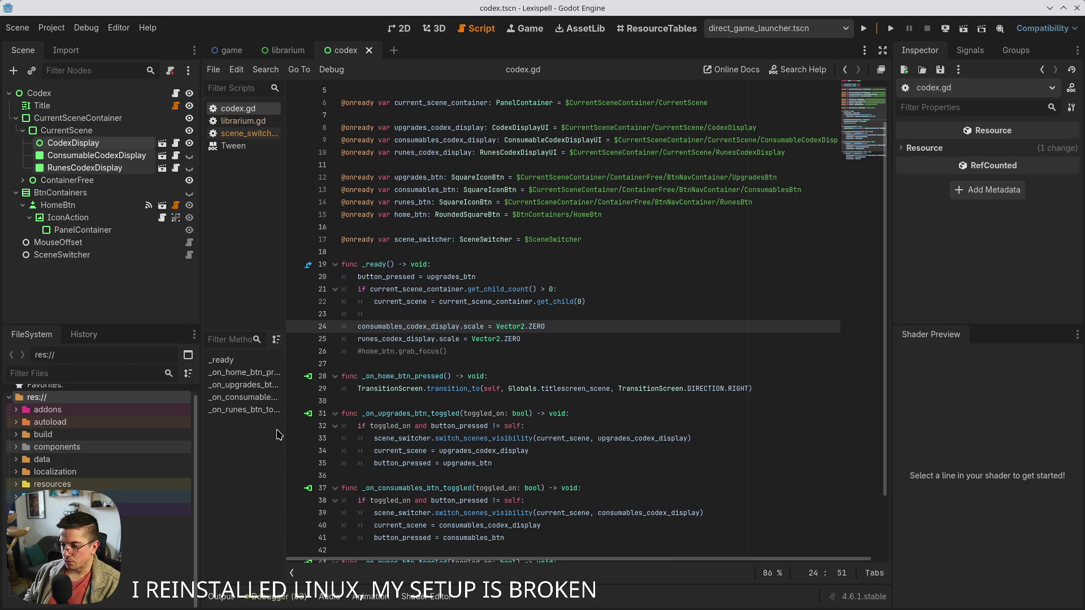
Place the caret at the ends of lines 22 and 28 in codex.gd
left_click(592, 305)
mouse_move(196, 605)
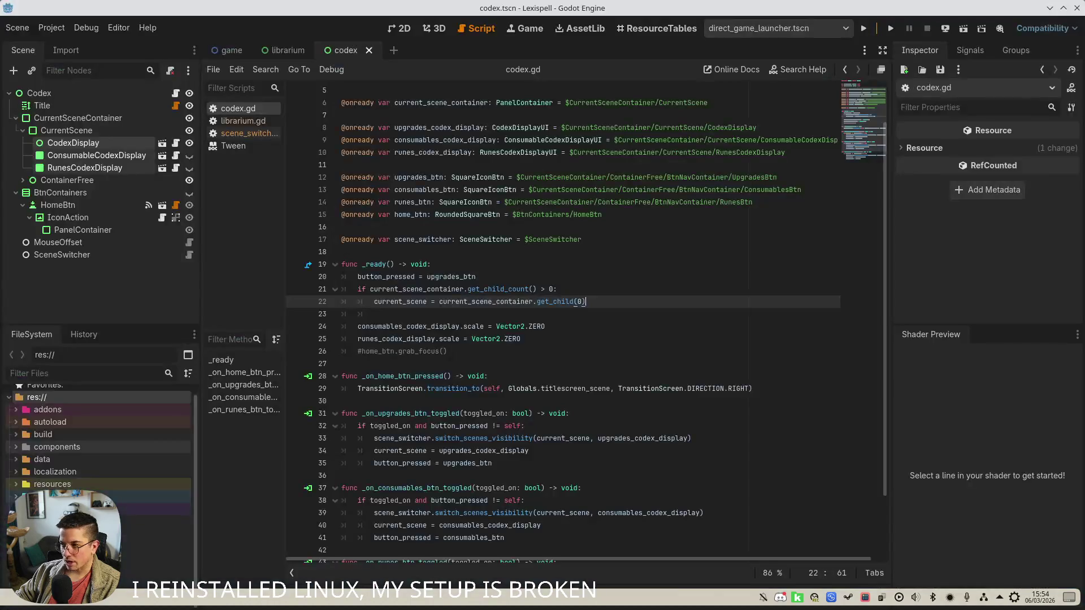
left_click(576, 373)
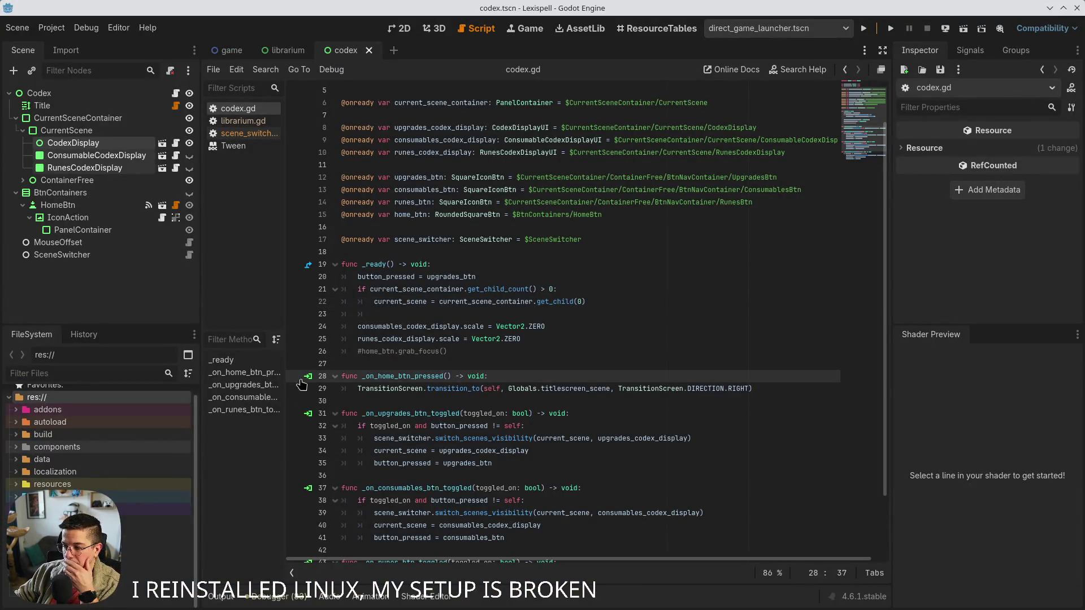
Scroll through the Debugger's 83 errors, then return to the Output log
left_click(222, 597)
left_click(279, 597)
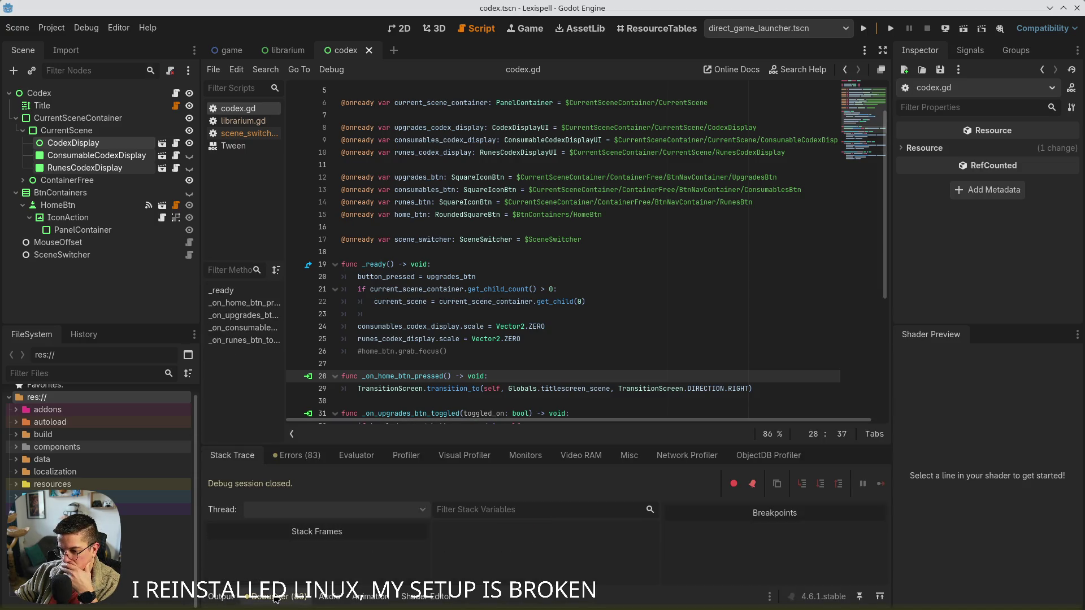
left_click(298, 456)
scroll(423, 531, "down", 15)
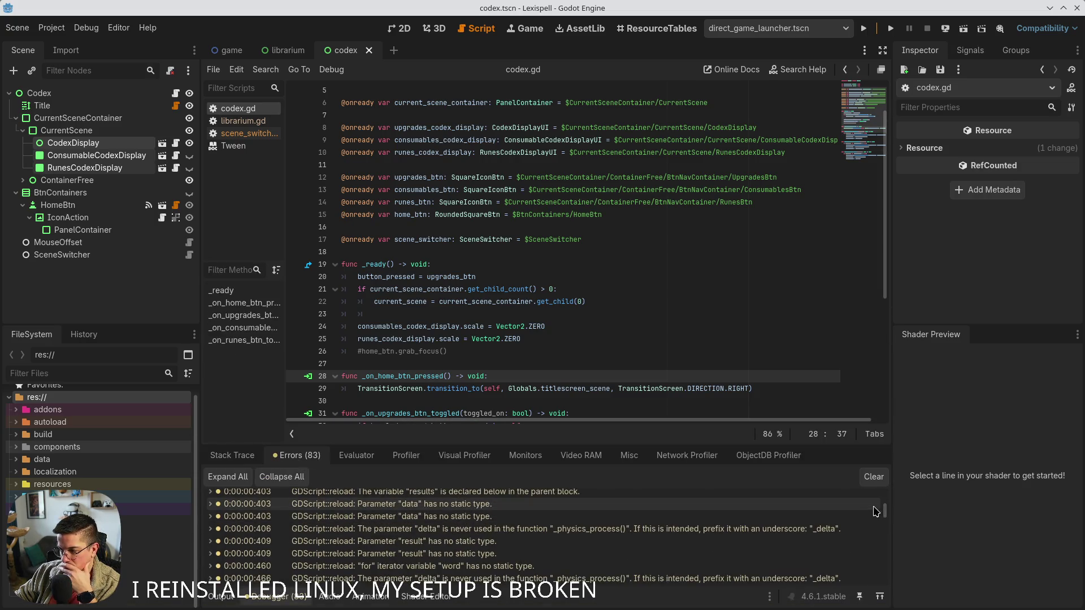
left_click(222, 597)
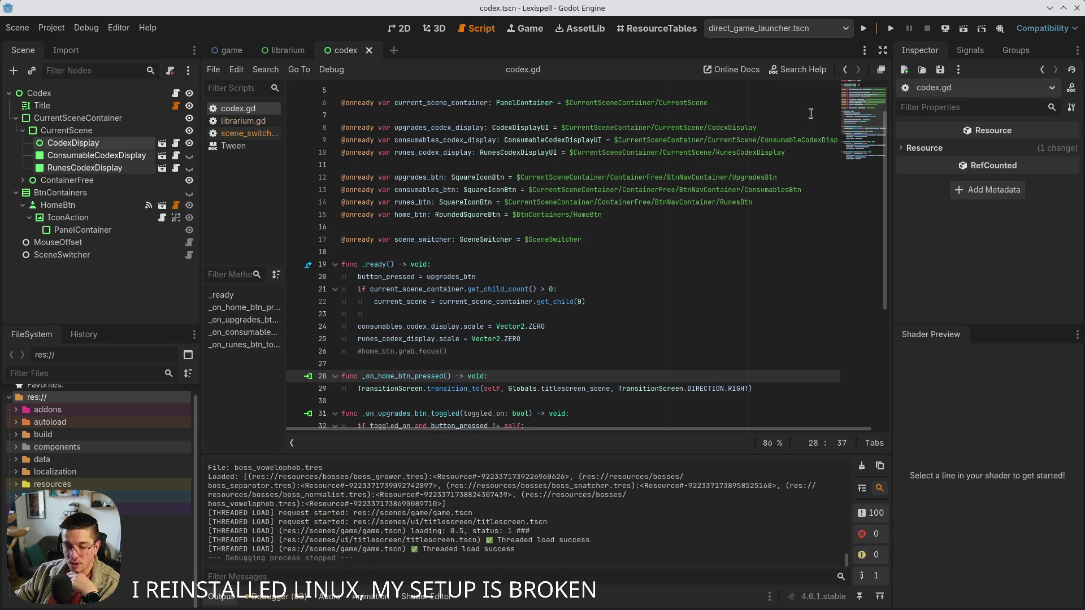
left_click(51, 28)
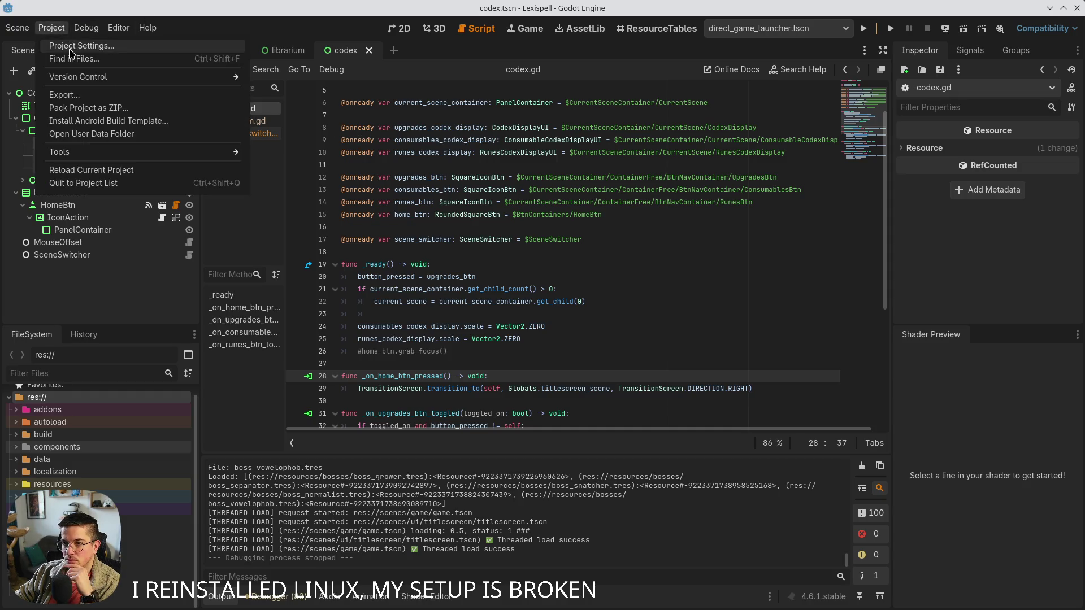
Glance at the Plugins, Localization, Input Map and General tabs of Project Settings, then close it
left_click(70, 45)
left_click_drag(265, 101, 398, 121)
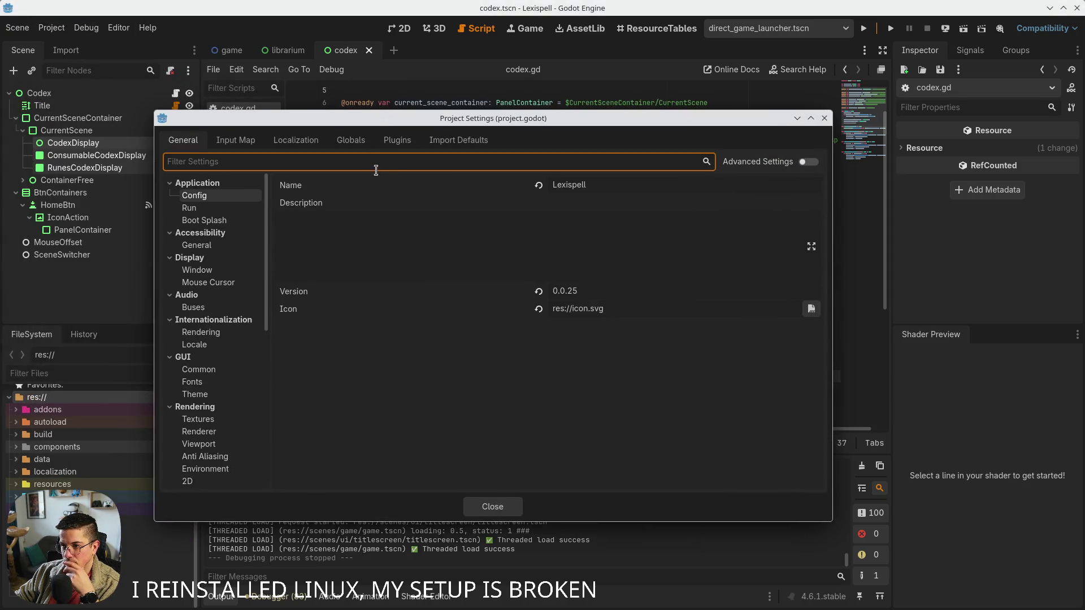
left_click(397, 140)
left_click(305, 139)
left_click(260, 142)
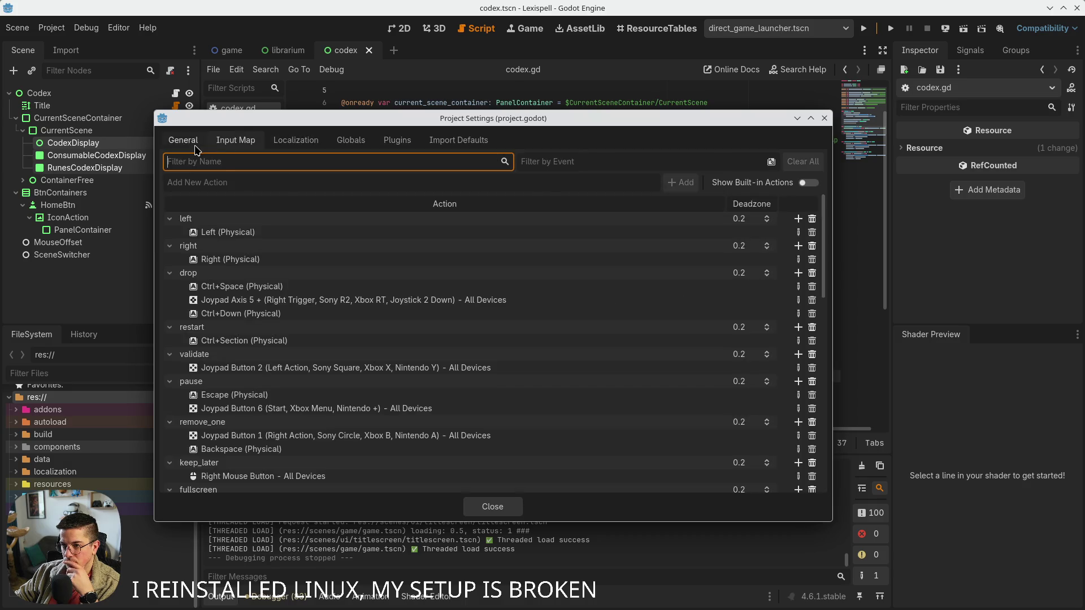
left_click(177, 145)
left_click(496, 505)
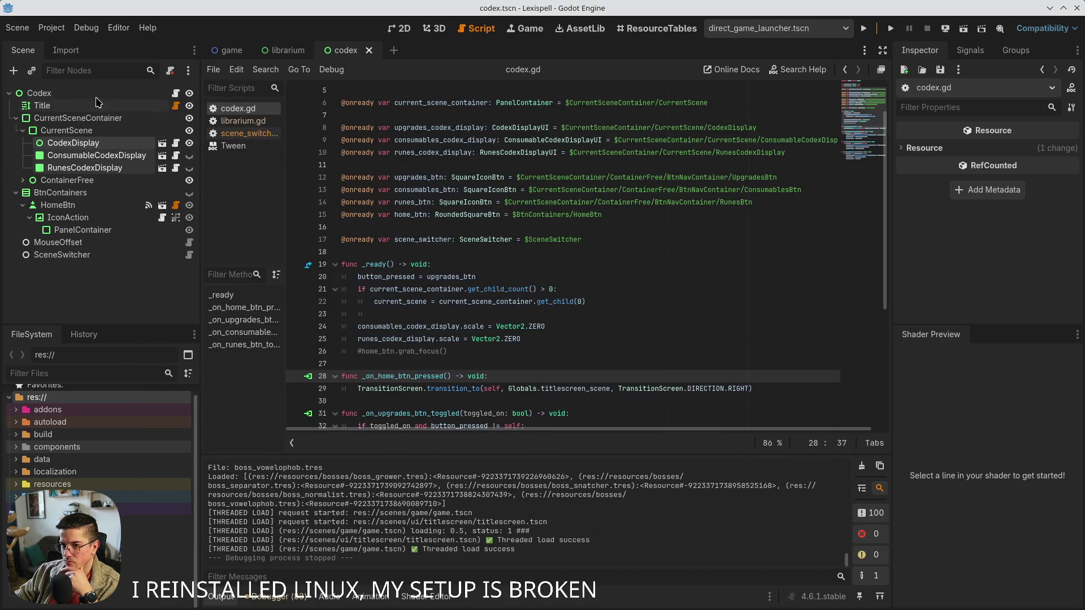
Browse the accessibility, application config, mouse cursor, audio bus, GUI and canvas texture general settings
left_click(62, 29)
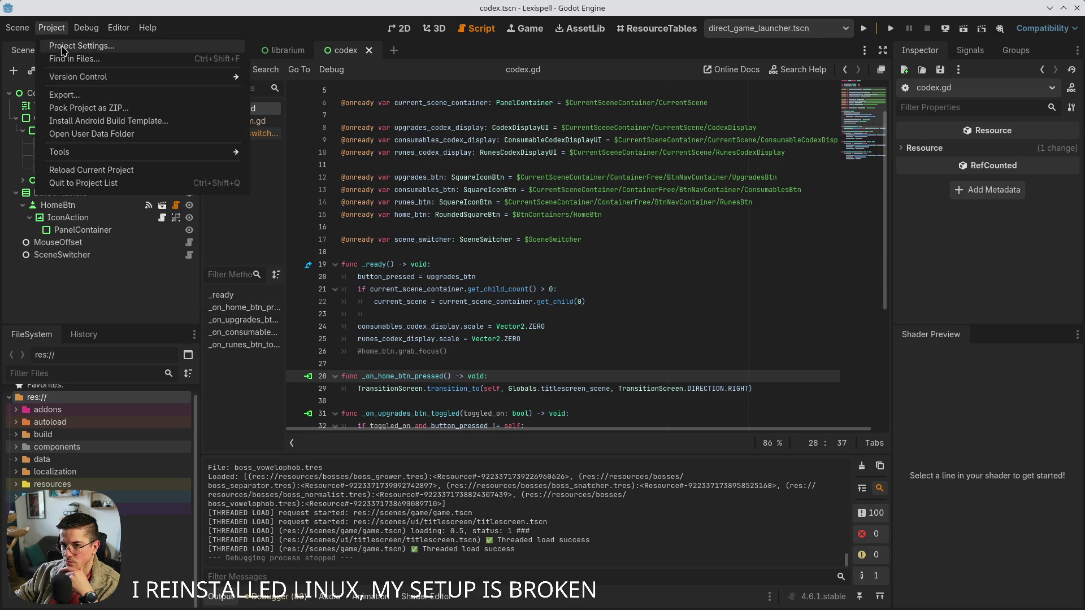
left_click(62, 49)
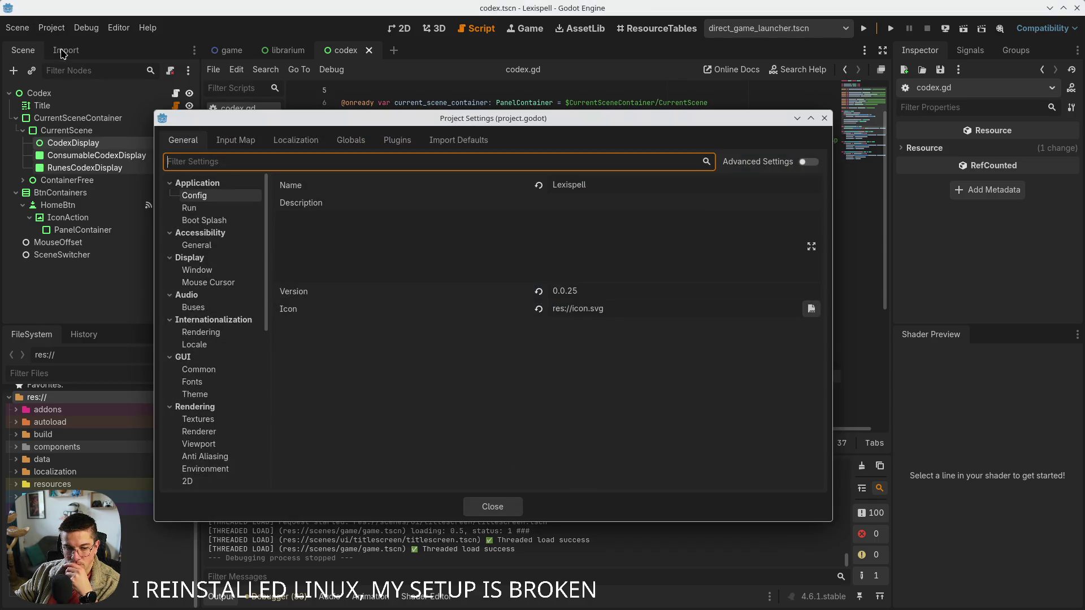
left_click_drag(267, 122, 295, 185)
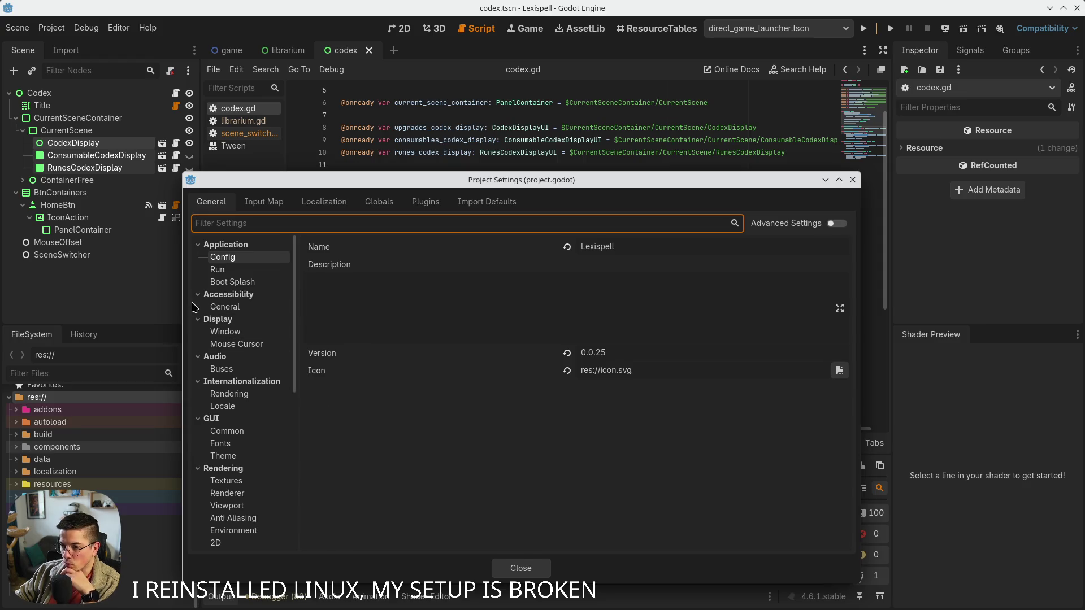
left_click(225, 307)
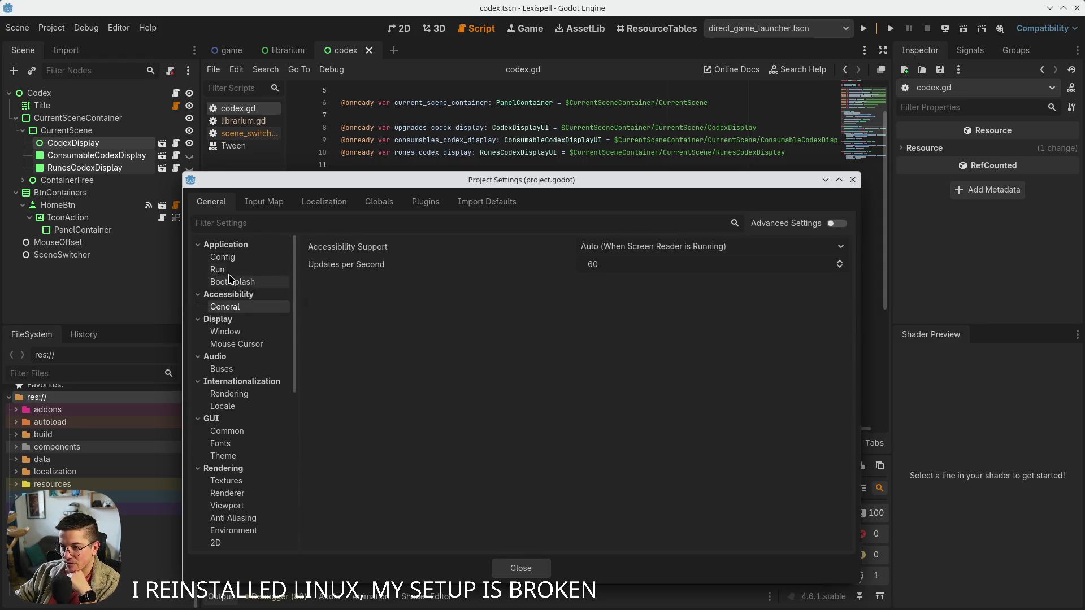
left_click(222, 257)
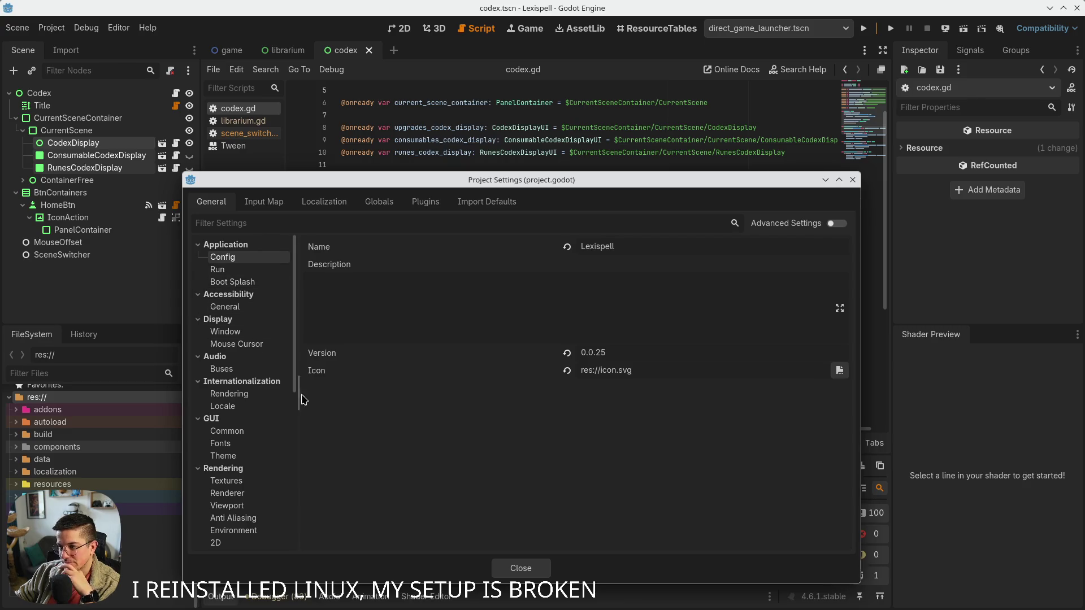
left_click(241, 345)
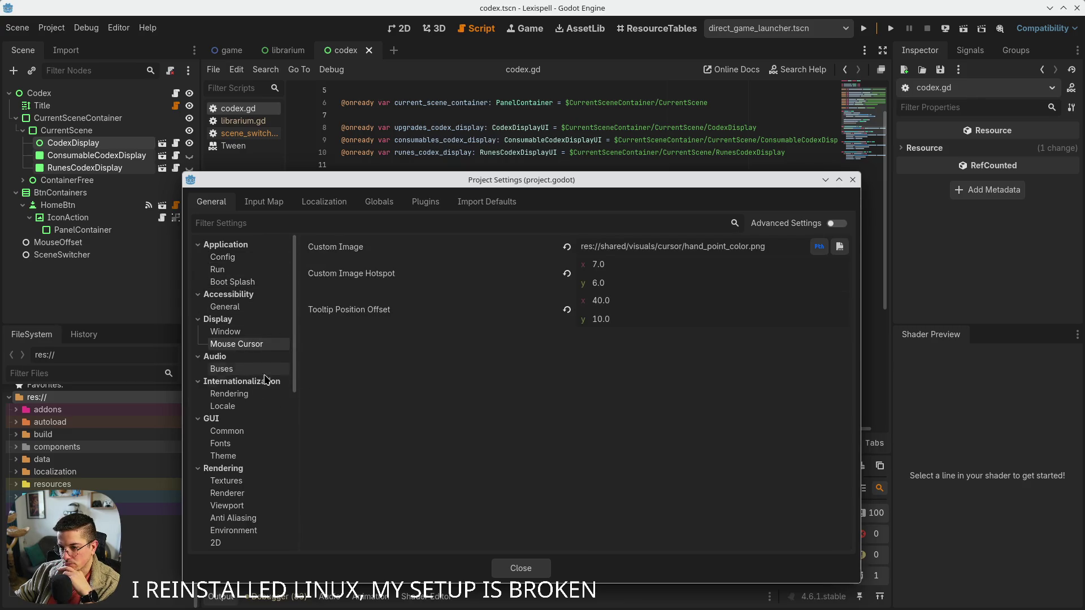
left_click(250, 374)
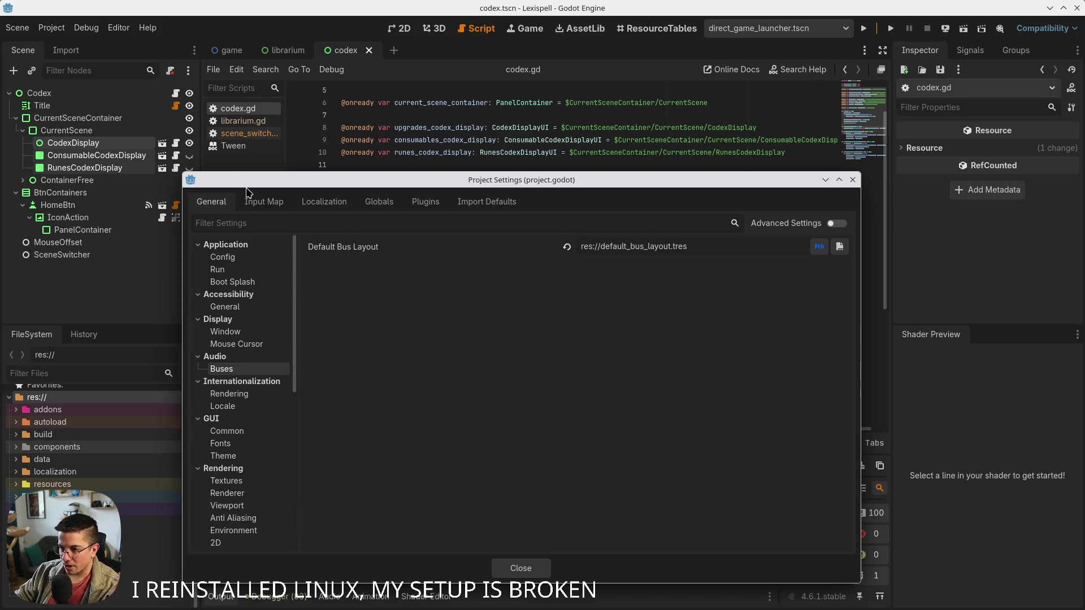
left_click(233, 480)
left_click(238, 456)
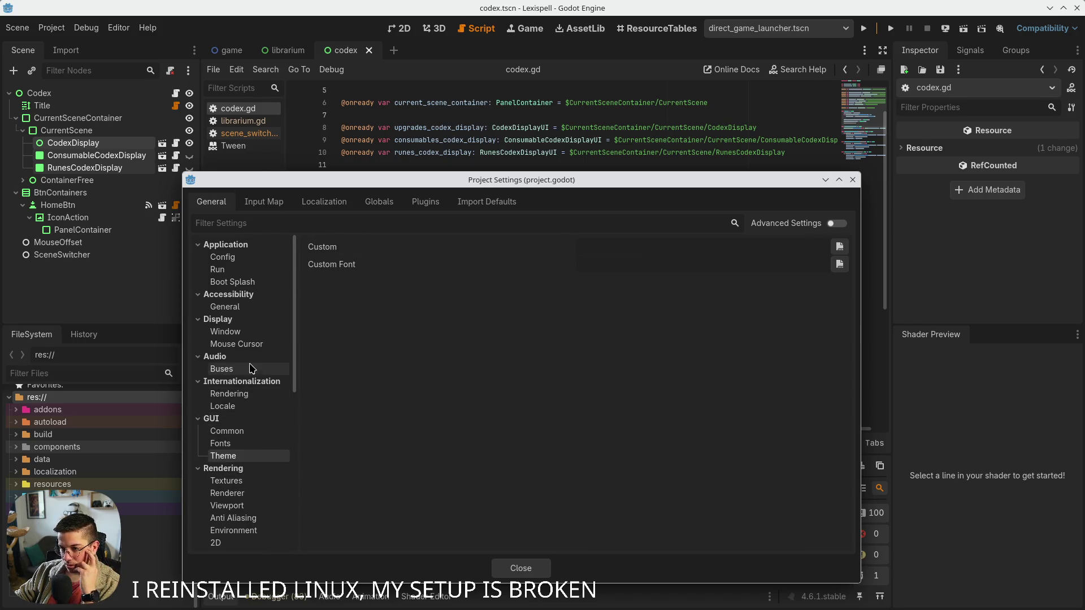
left_click(241, 430)
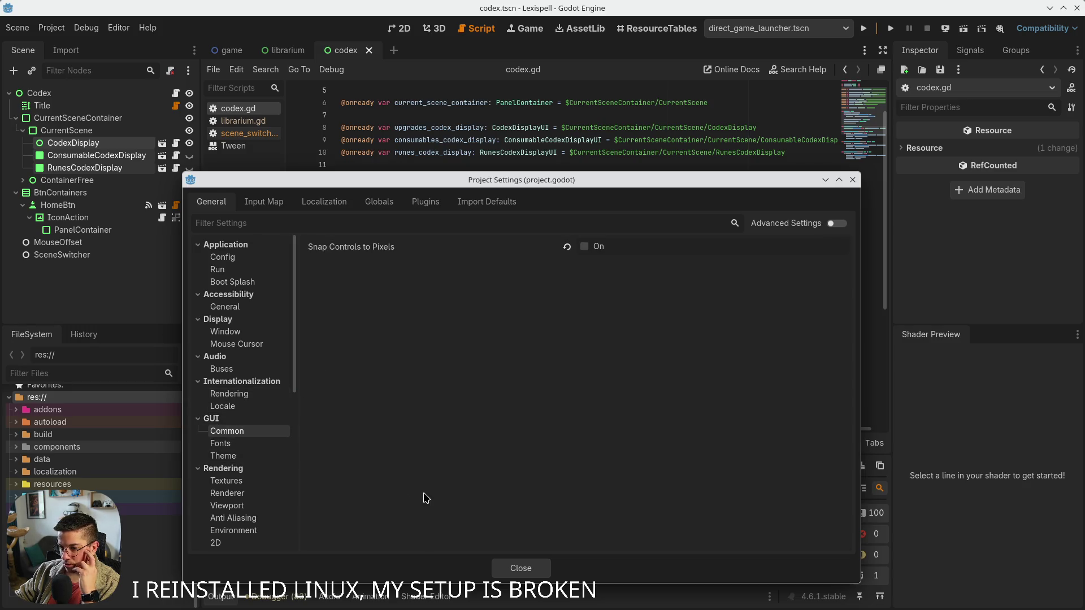
scroll(287, 474, "down", 5)
left_click(232, 328)
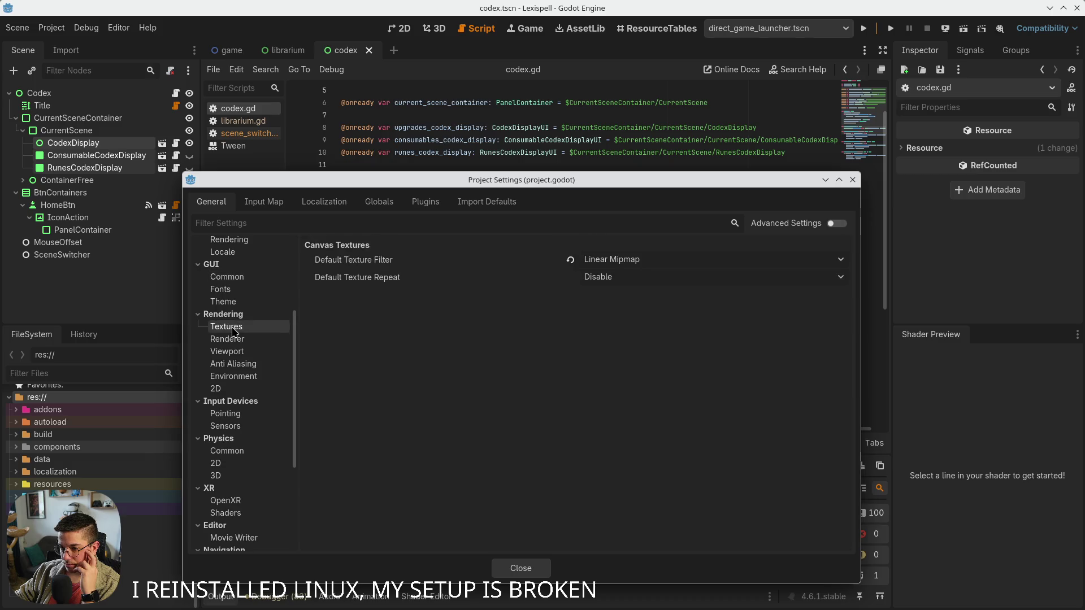
Scroll through the actions listed in the Input Map
left_click(264, 203)
scroll(427, 481, "down", 10)
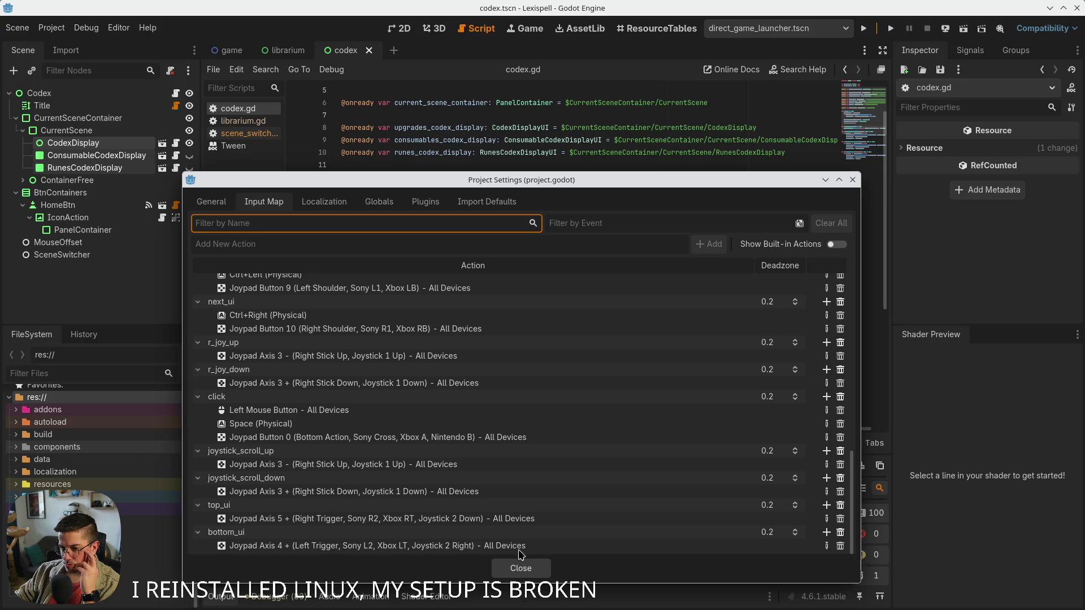
scroll(474, 493, "up", 1)
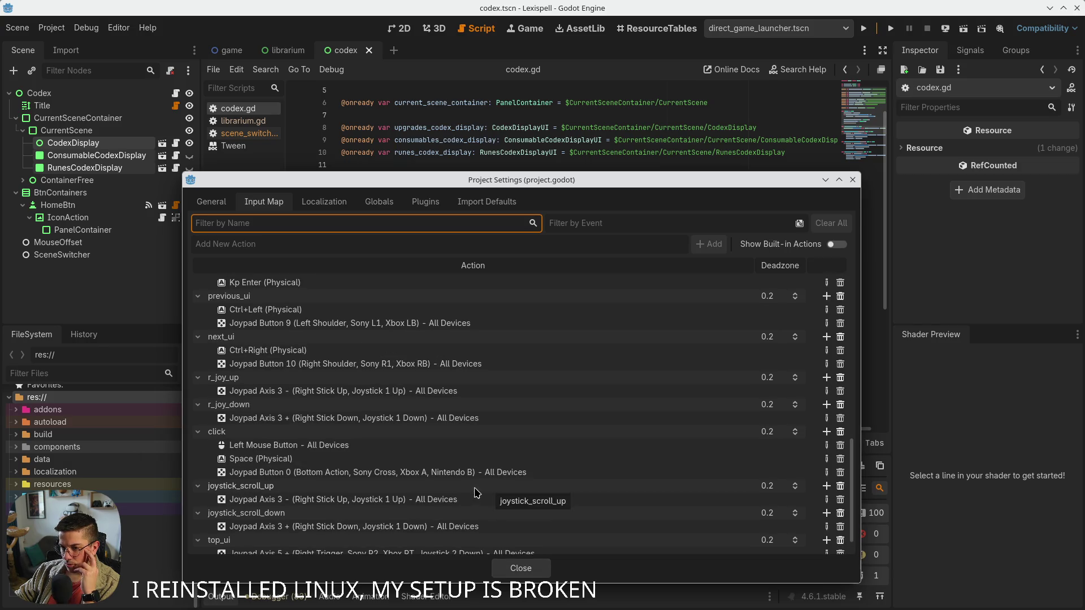
left_click(516, 569)
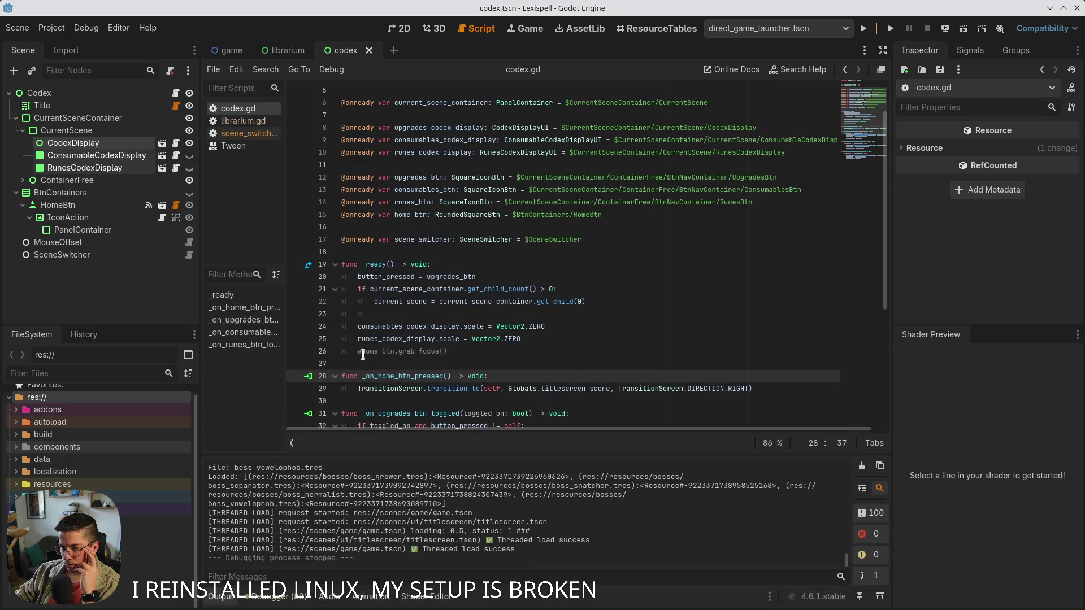
Look over scene_switcher.gd in the Script editor, then go back to codex.gd
left_click(401, 28)
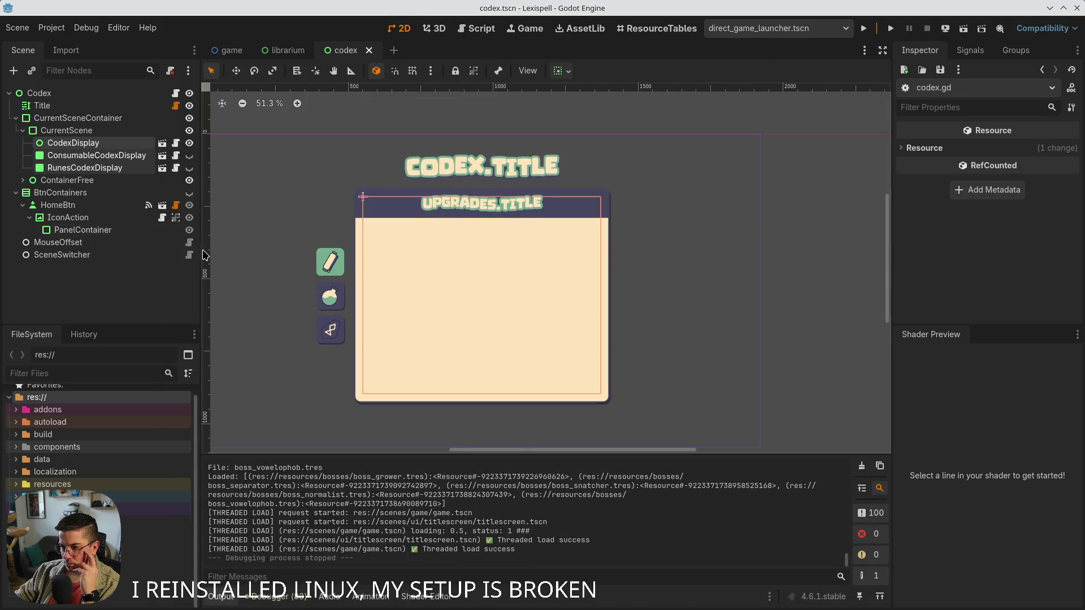
key("ctrl+F3")
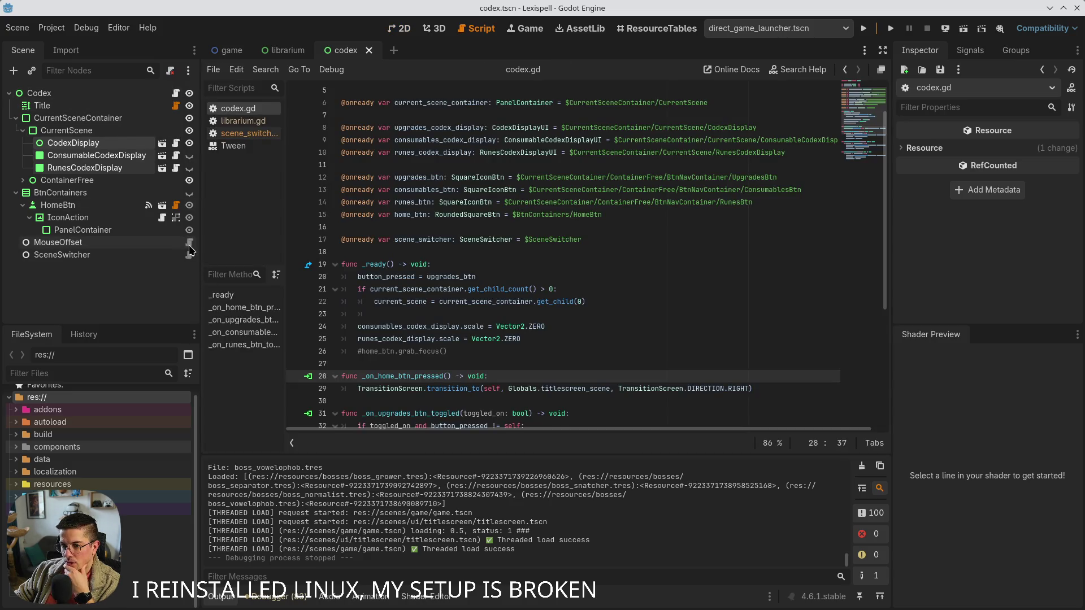
left_click(189, 255)
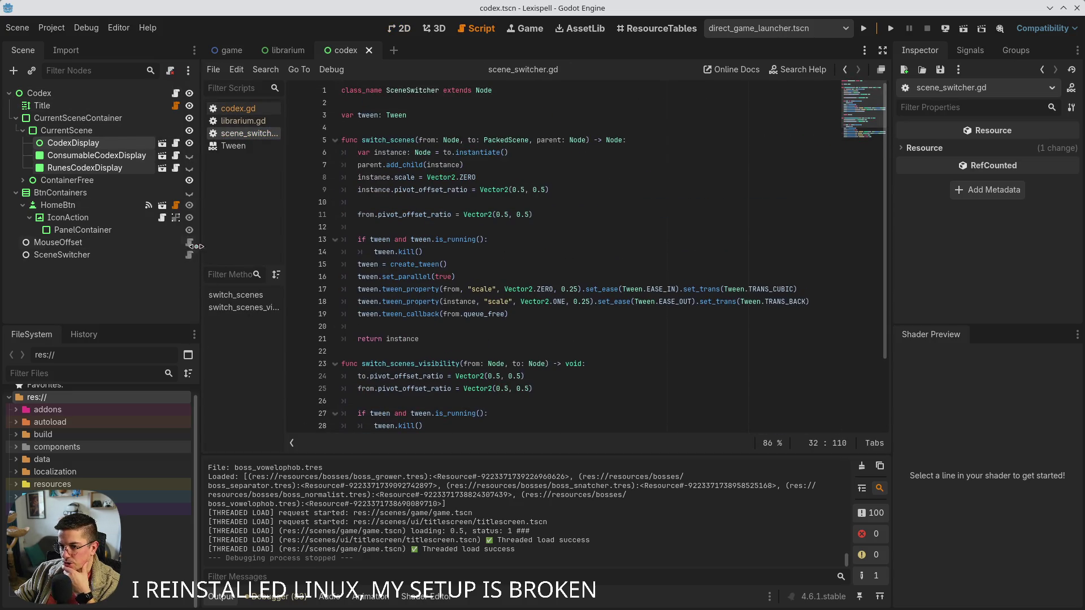
left_click(176, 93)
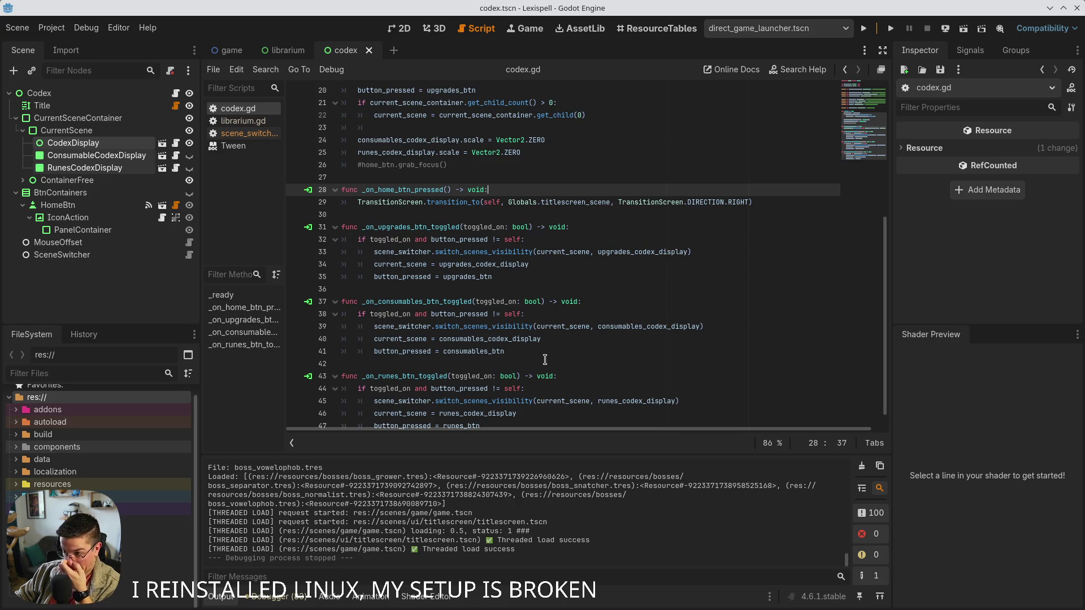
Select consumables_btn on line 41 and scroll down to the runes toggle handler
double_click(480, 347)
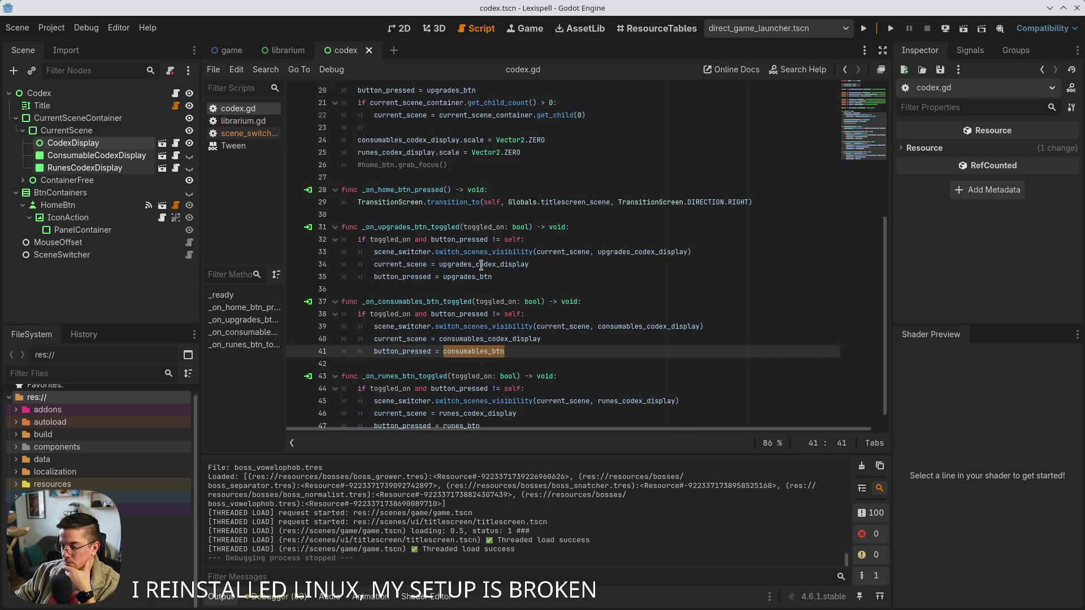
scroll(513, 316, "down", 1)
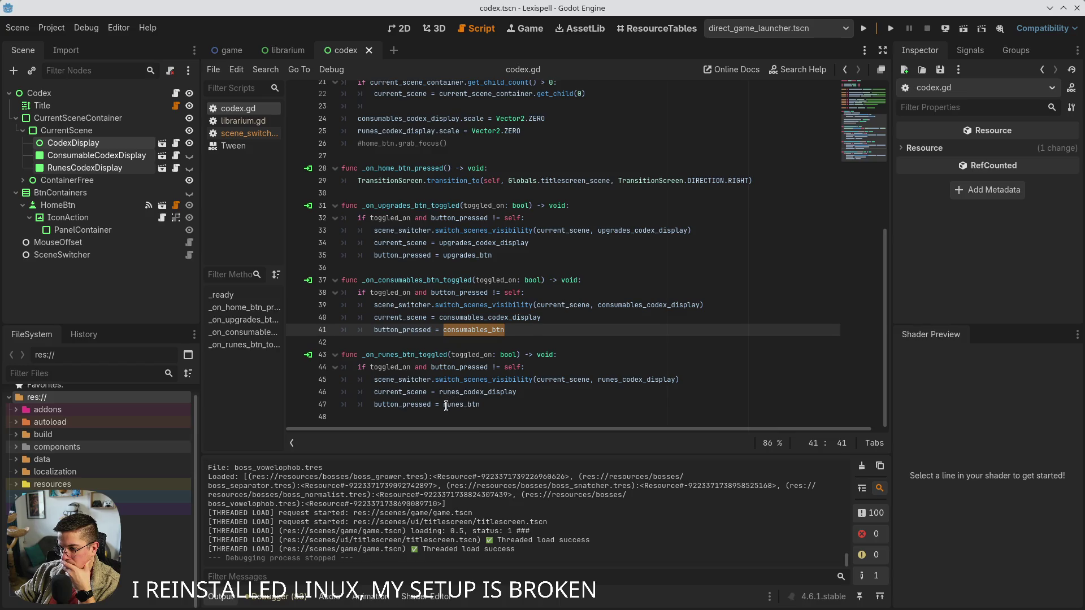
mouse_move(461, 407)
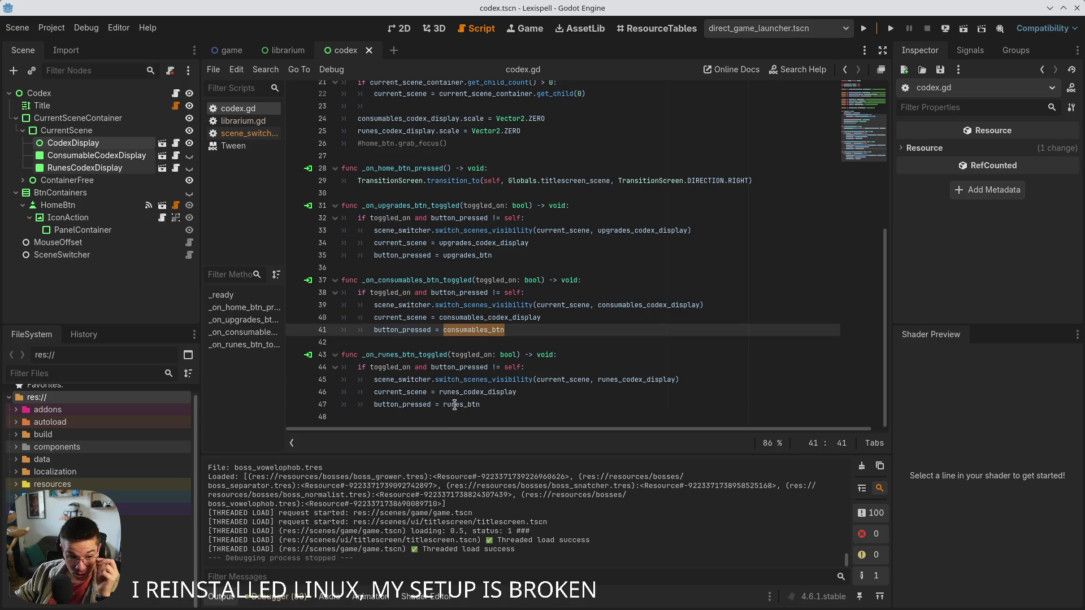
mouse_move(446, 389)
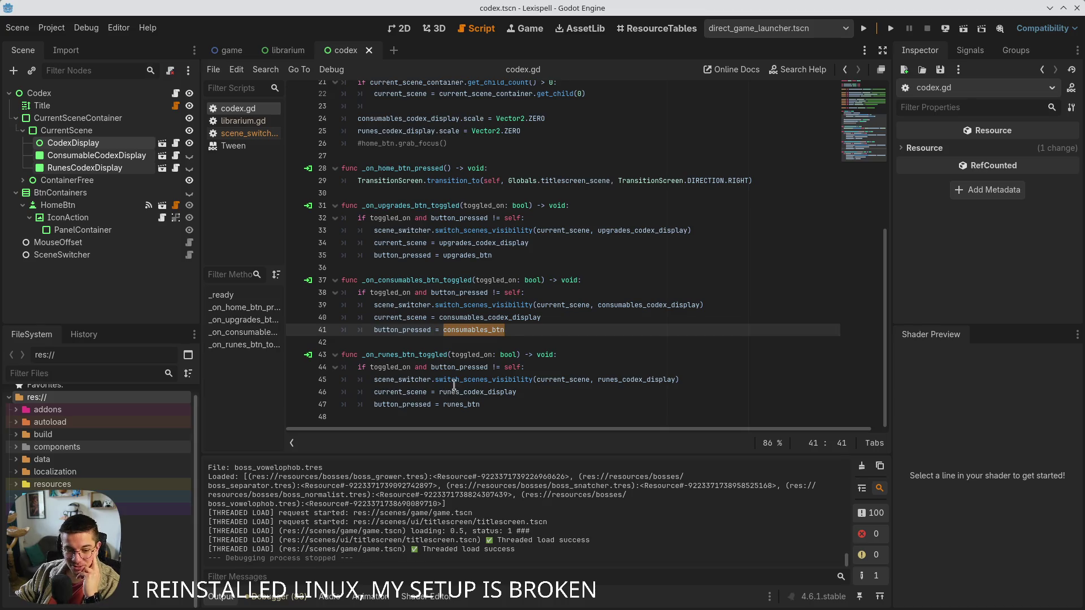
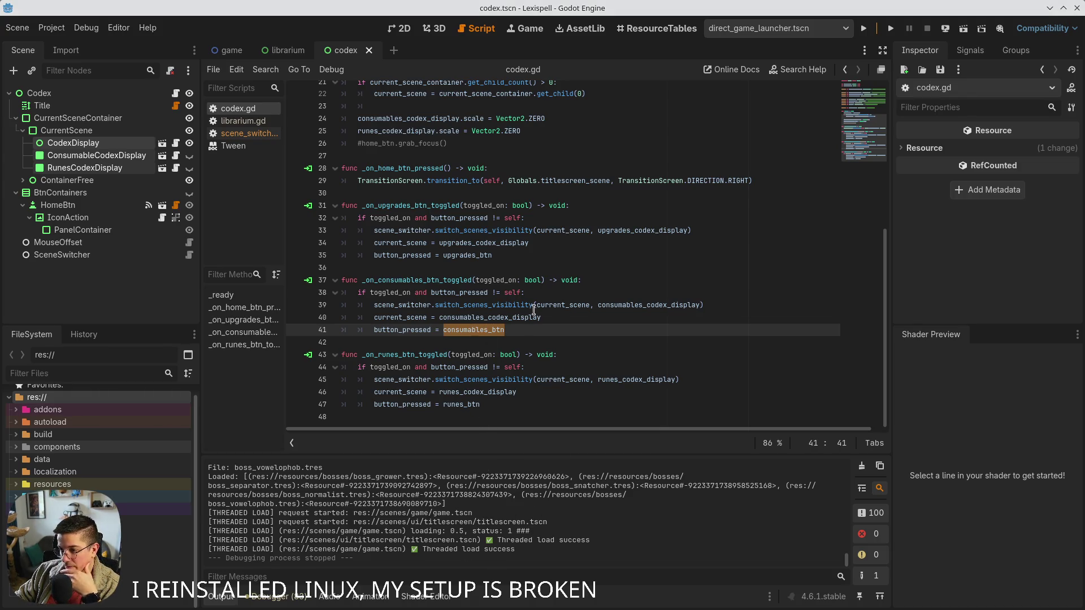
Add a breakpoint at line 32 of codex.gd, then bring up the librarium scene
scroll(513, 309, "up", 2)
left_click(295, 255)
mouse_move(529, 276)
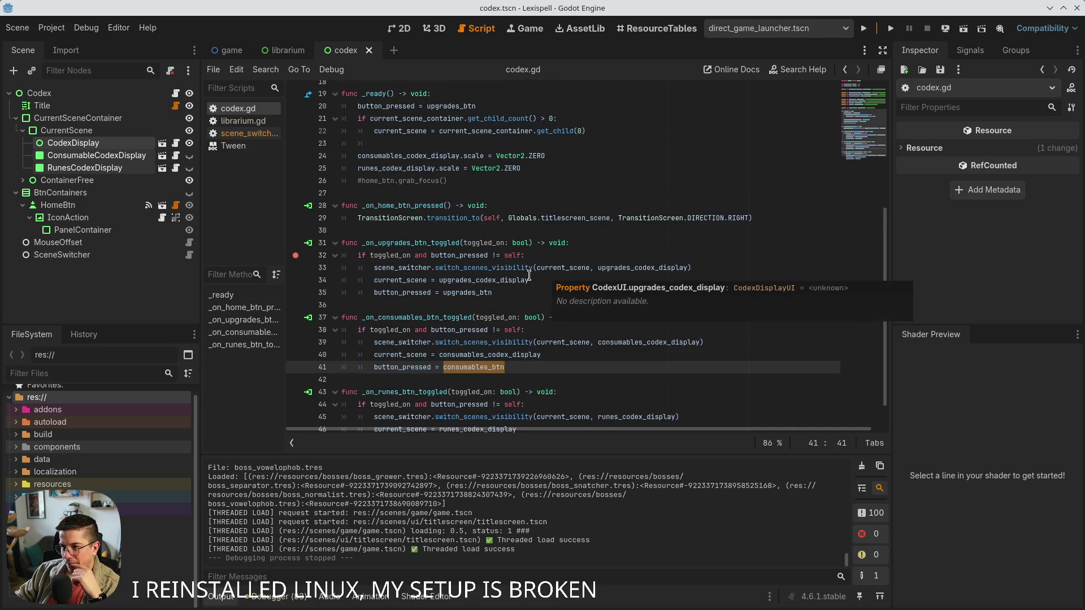
scroll(529, 275, "up", 2)
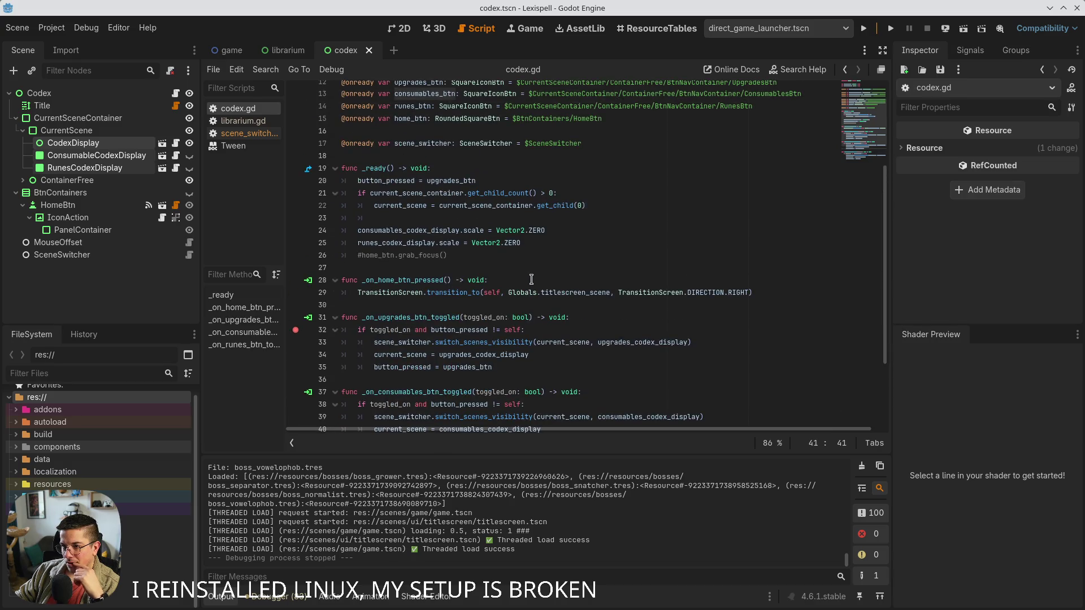
scroll(528, 289, "down", 1)
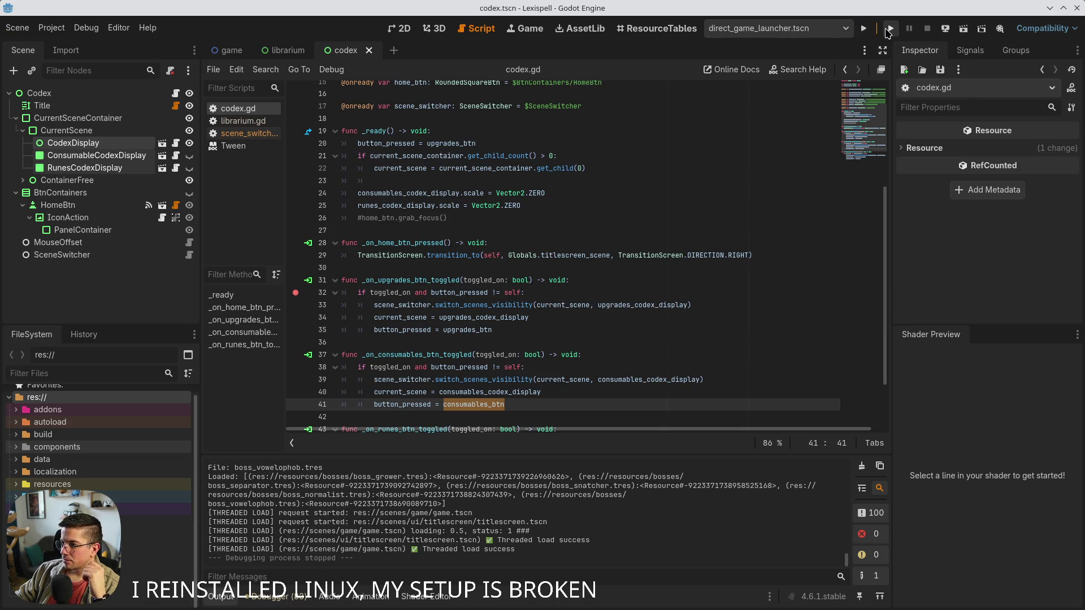
left_click(286, 50)
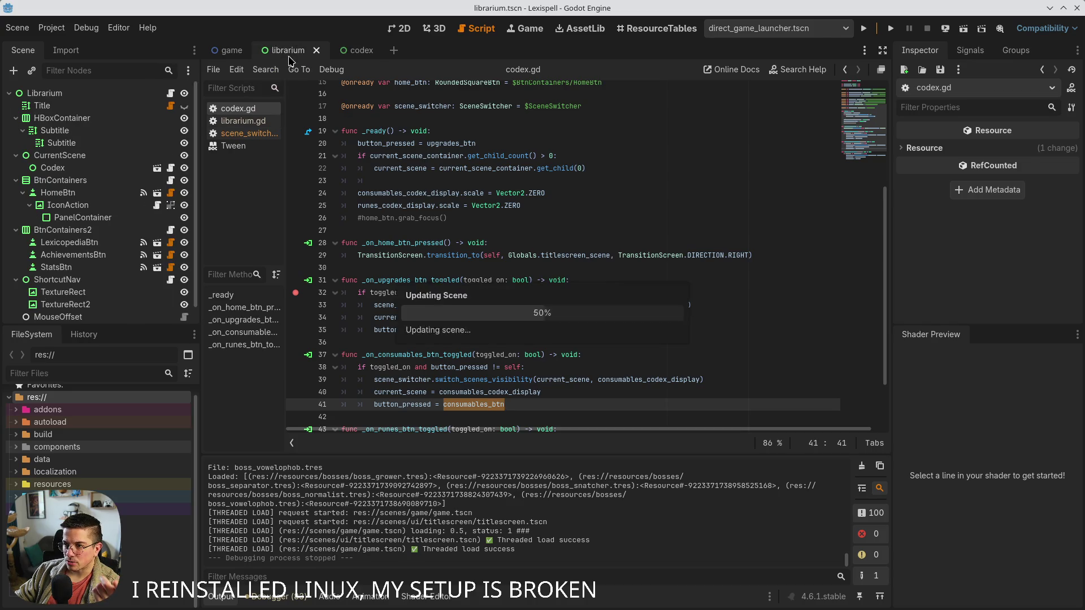
Inspect the BtnContainers2 and ShortcutNav nodes in the Scene tree
left_click(62, 231)
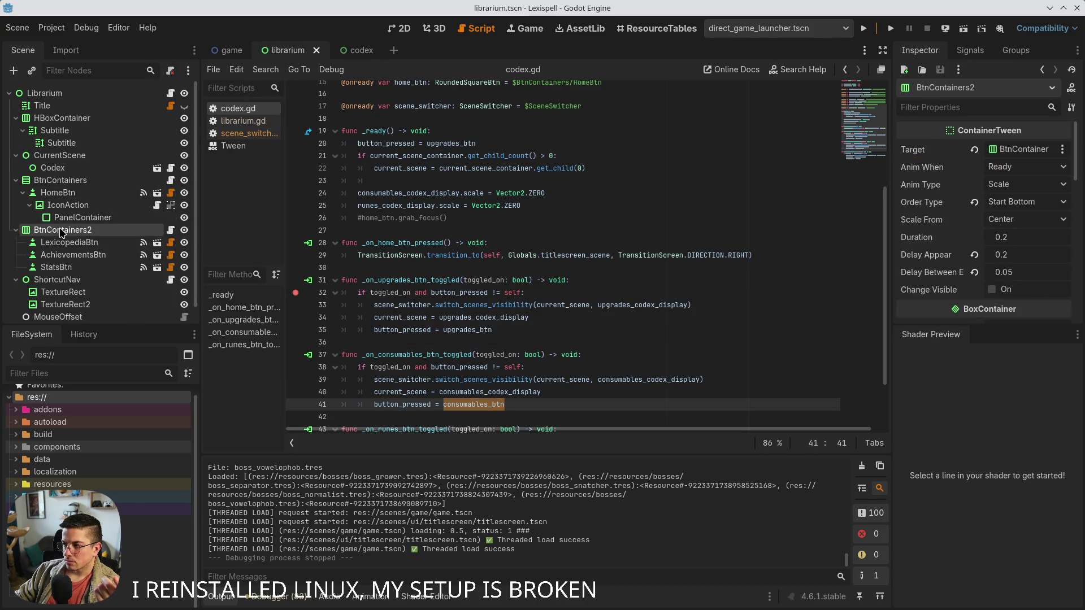
scroll(68, 293, "down", 1)
left_click(72, 264)
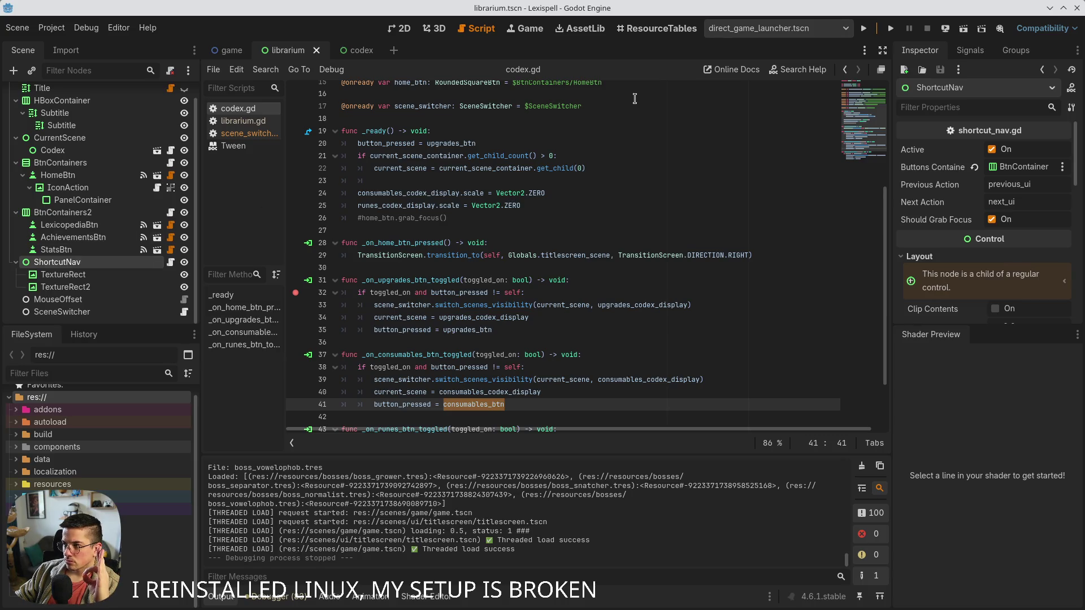
Run the Lexispell project to its Chapters screen, then stop it with F8
left_click(868, 30)
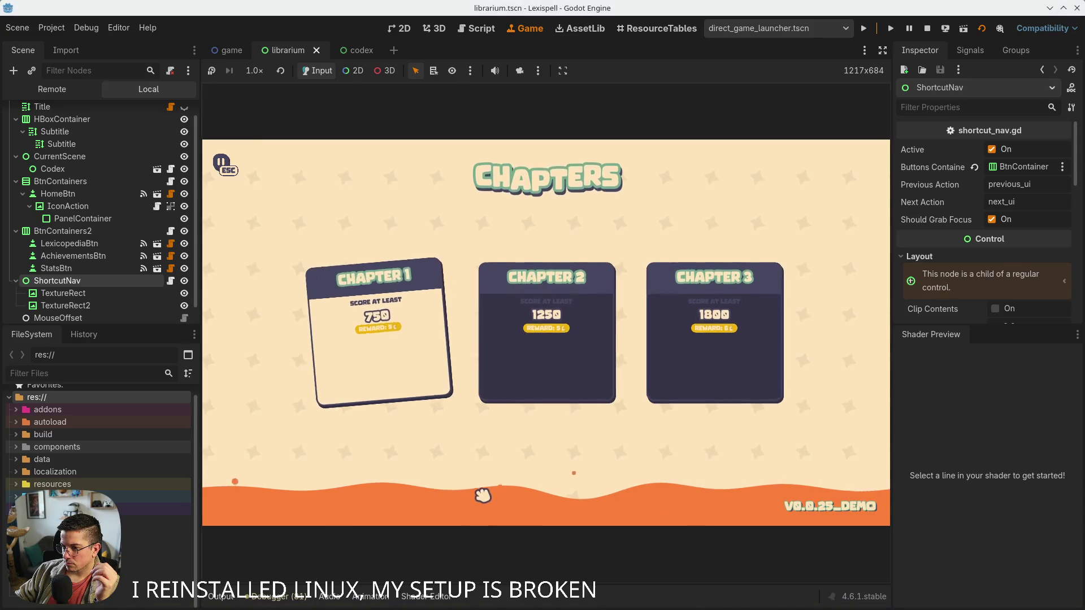
key("F8")
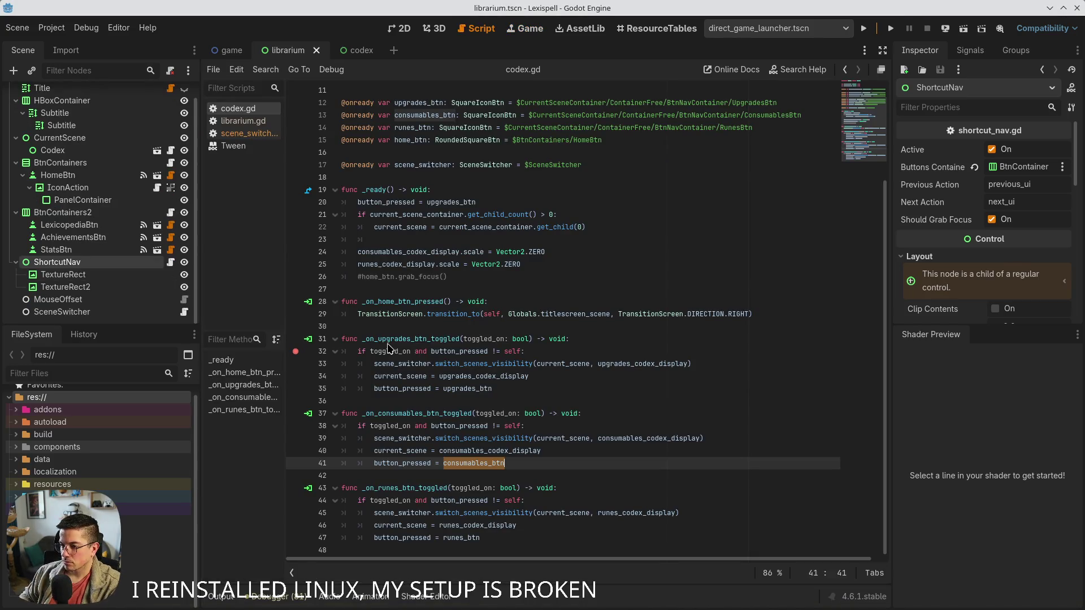
mouse_move(37, 609)
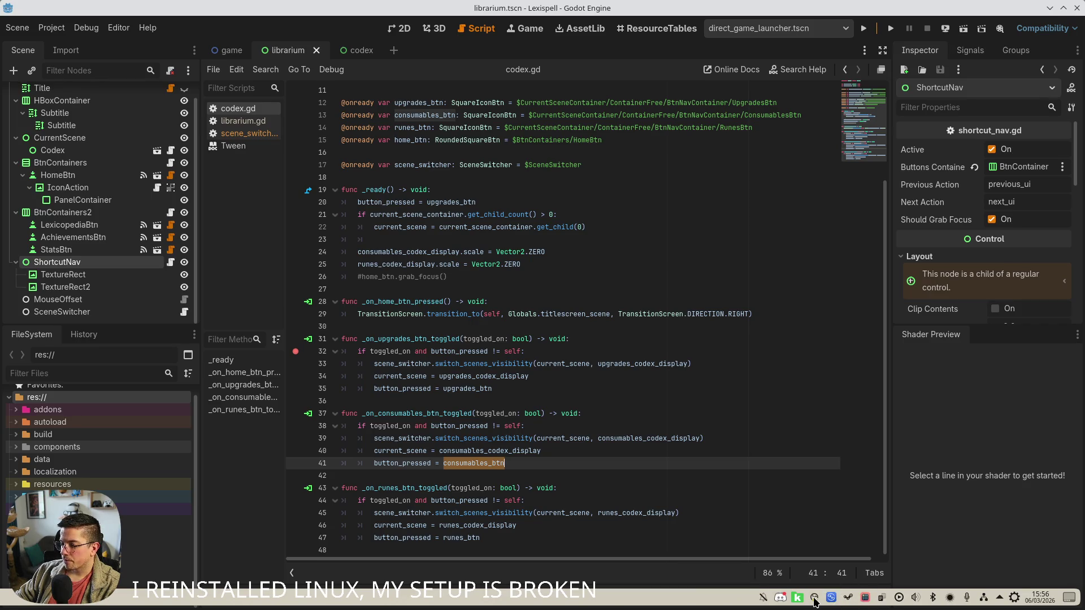
Open the Steam friends list from the tray menu, then close it
right_click(847, 598)
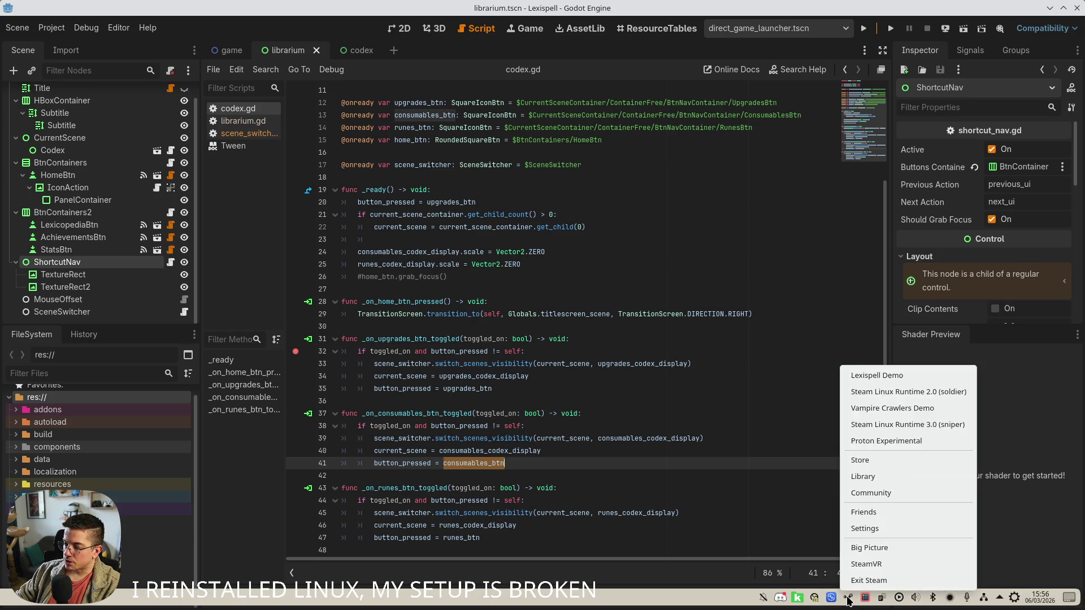
left_click(864, 517)
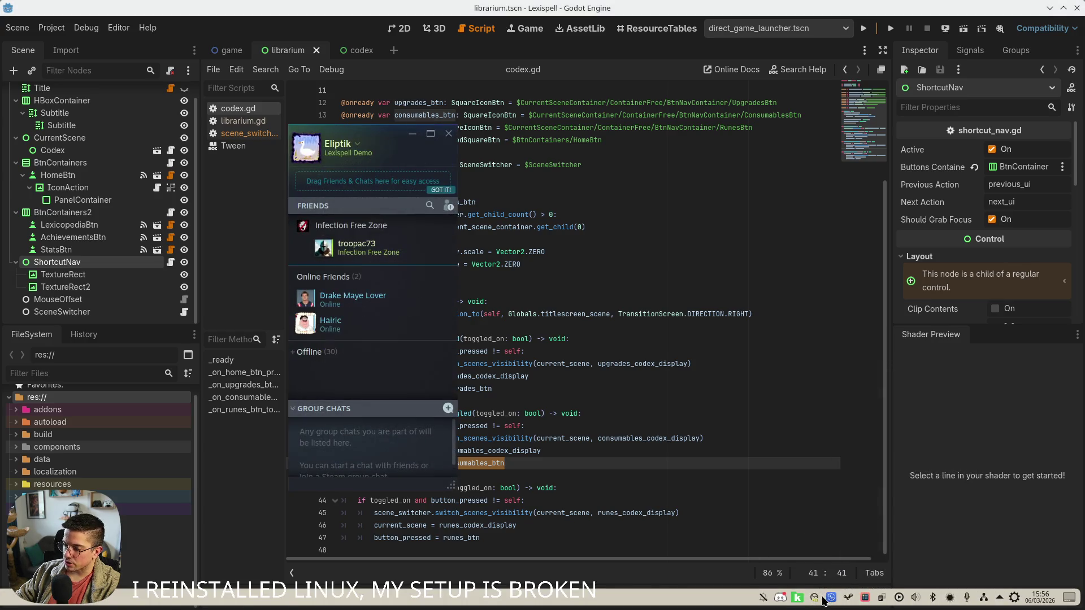
left_click(449, 134)
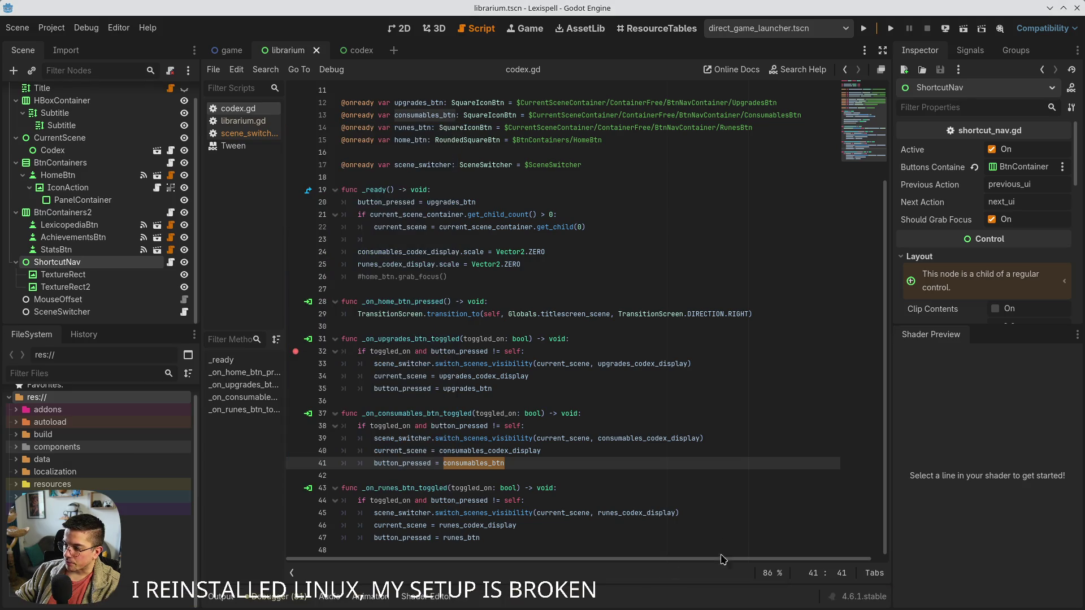
Stop the running Lexispell Demo from the Steam library and confirm Exit game
right_click(848, 598)
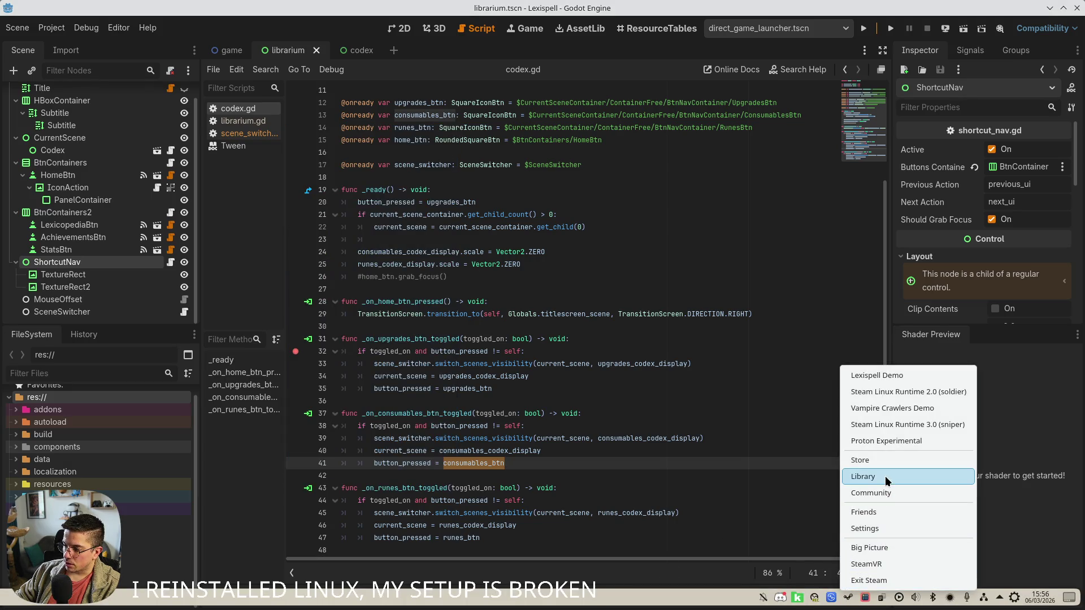
left_click(885, 475)
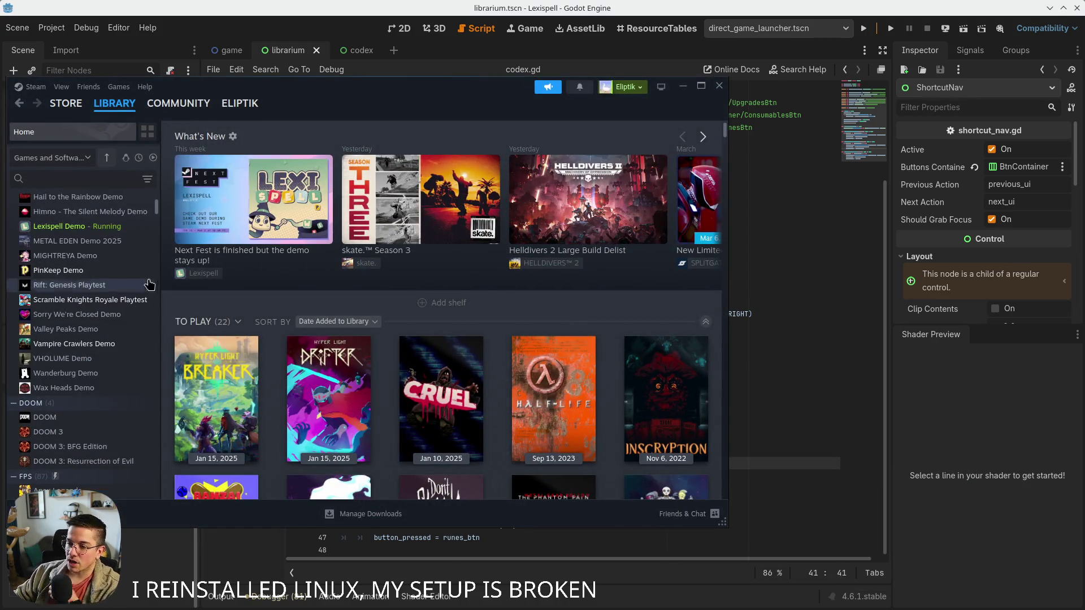
left_click(62, 227)
left_click_drag(378, 86, 544, 95)
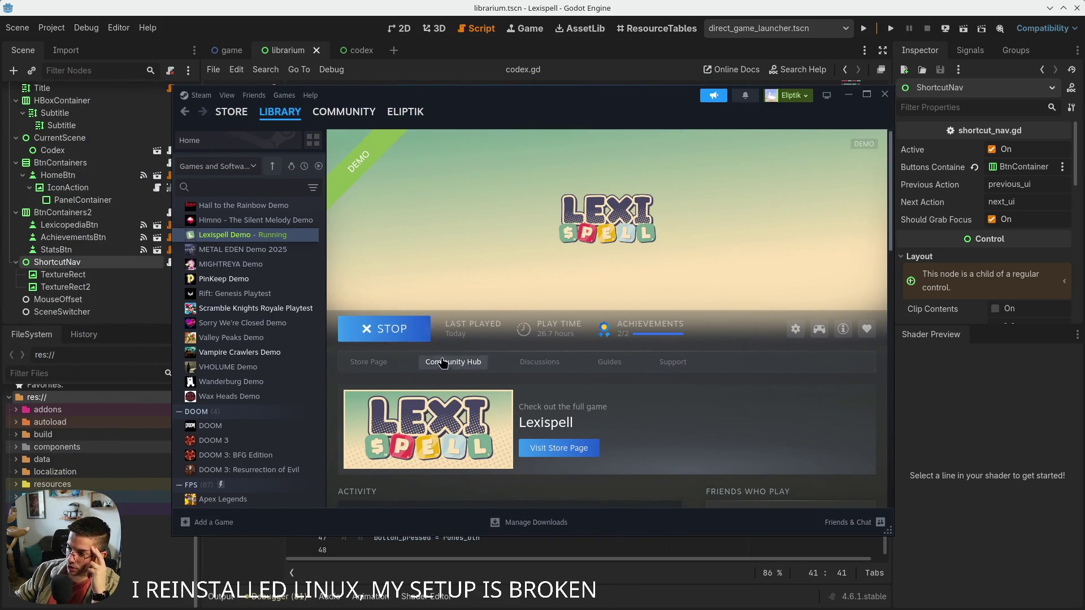
left_click(382, 337)
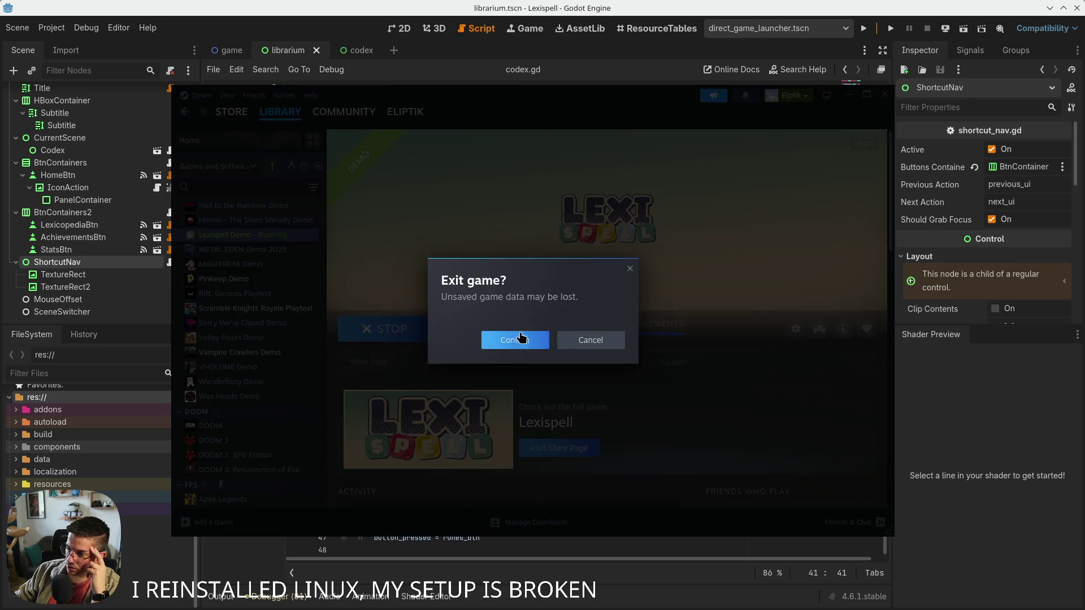
left_click(514, 340)
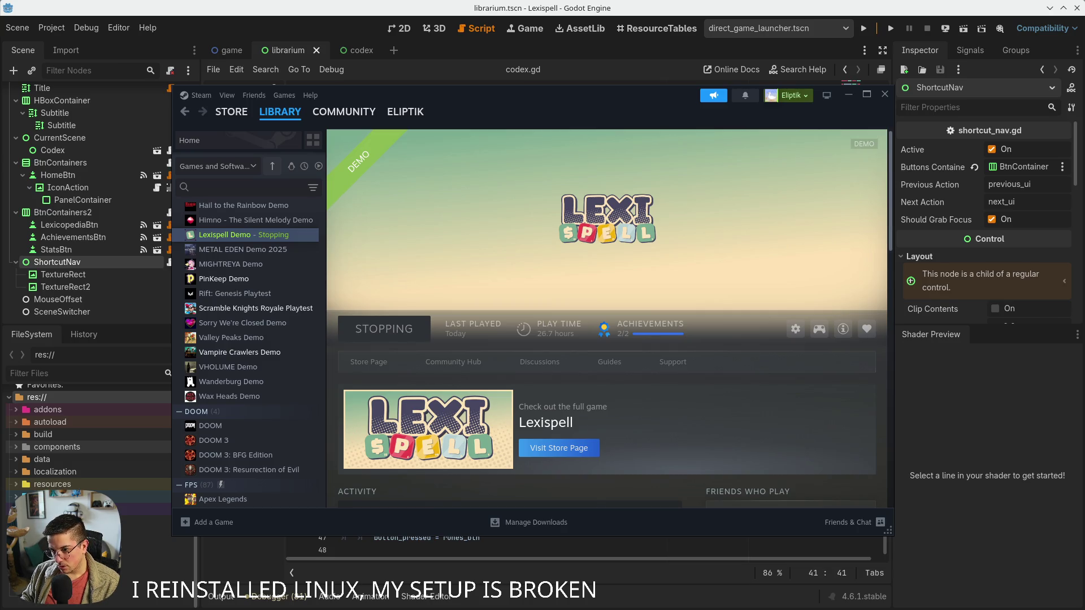
mouse_move(825, 605)
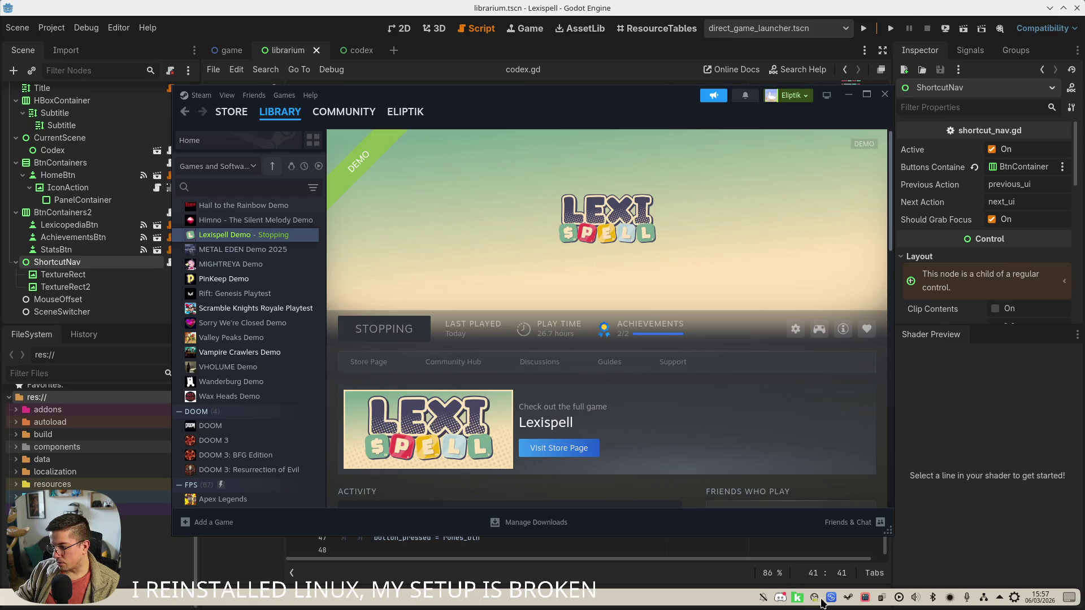
right_click(868, 599)
Exit Steam, maximize the browser on the godotsteam issues list, and open issue #861
left_click(855, 592)
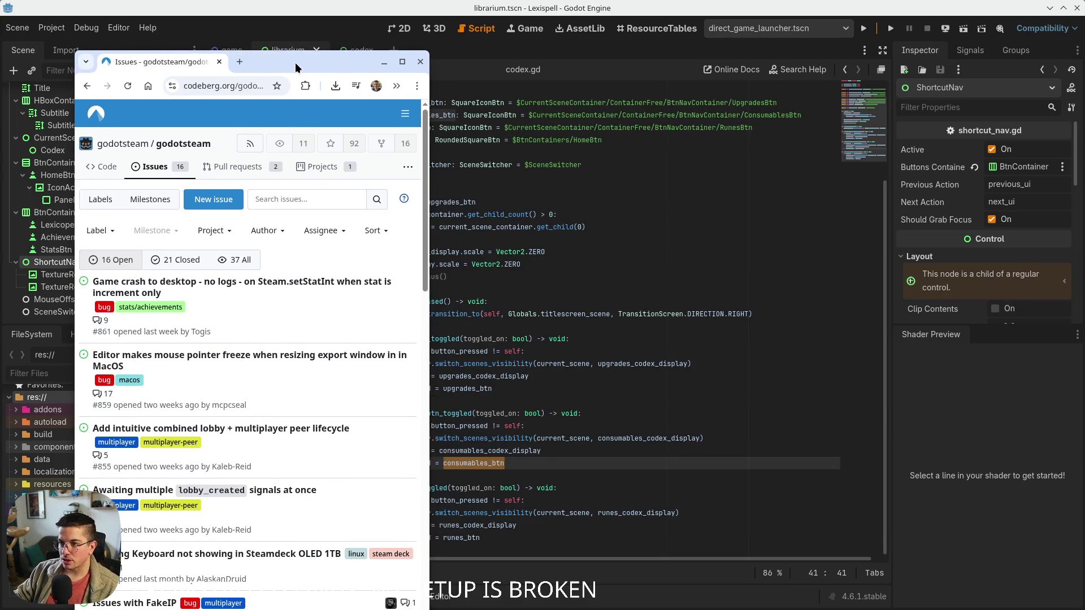
left_click(402, 62)
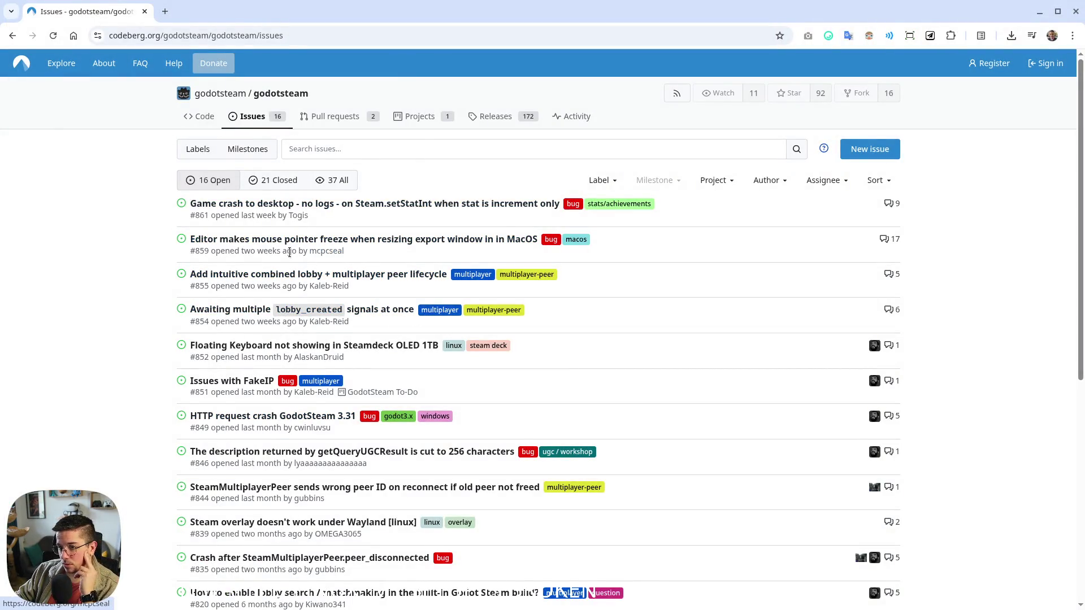
left_click(458, 207)
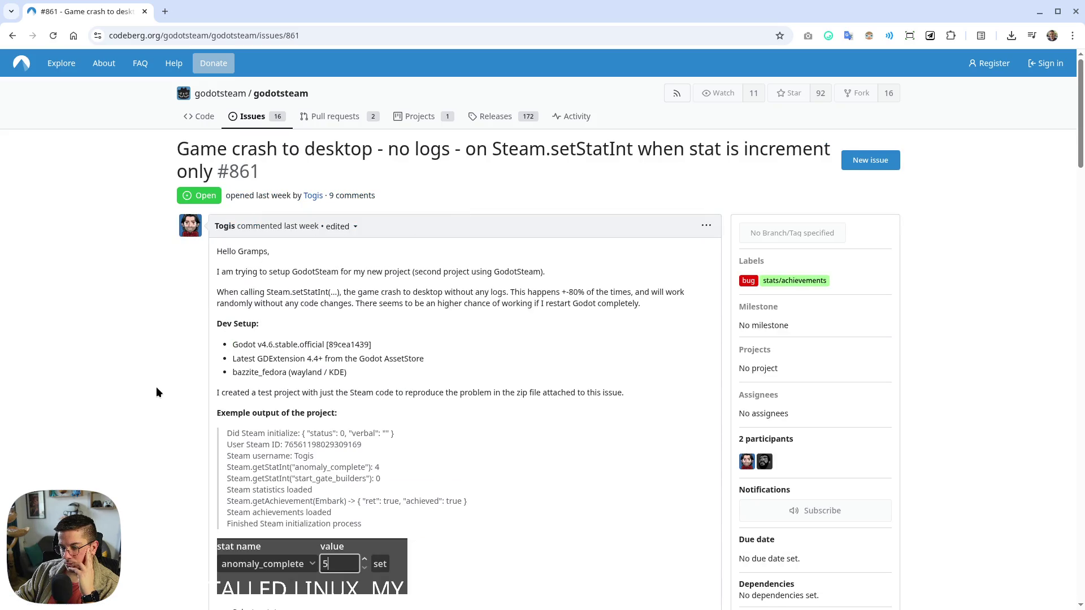
scroll(149, 378, "down", 15)
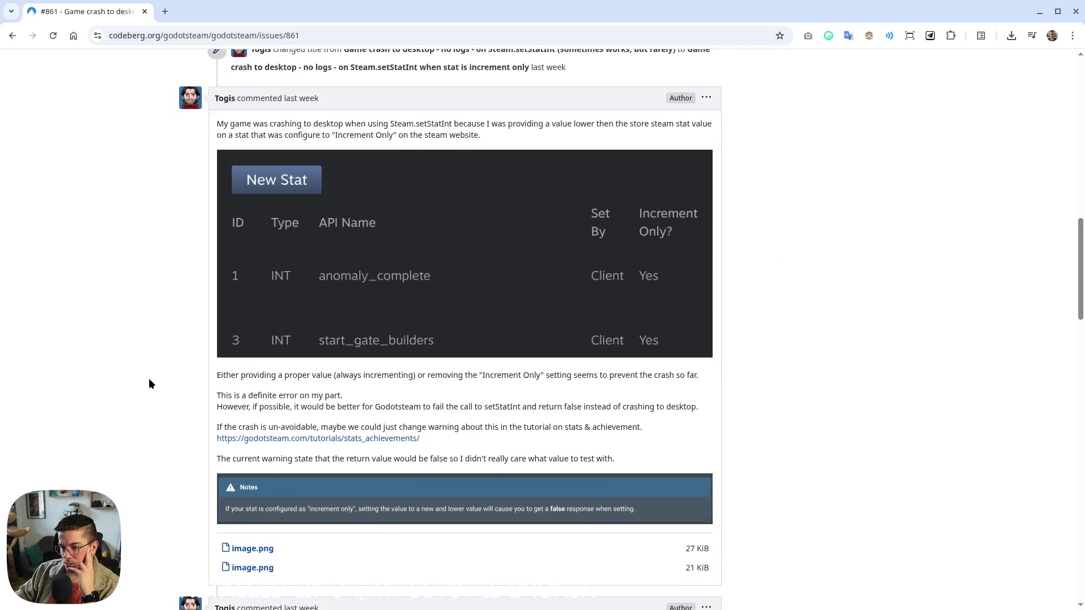
scroll(149, 385, "down", 5)
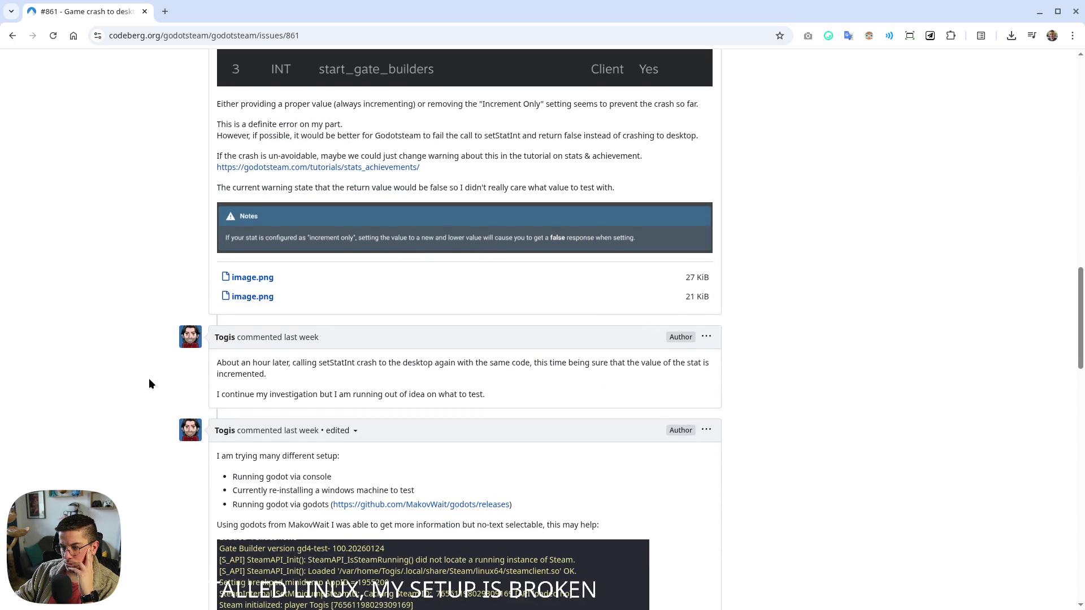
scroll(150, 385, "down", 8)
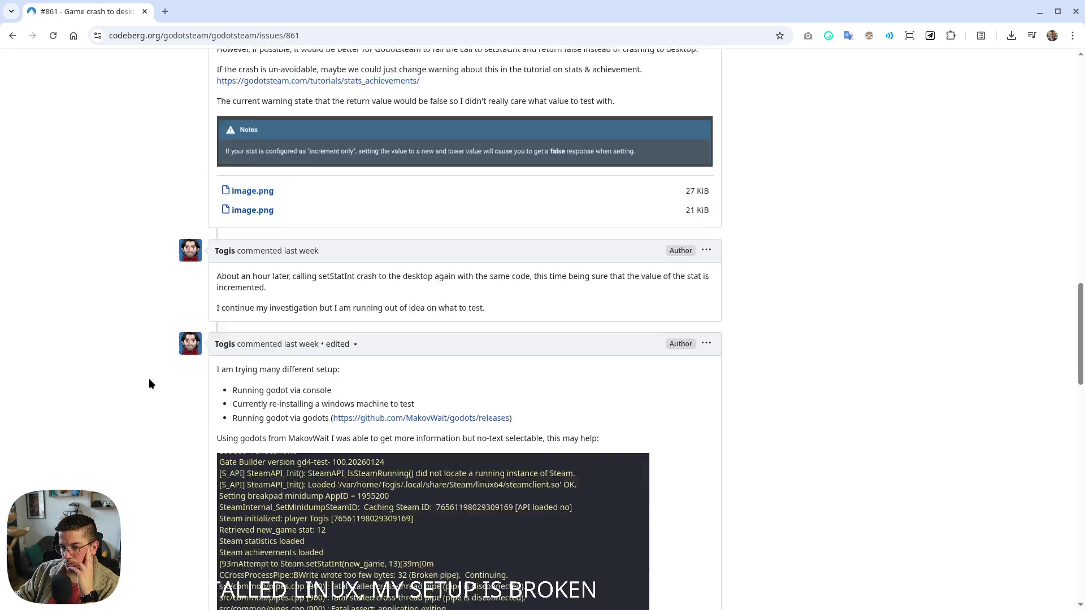
scroll(150, 381, "down", 5)
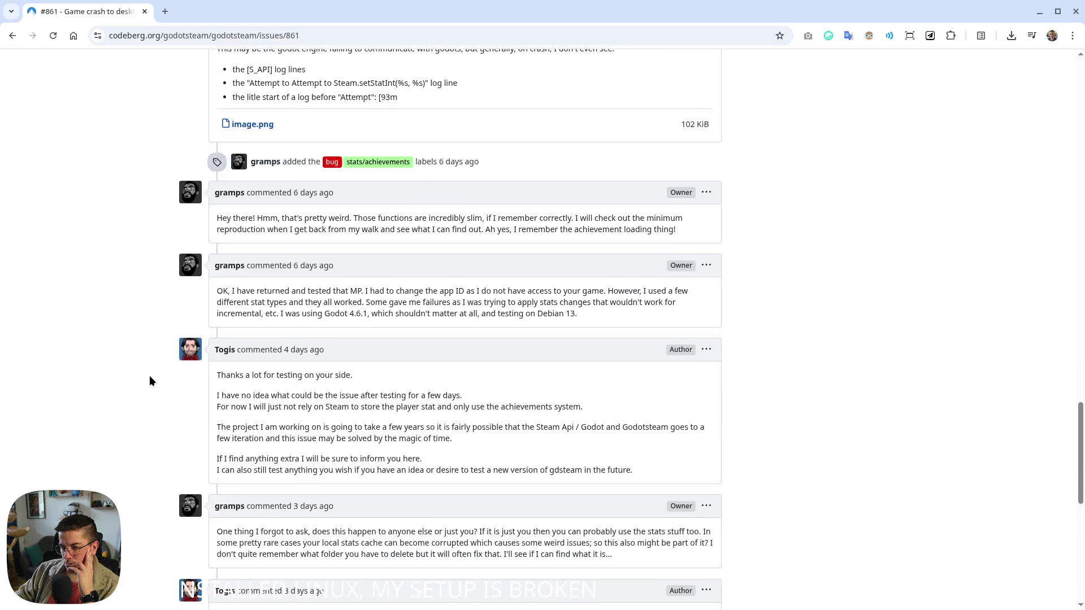
scroll(150, 381, "down", 6)
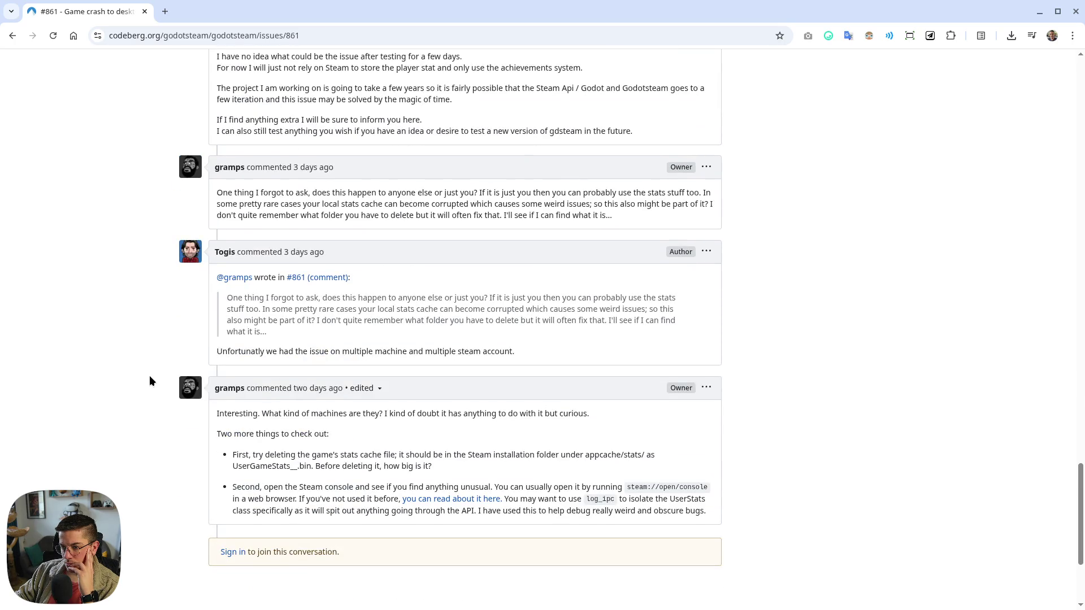
scroll(150, 381, "down", 3)
key("alt+Left")
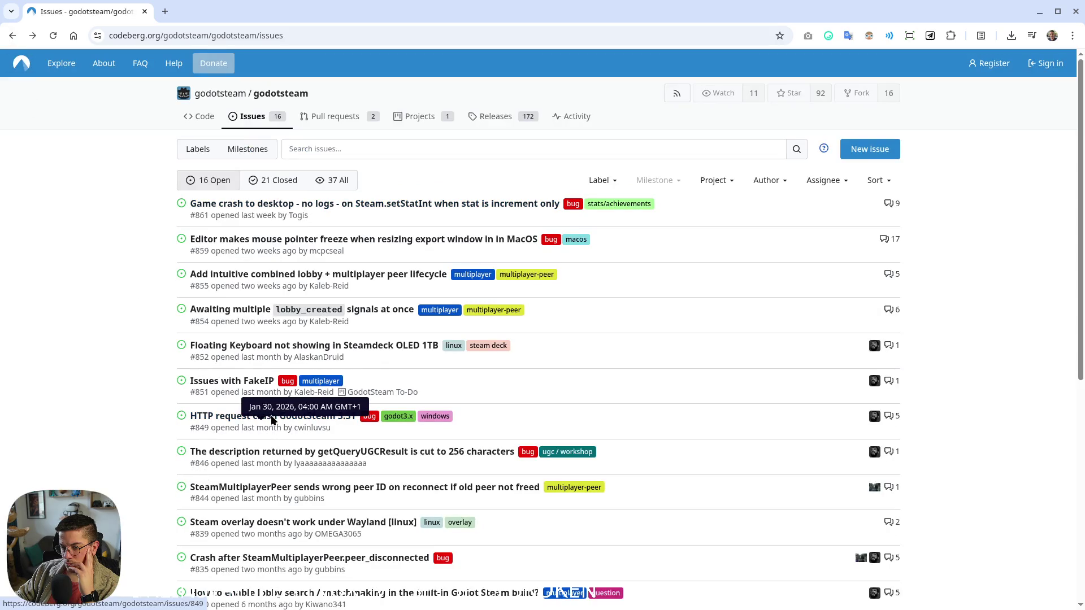
Open Floating Keyboard issue #852 in a background tab and list the 21 closed issues
scroll(148, 425, "down", 3)
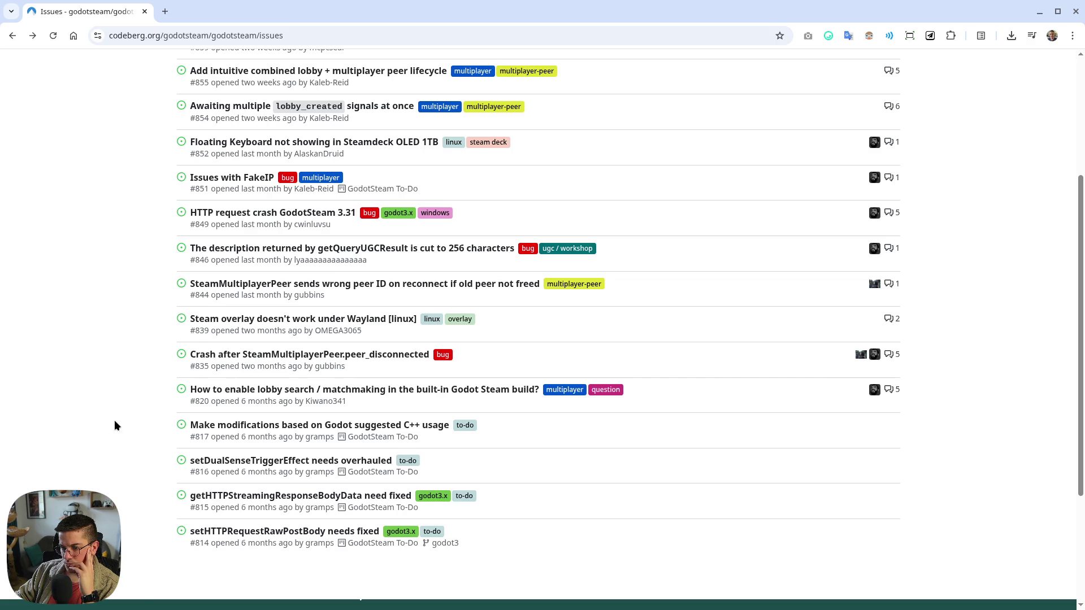
scroll(174, 421, "up", 3)
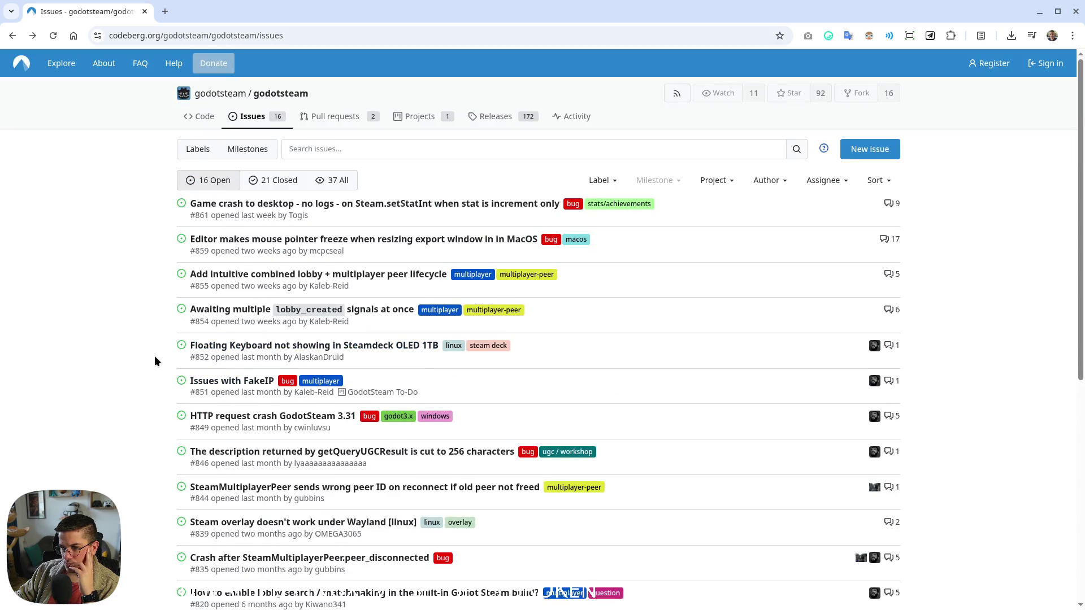
middle_click(249, 346)
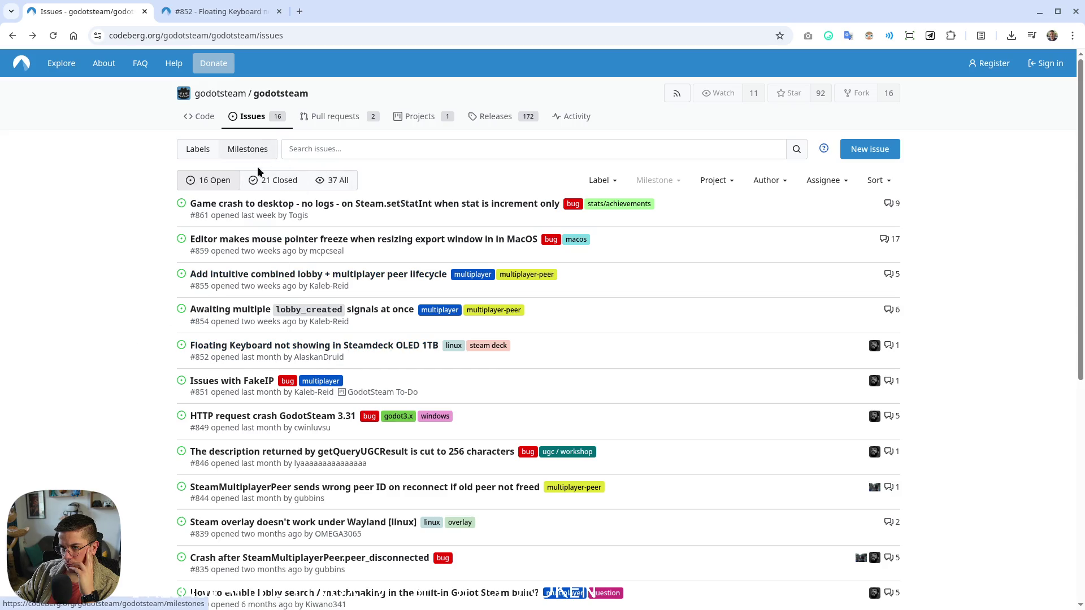
left_click(279, 181)
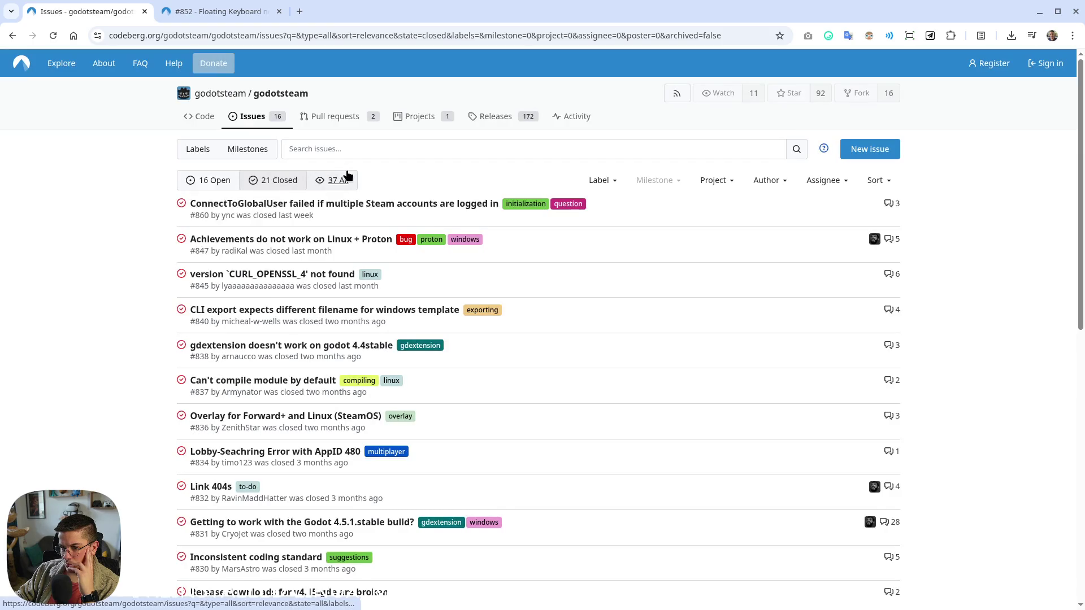
left_click(340, 142)
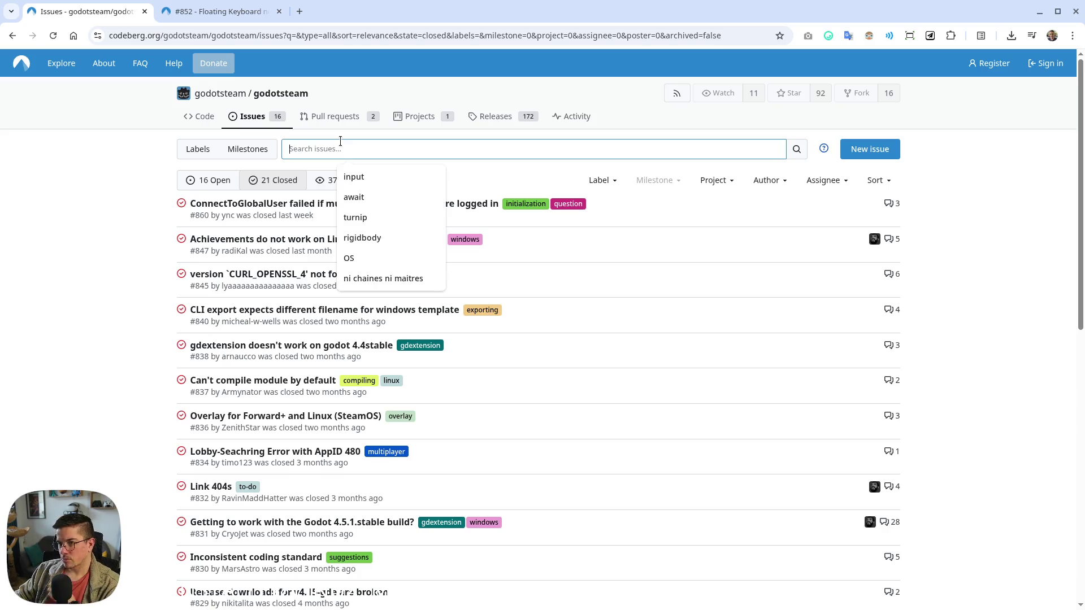
Search the issues for "doesn't exit", review issue #852, then close its tab
type("doe")
key("BackSpace")
key("BackSpace")
key("BackSpace")
type("doesn't exit")
key("Return")
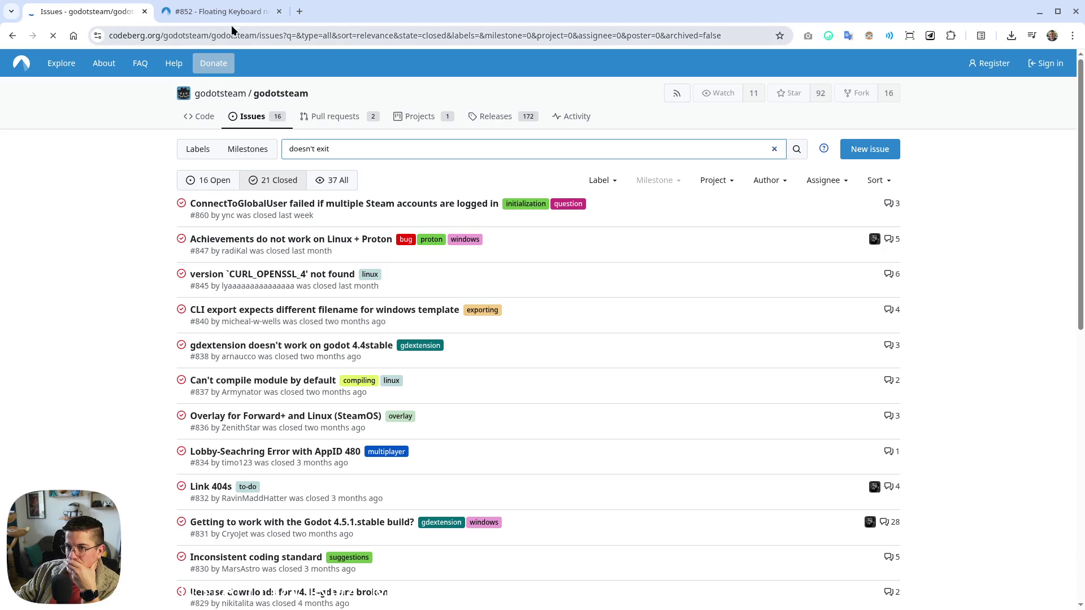
left_click(221, 11)
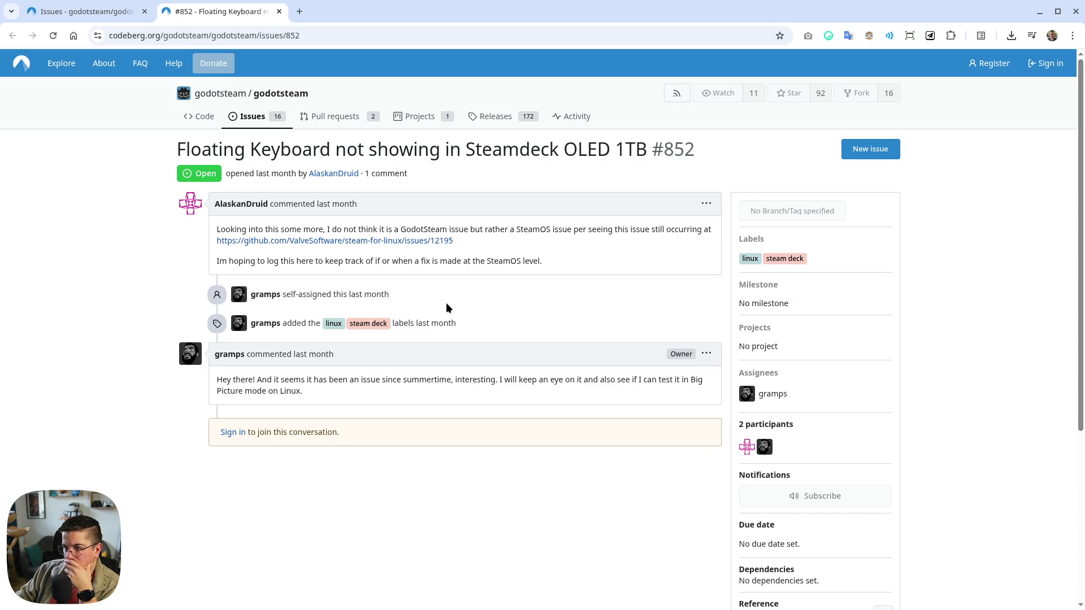
left_click(97, 12)
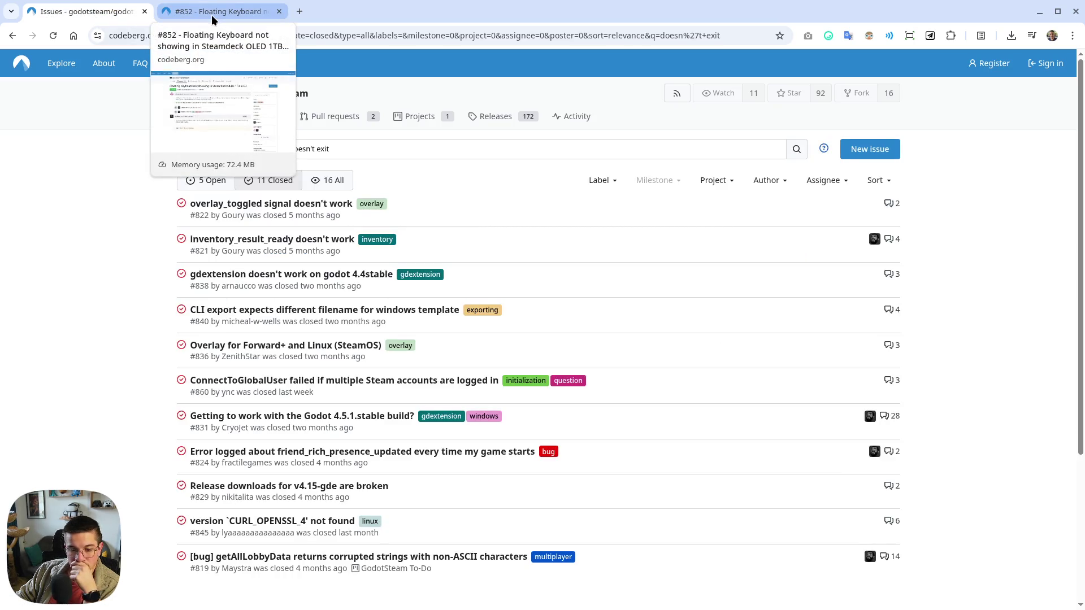
middle_click(212, 18)
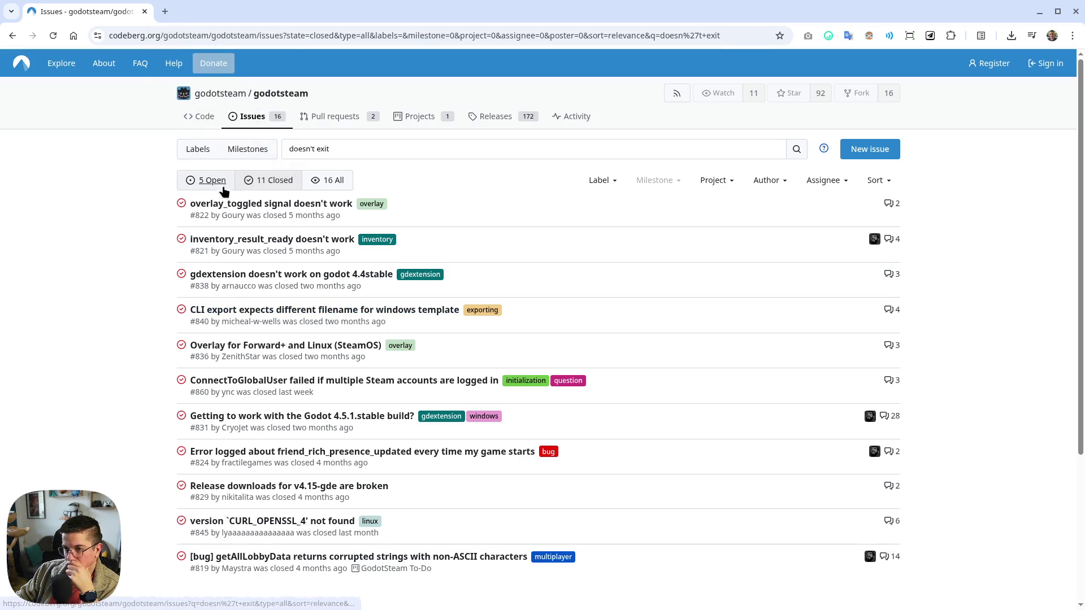
Search the issues for "quit", then "running", which lists 14 matches
triple_click(300, 151)
type("quit")
left_click(797, 149)
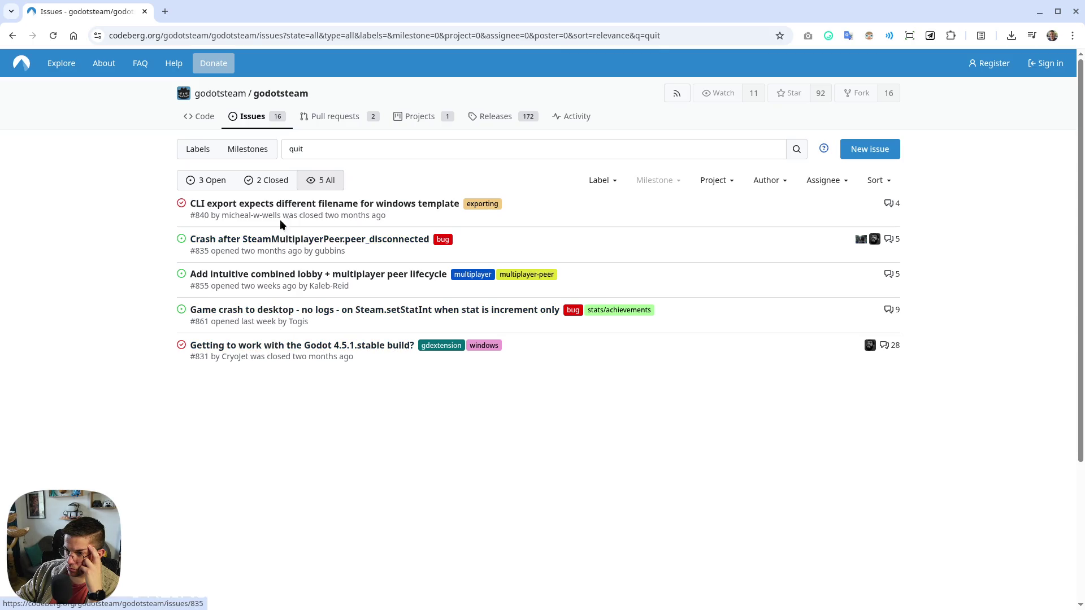
triple_click(314, 149)
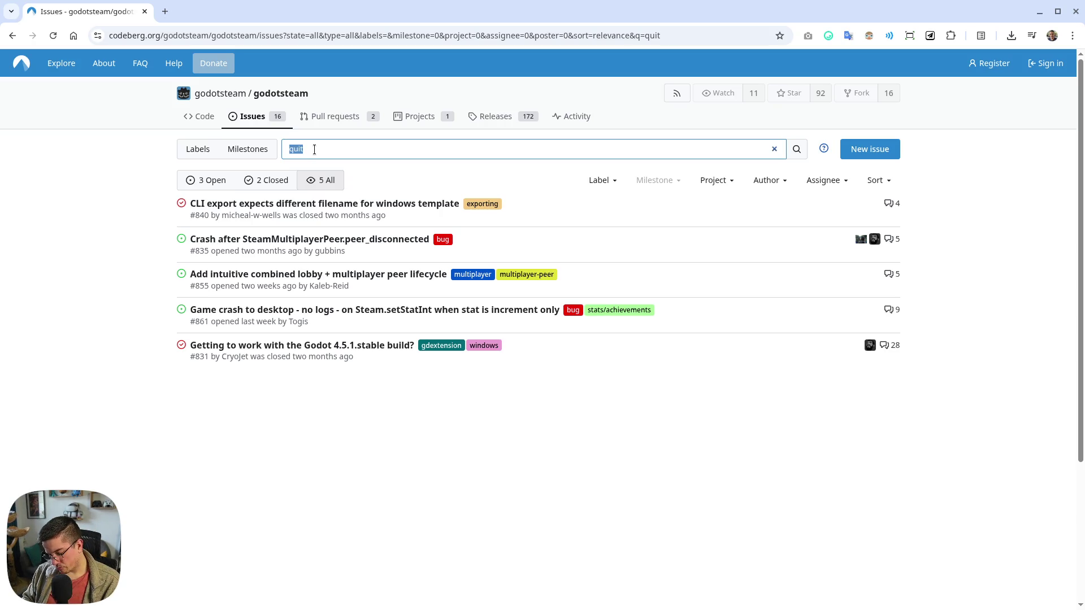
type("running")
key("Return")
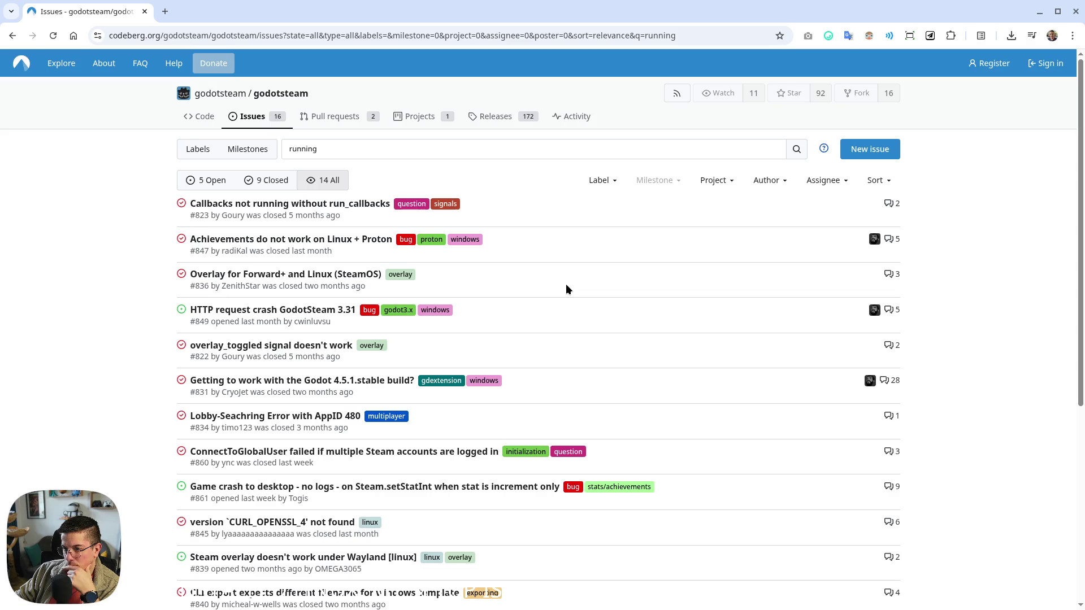
scroll(567, 288, "down", 3)
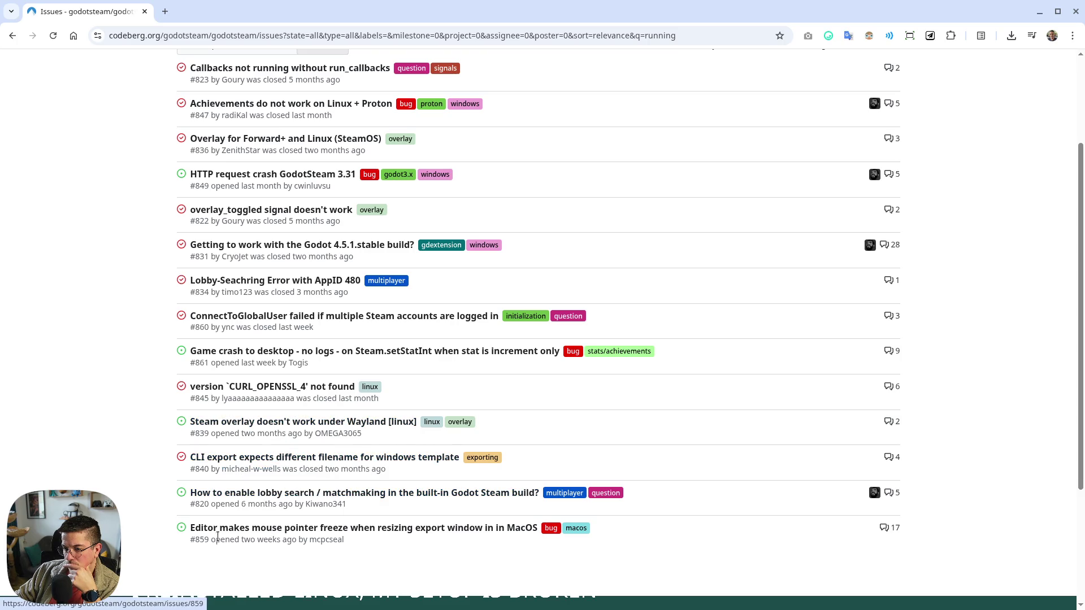
scroll(226, 491, "up", 3)
Clear the issue search box and go to the repository's Code page
left_click(341, 147)
key("ctrl+a")
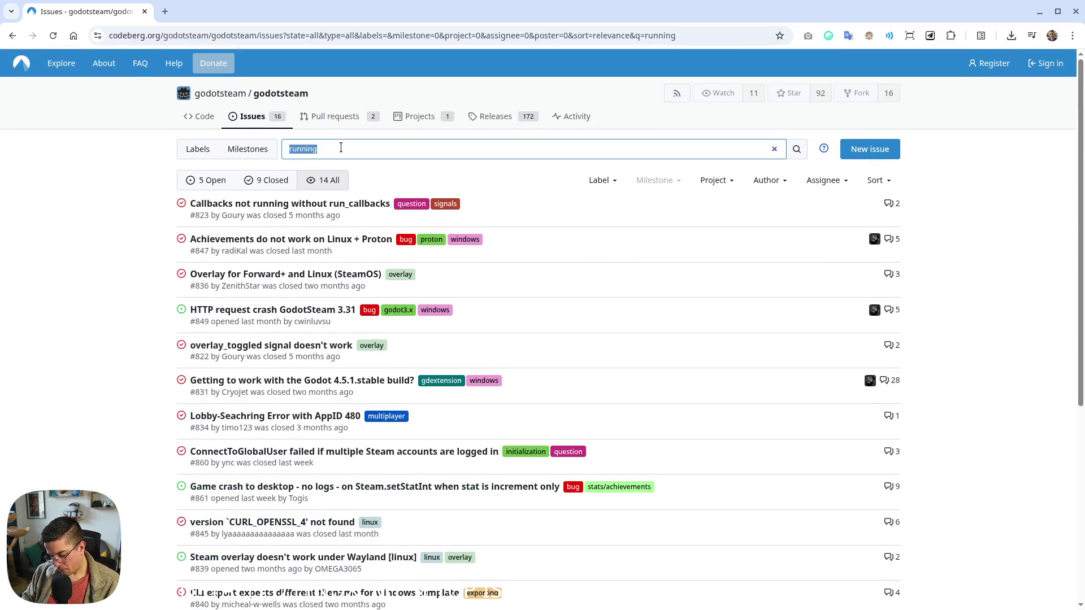
key("BackSpace")
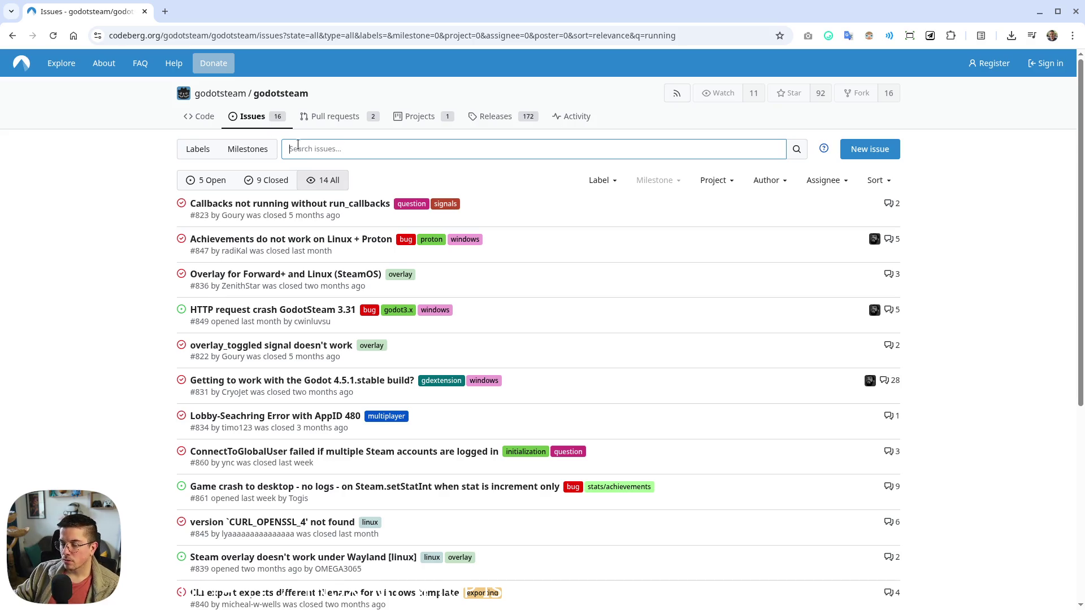
left_click(195, 116)
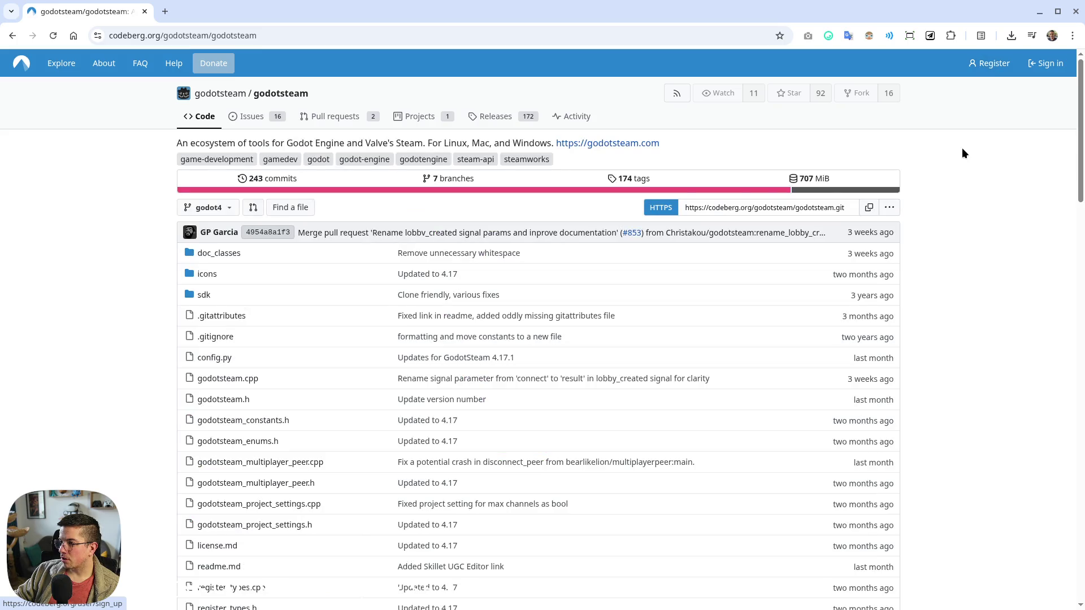
Put the Register form in its own window beside the godotsteam repo, then open a new tab
left_click(989, 66)
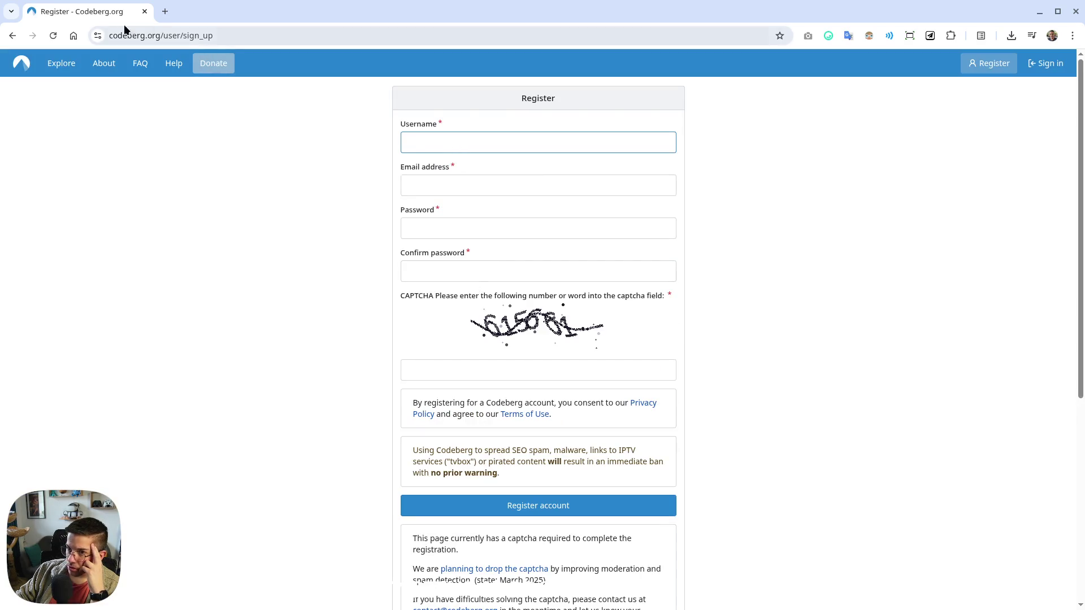
middle_click(12, 35)
mouse_move(77, 9)
left_mouse_down()
mouse_move(924, 194)
mouse_move(1084, 198)
left_mouse_up()
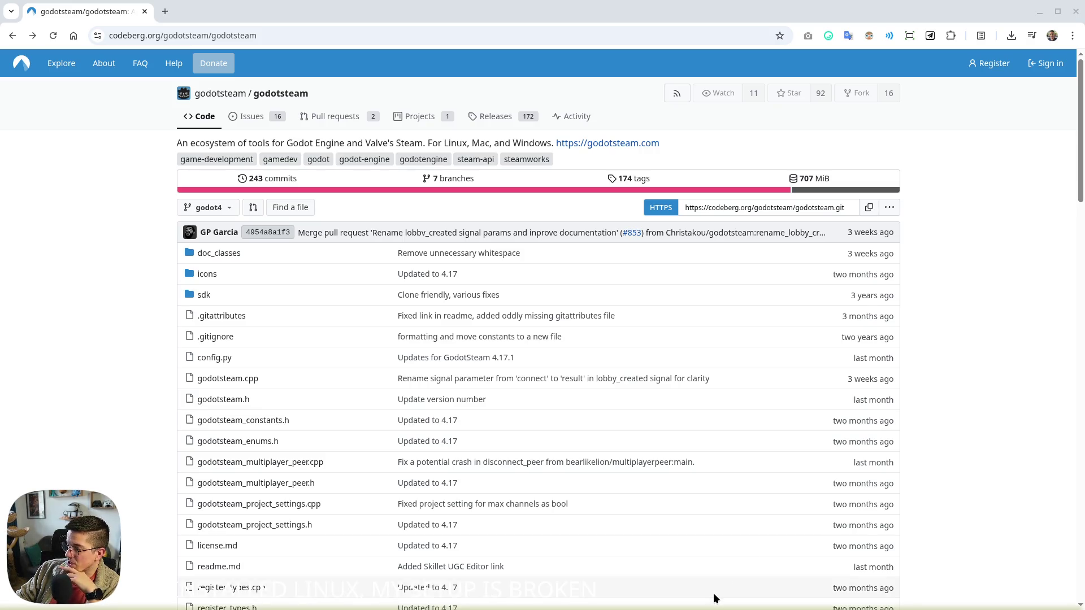
mouse_move(711, 609)
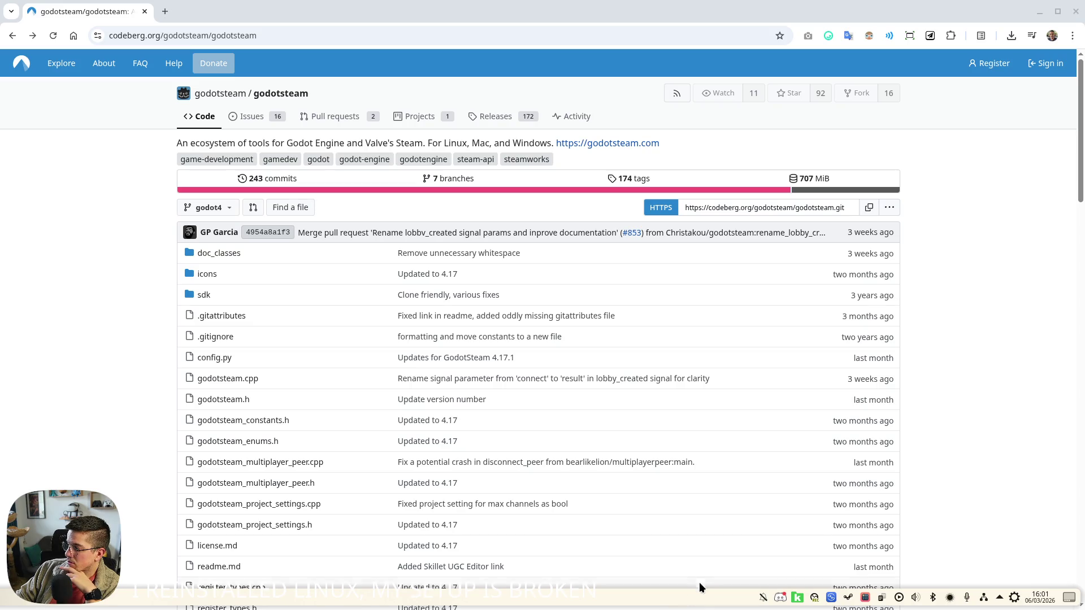
left_click(165, 11)
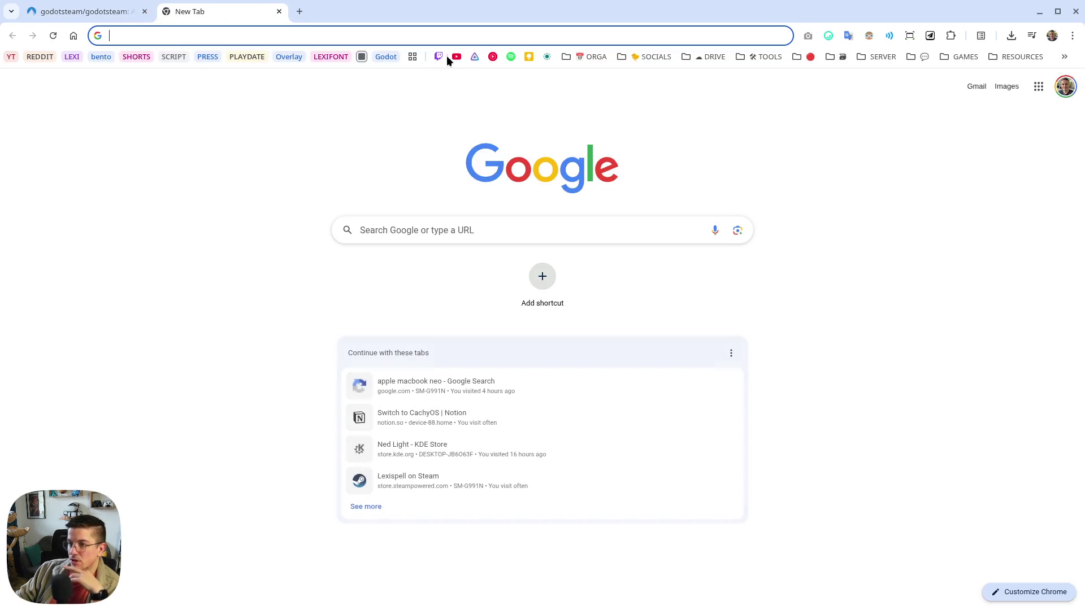
Open Twitter from the SOCIALS bookmarks, check Notifications, then return to Home
left_click(592, 57)
mouse_move(625, 54)
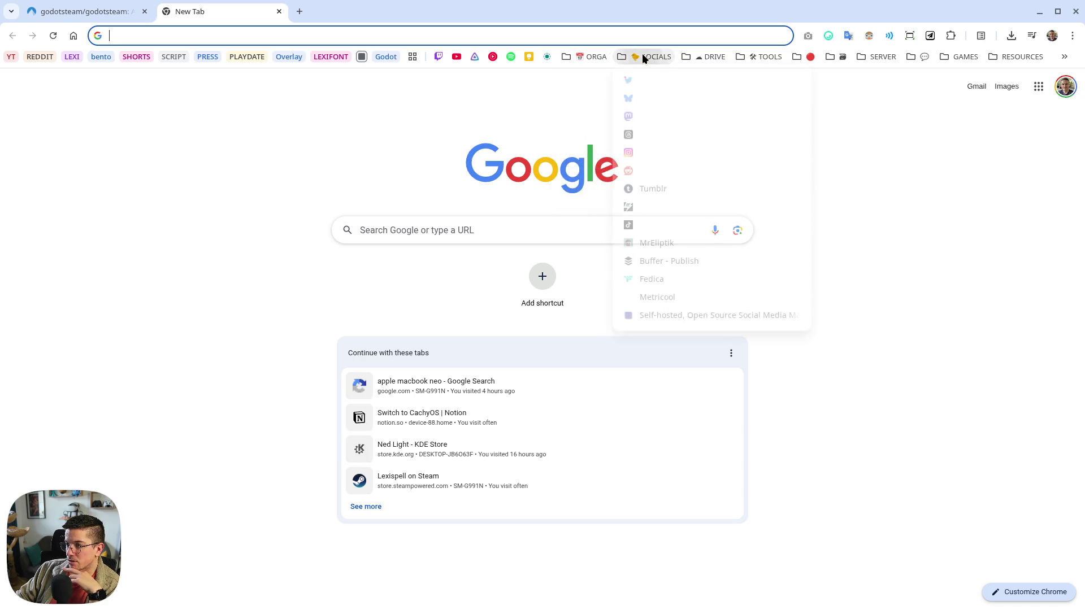
left_click(636, 81)
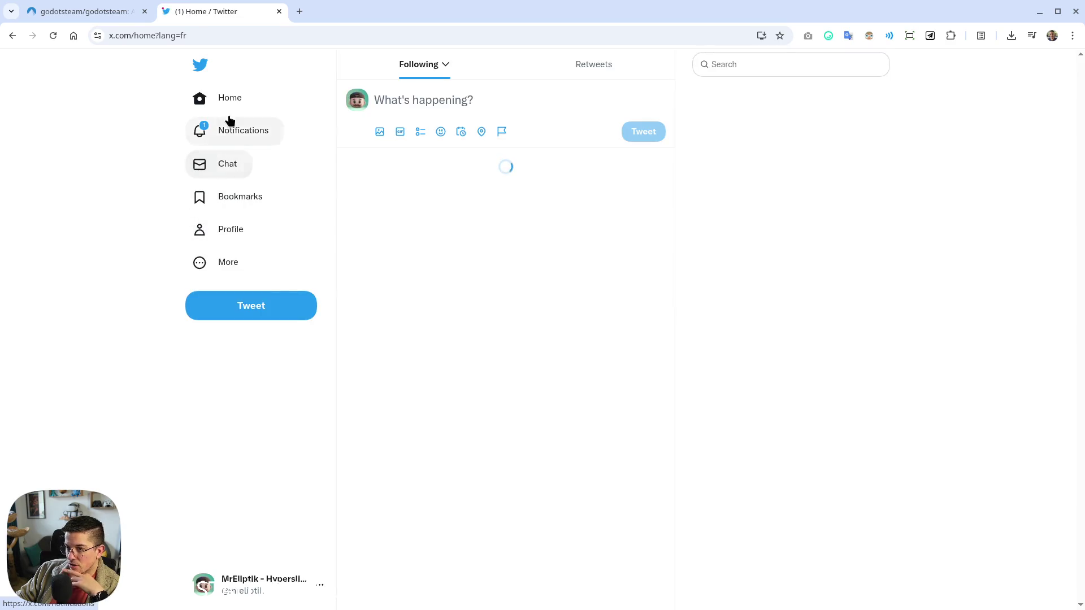
left_click(231, 131)
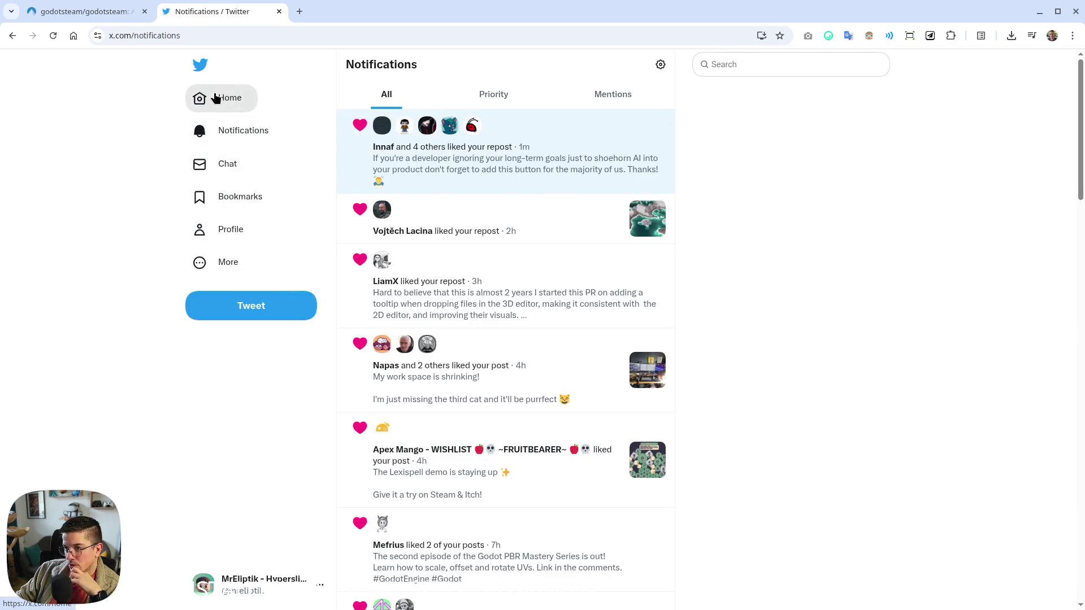
left_click(216, 97)
Scroll through the Following feed, checking its sort options along the way
scroll(707, 237, "down", 5)
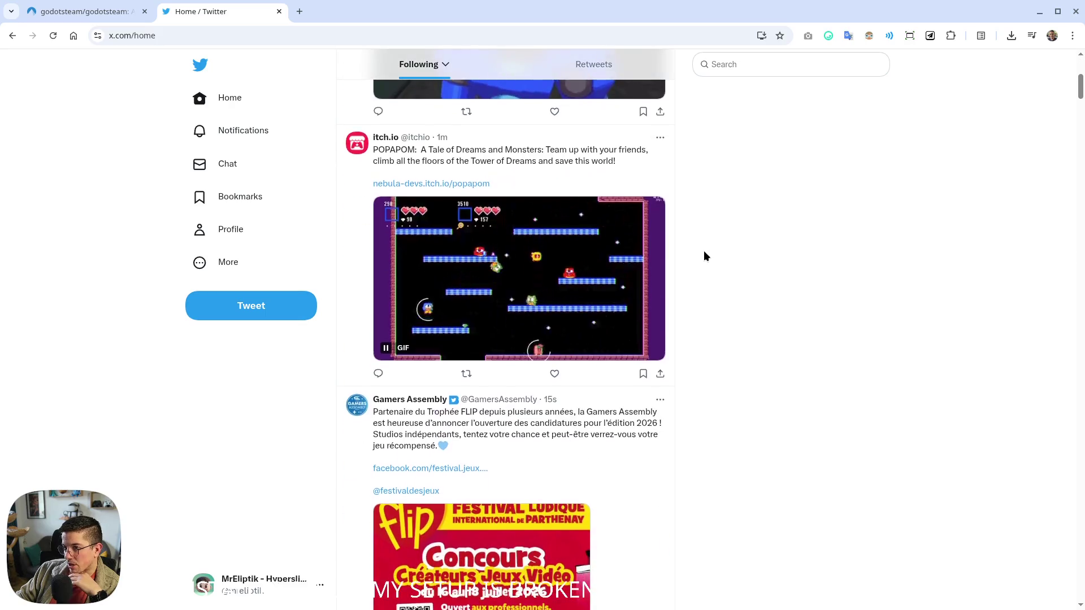
scroll(705, 250, "down", 10)
scroll(705, 244, "down", 5)
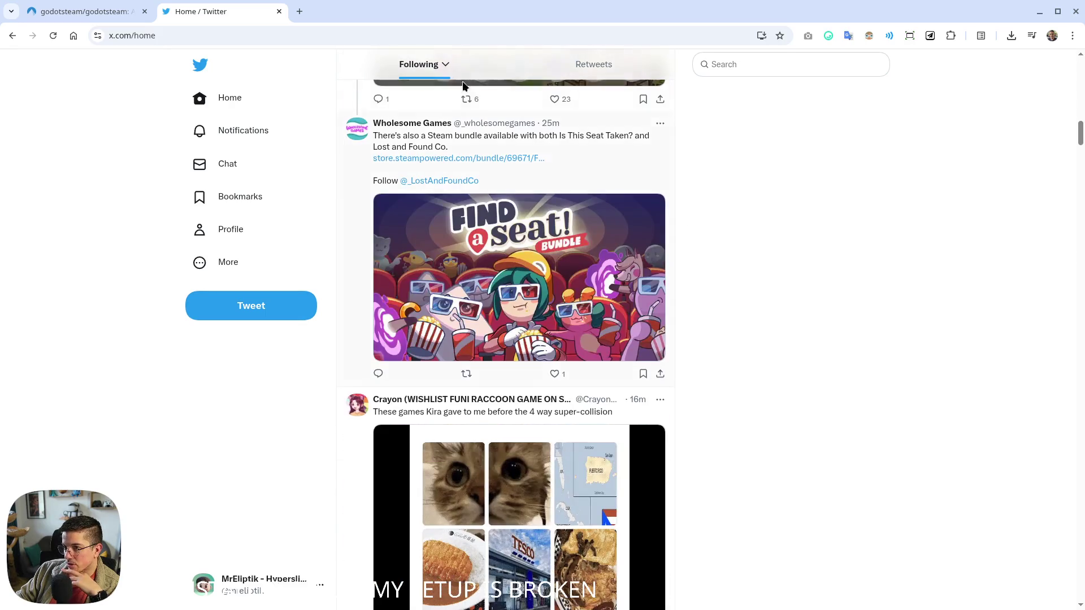
left_click(446, 66)
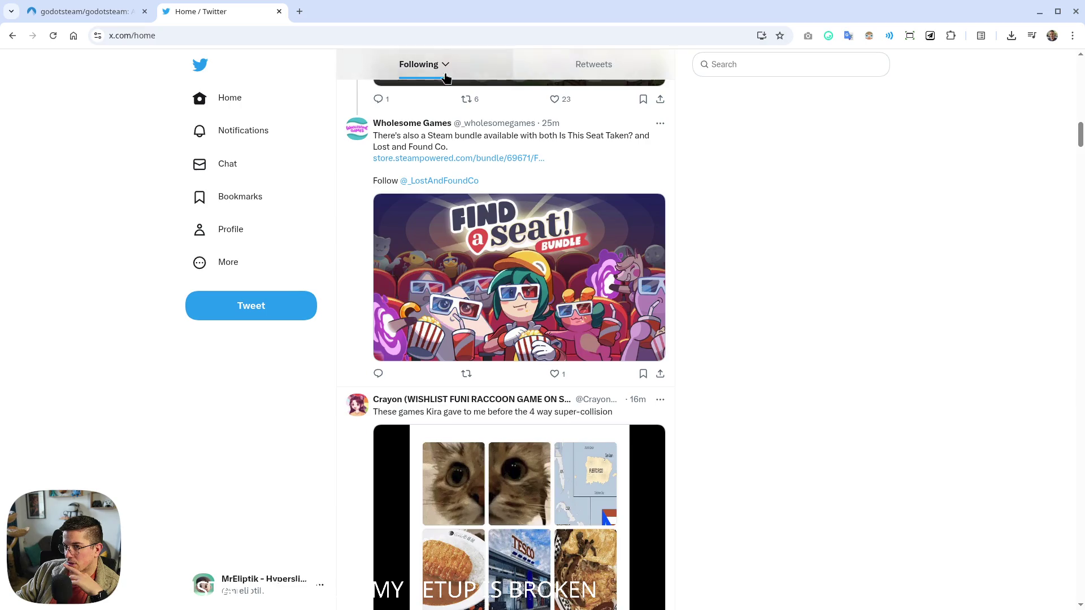
scroll(762, 186, "down", 7)
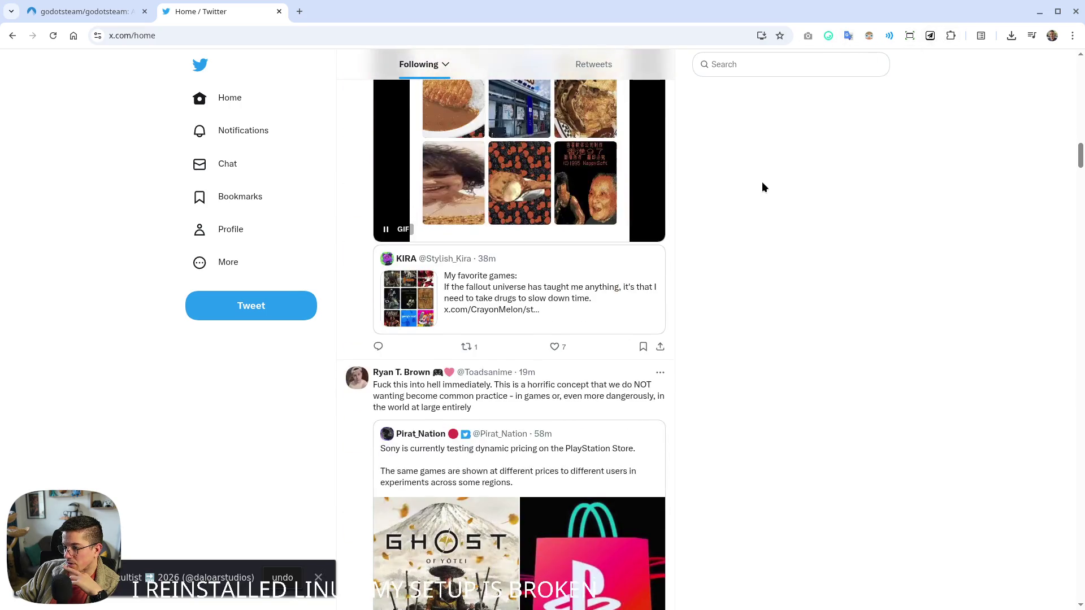
scroll(762, 181, "down", 5)
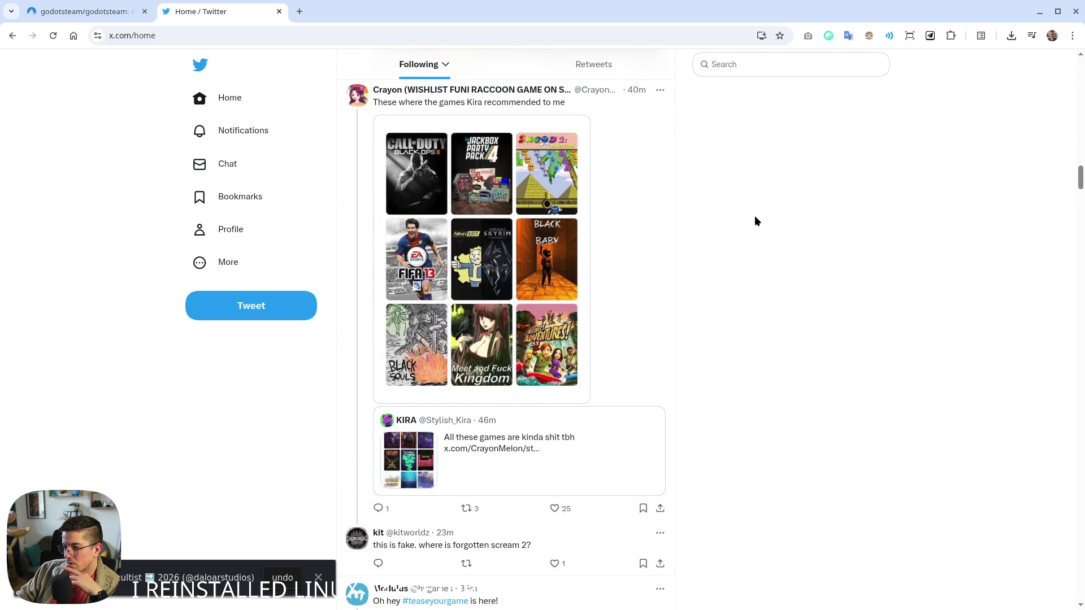
scroll(755, 222, "down", 6)
scroll(752, 225, "up", 12)
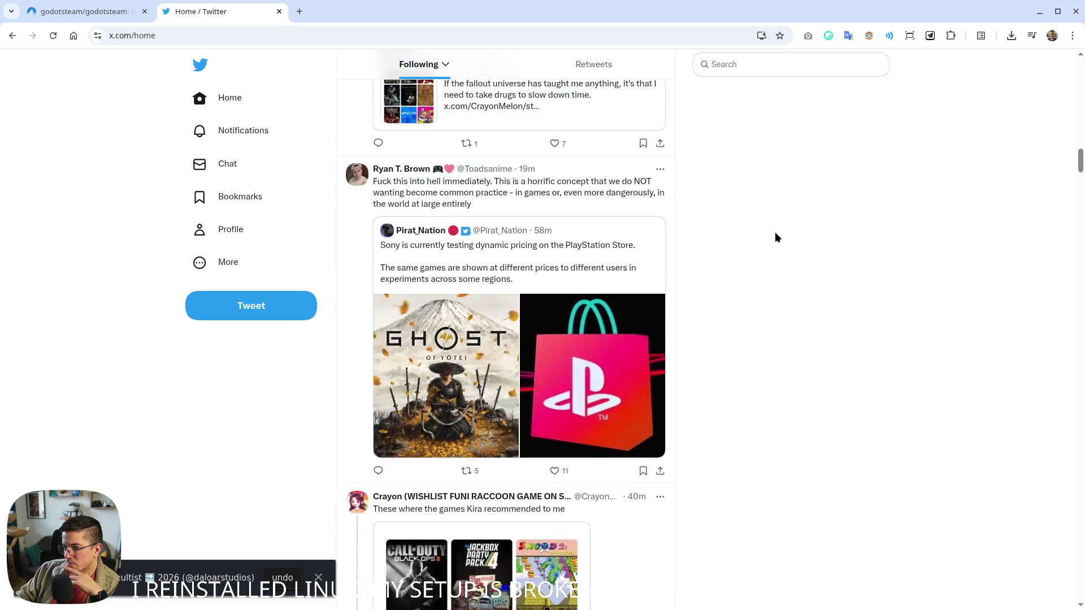
scroll(775, 232, "down", 20)
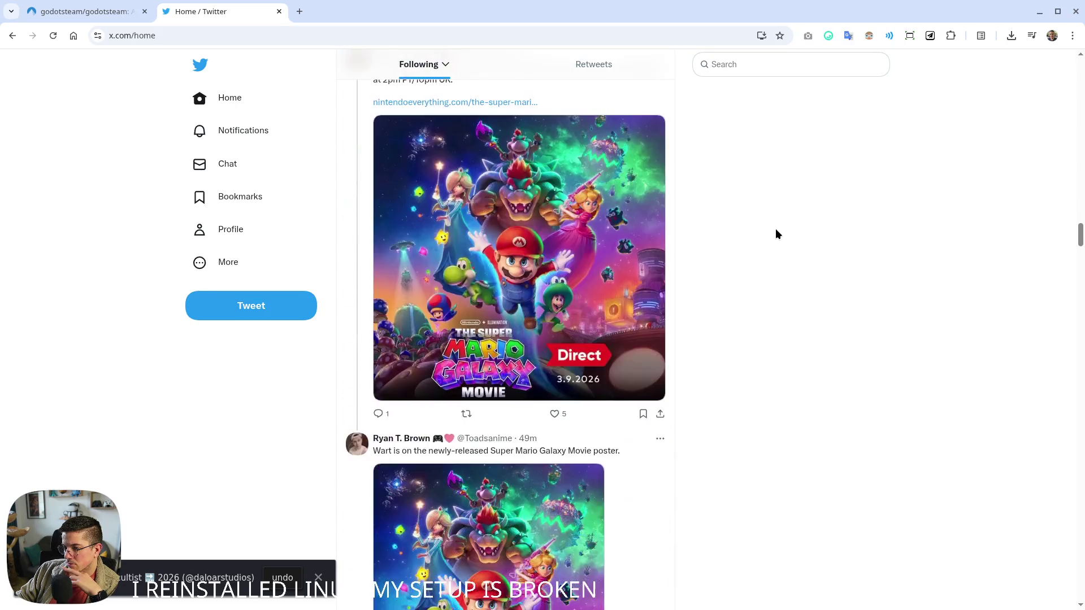
scroll(776, 234, "down", 15)
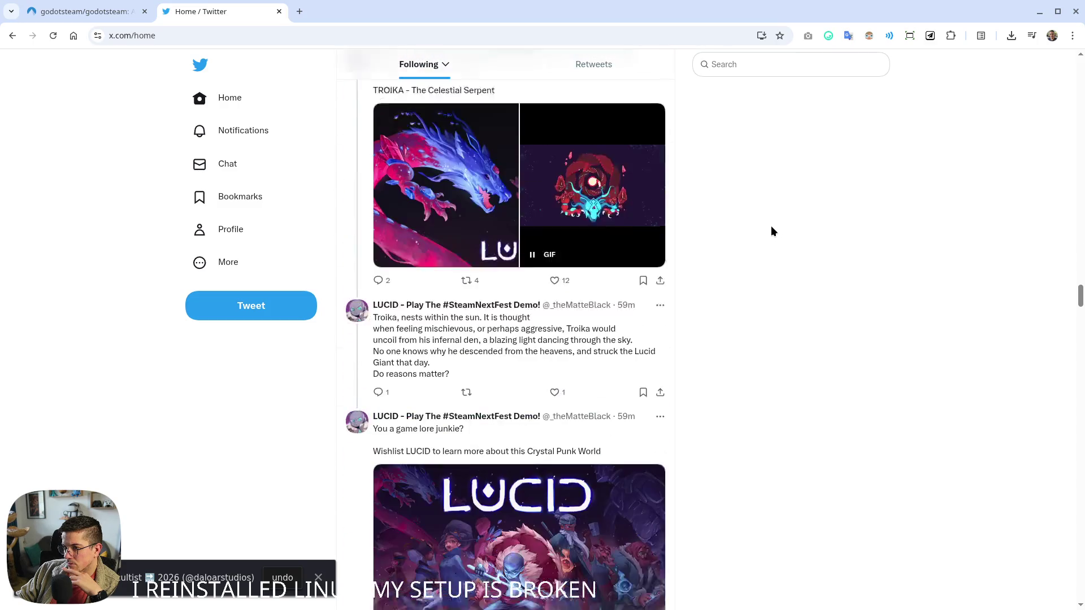
scroll(772, 231, "down", 15)
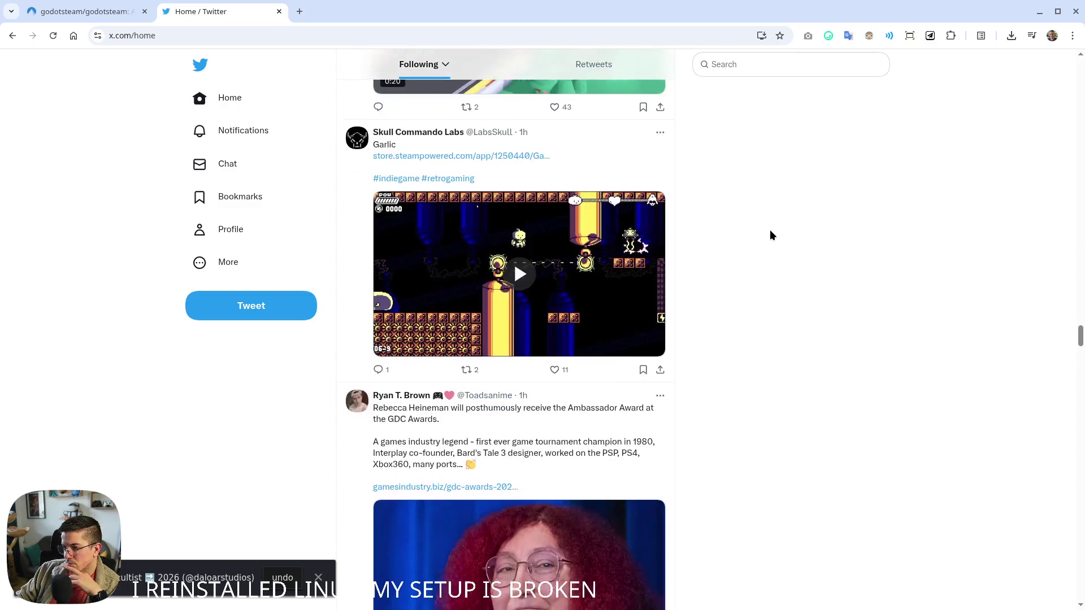
scroll(772, 233, "down", 15)
left_click(770, 74)
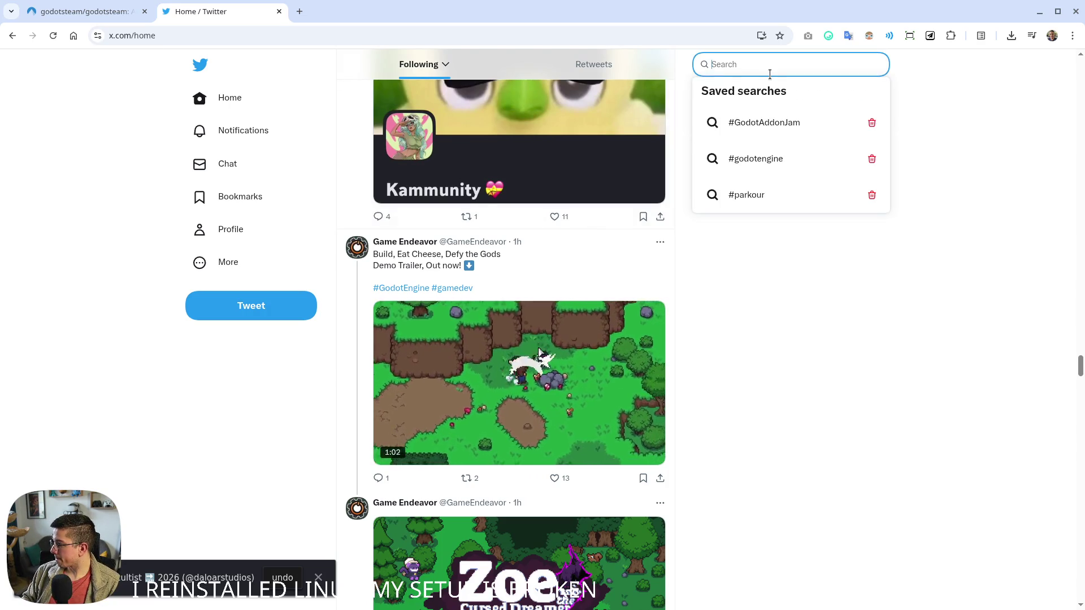
Search Twitter for #TeaseYaGame, move the results to their own window, and open Codeberg's sign-in page
type("#")
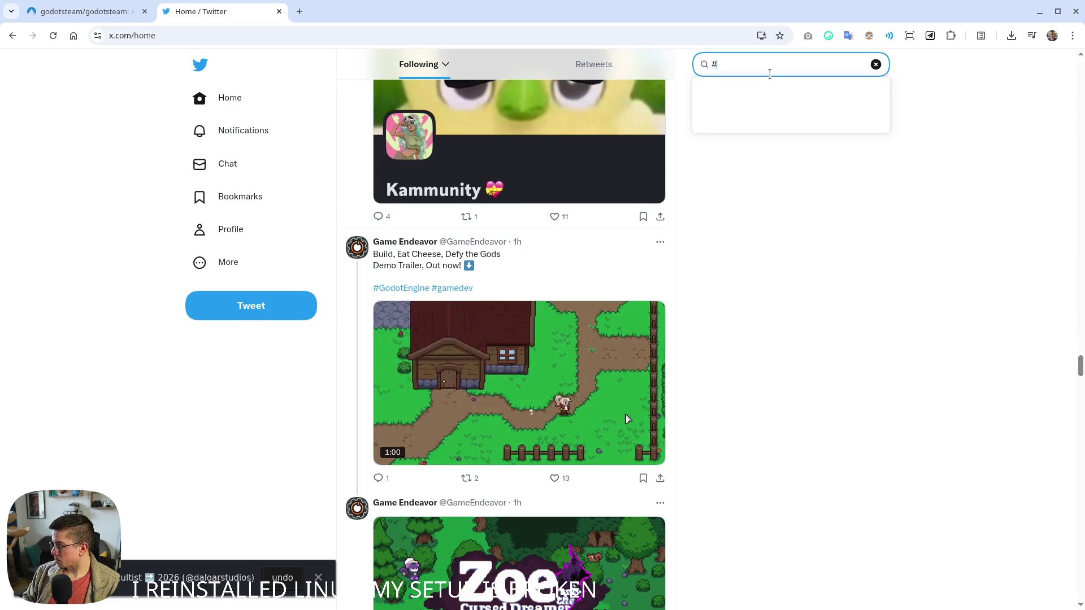
type("TeaseYa")
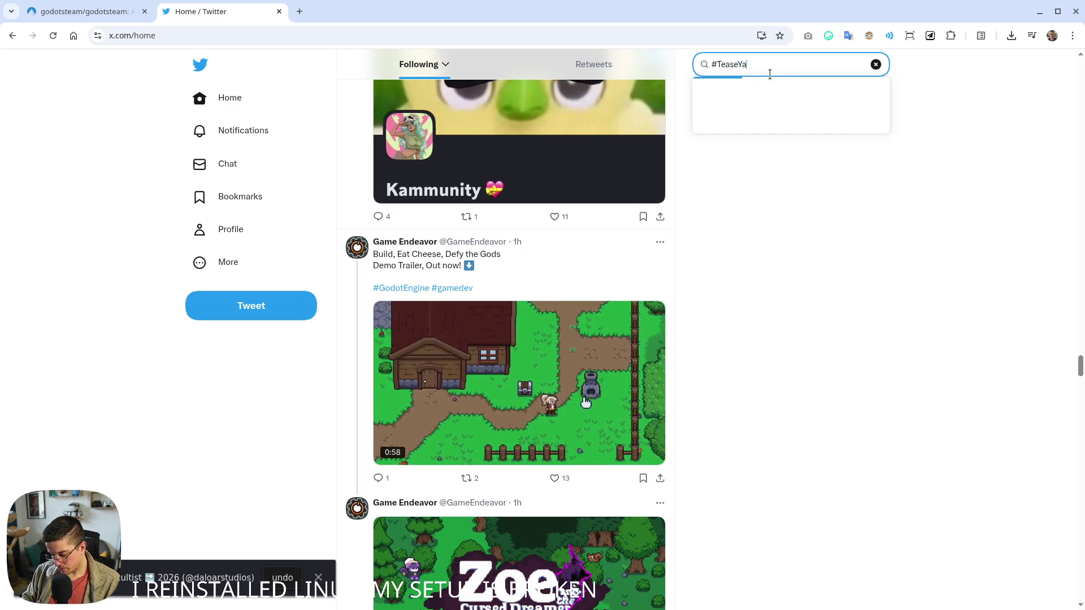
type("Game")
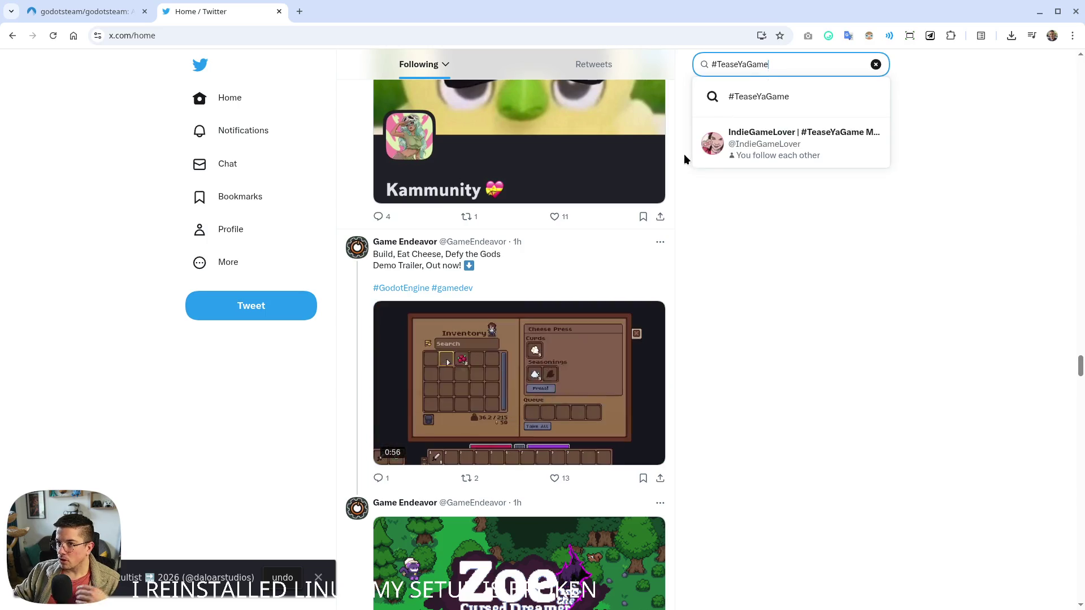
key("Return")
left_click_drag(214, 11, 1084, 56)
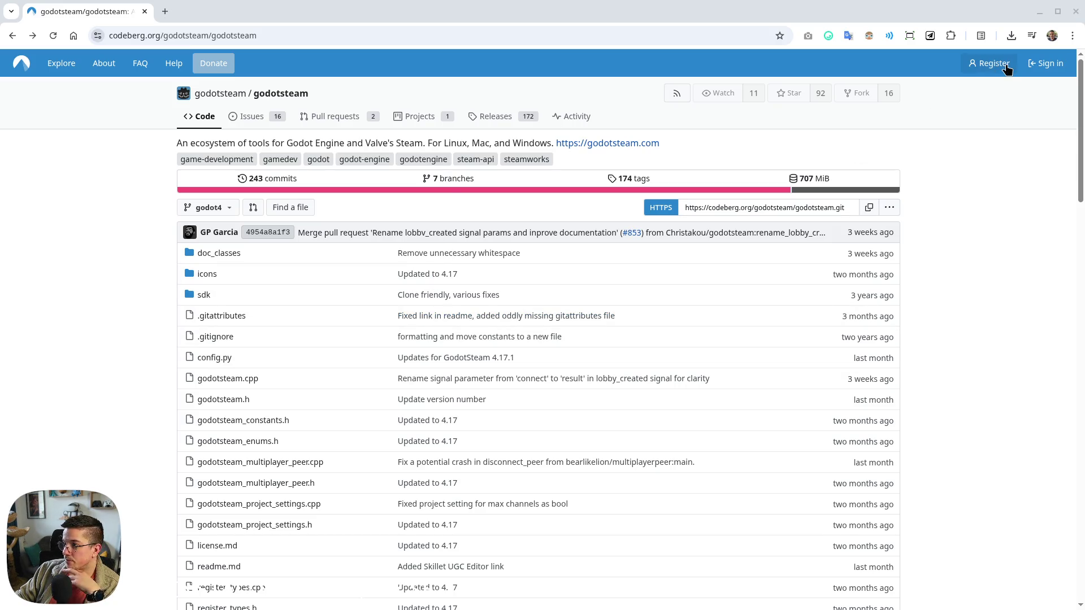
left_click(1047, 63)
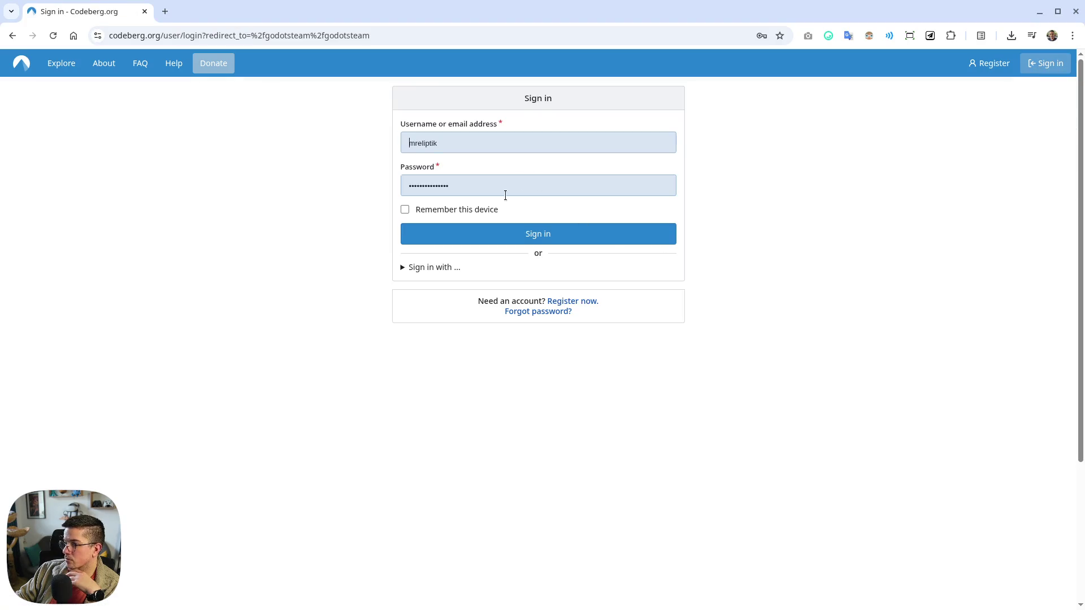
Sign in to Codeberg with the device remembered and reload back to the repository
left_click(471, 210)
left_click(517, 238)
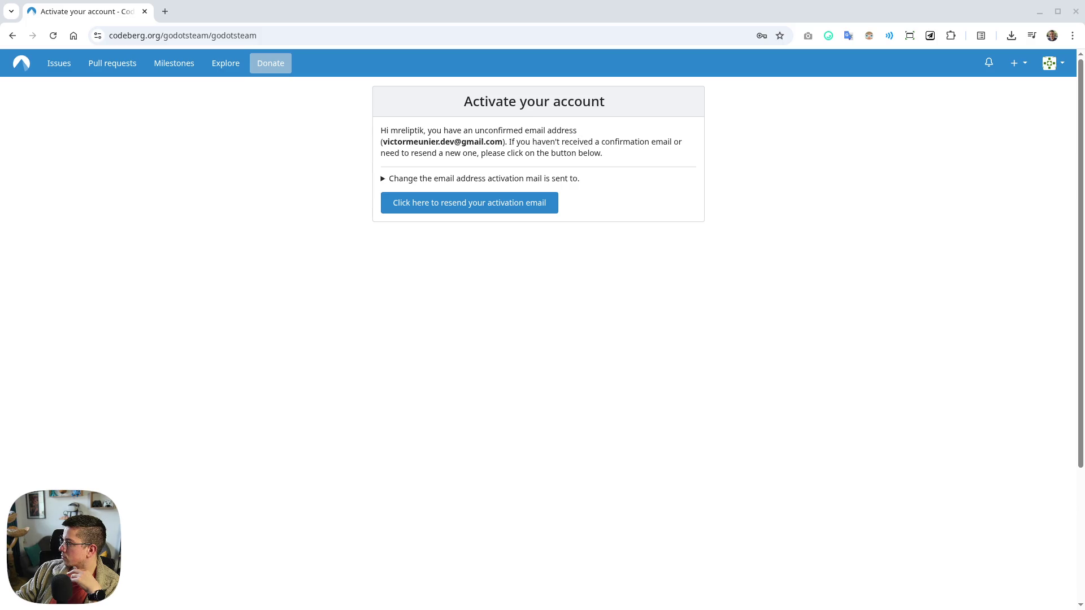
left_click(53, 35)
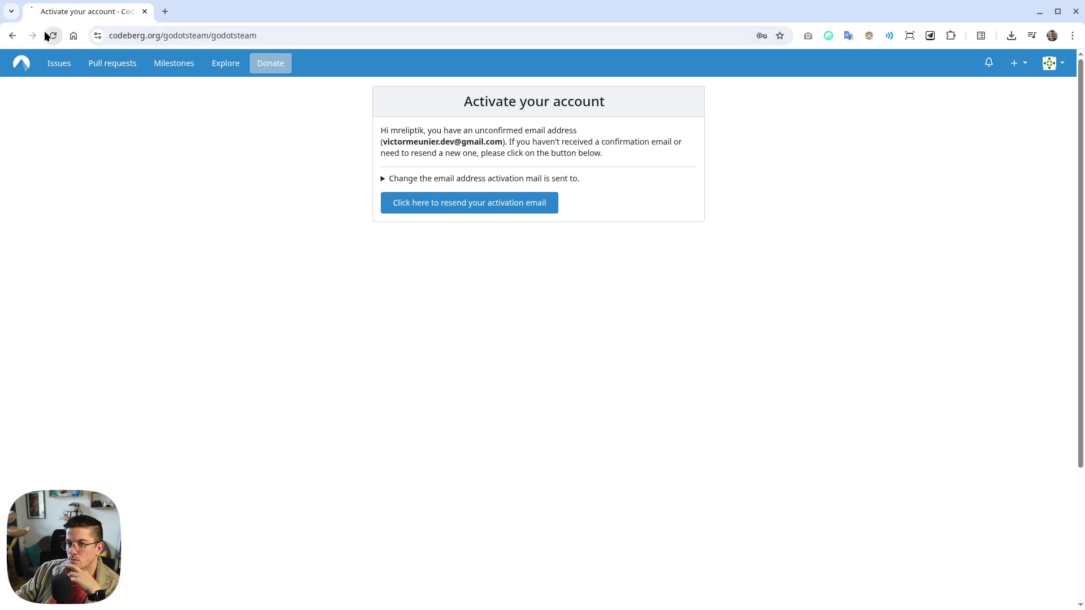
Open the account profile in a background tab and show the godotsteam issues list
left_click(1055, 67)
middle_click(1026, 111)
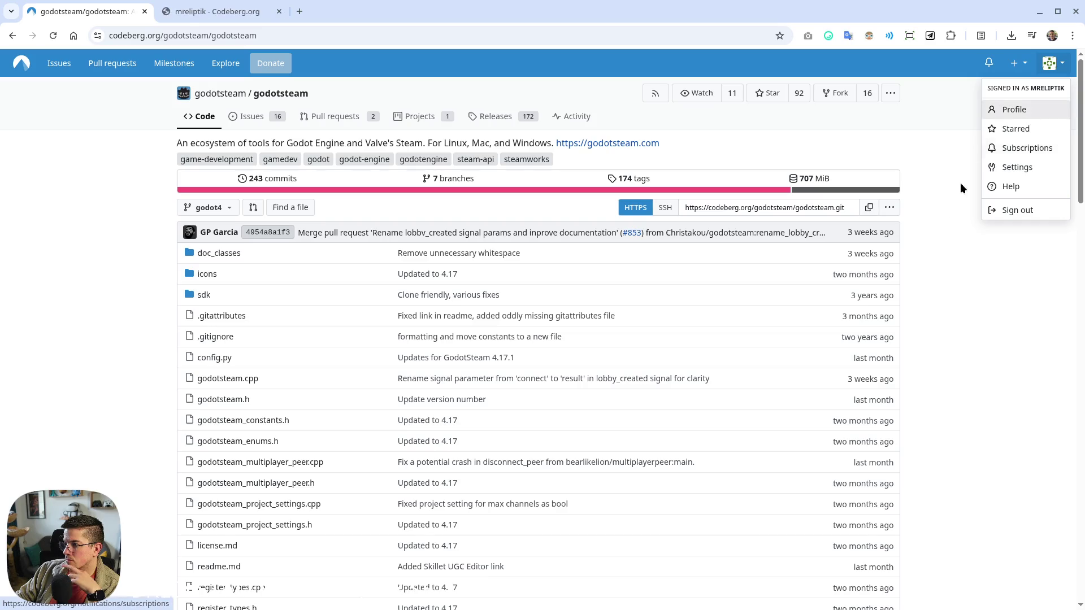
left_click(249, 116)
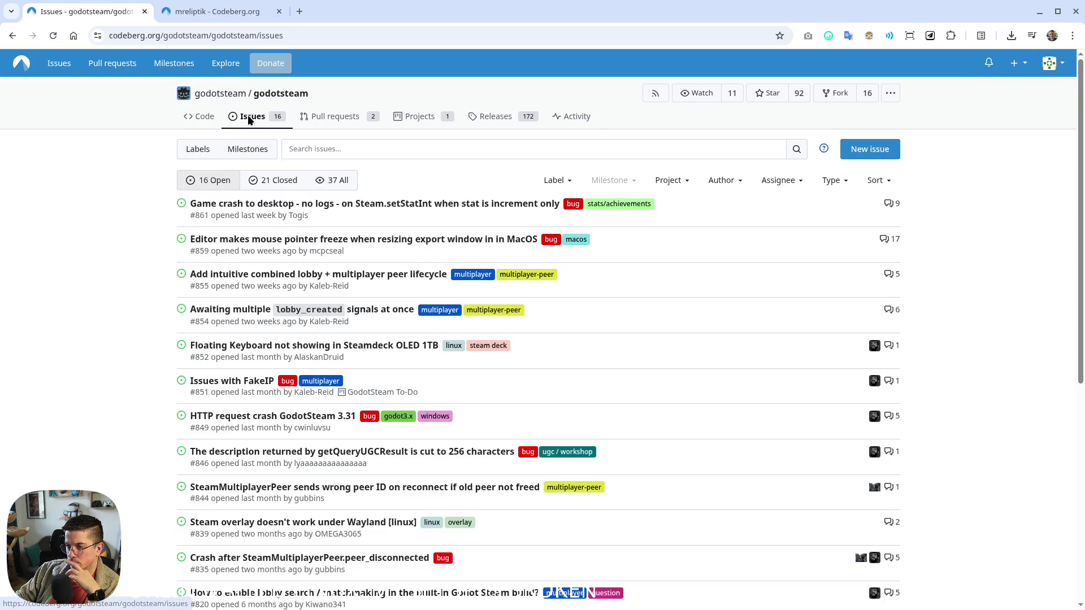
Create a new godotsteam issue titled 'Steam sees the game as running after closing it'
left_click(876, 151)
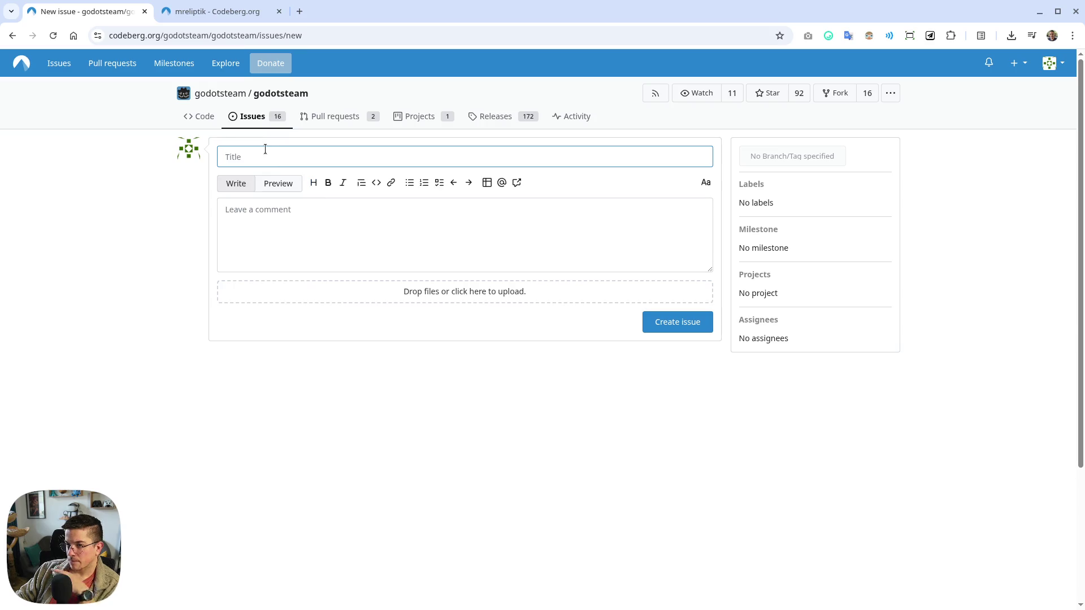
type("Ste")
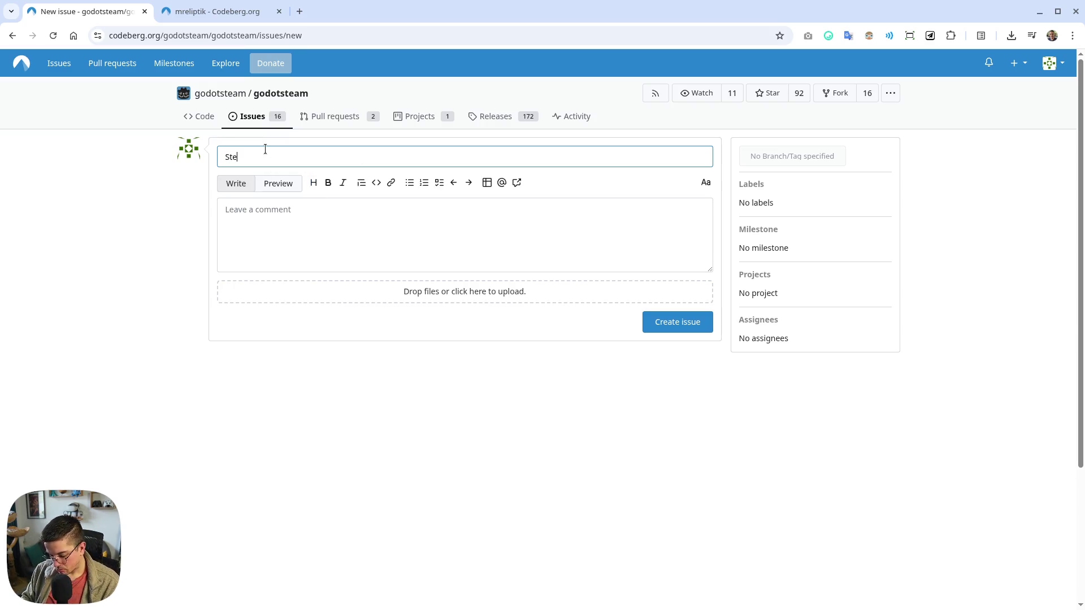
type("am see")
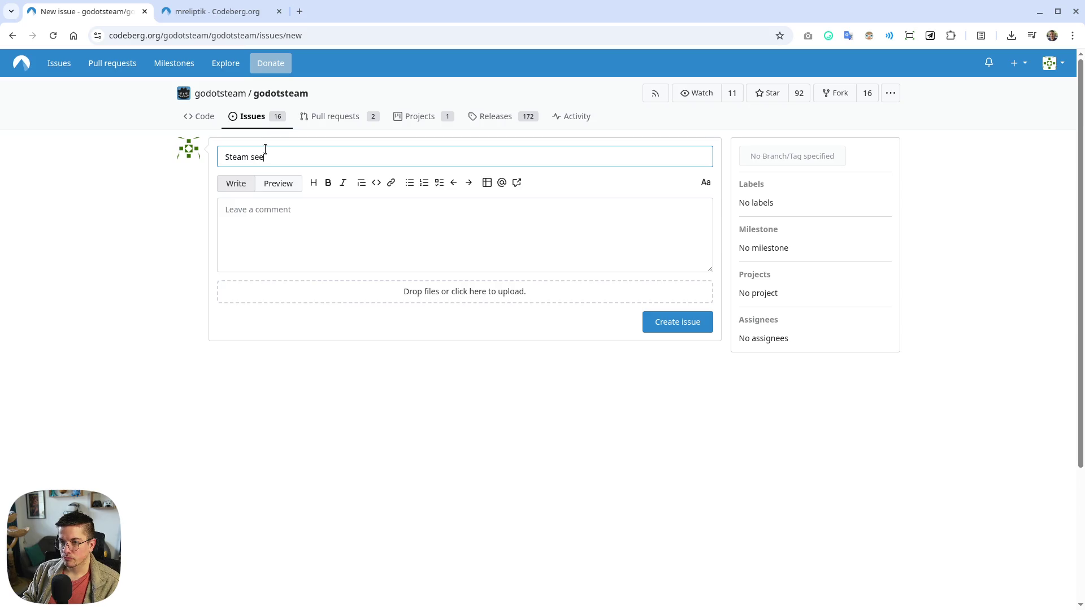
type("s the game as running")
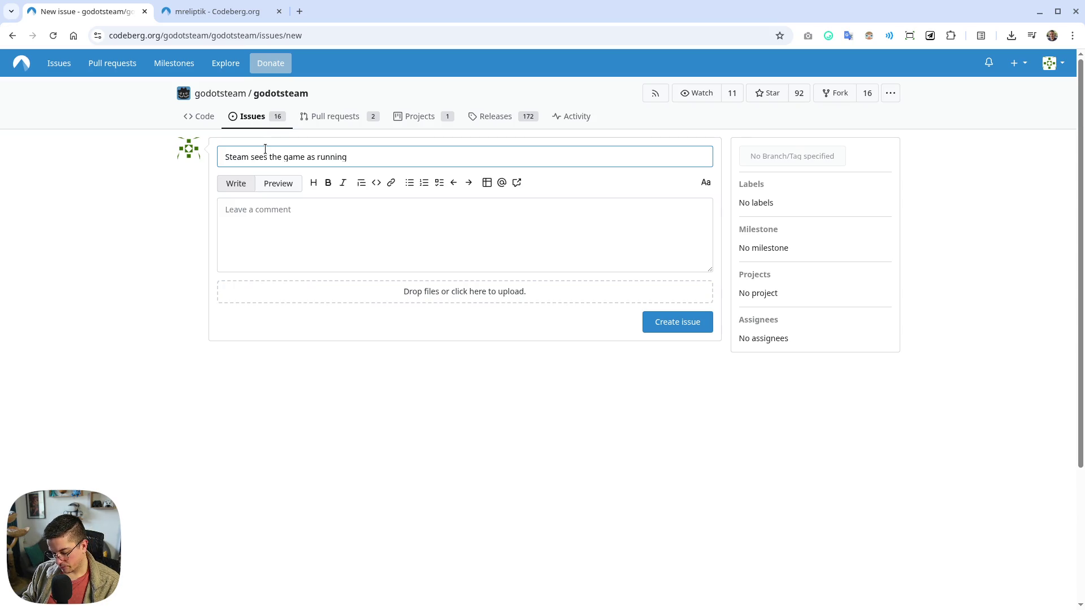
type(" after closing")
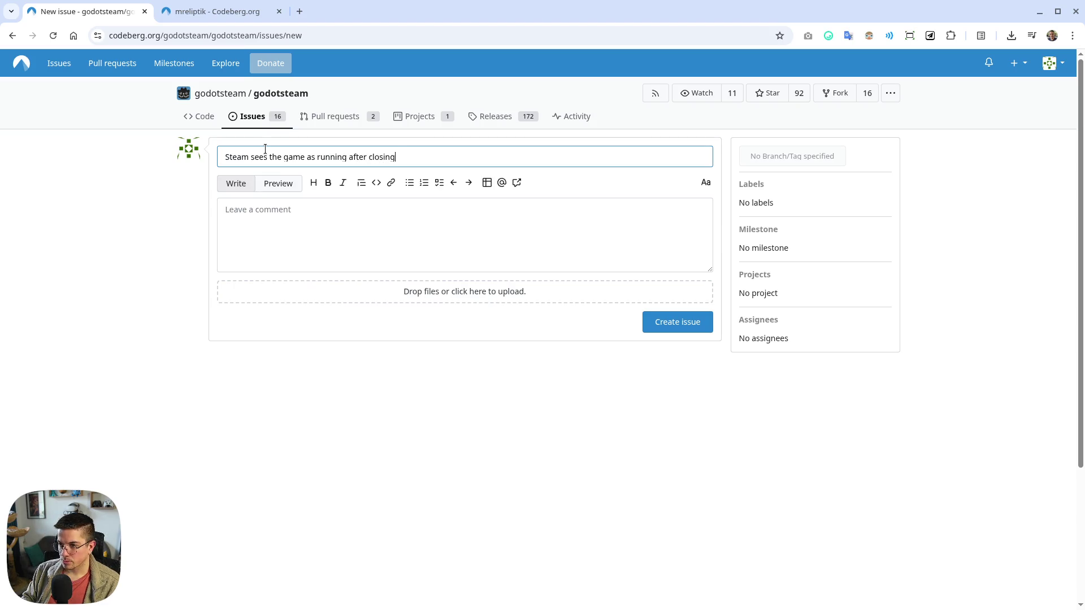
type(" it")
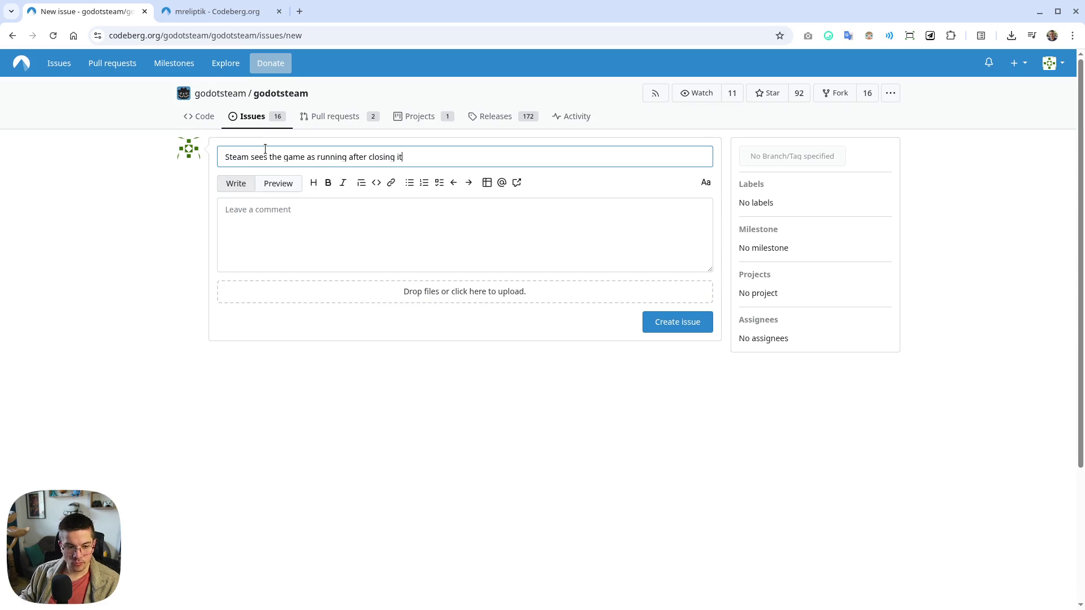
left_click(302, 235)
Describe how Steam keeps seeing the editor-run game as running after it is closed
type("When de")
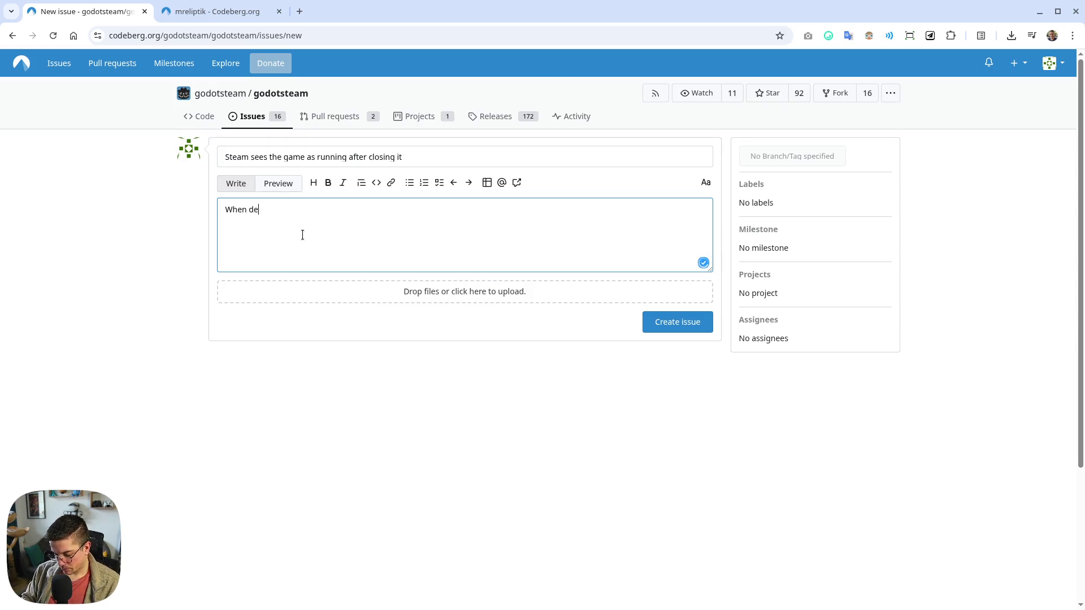
type("veloping the ga")
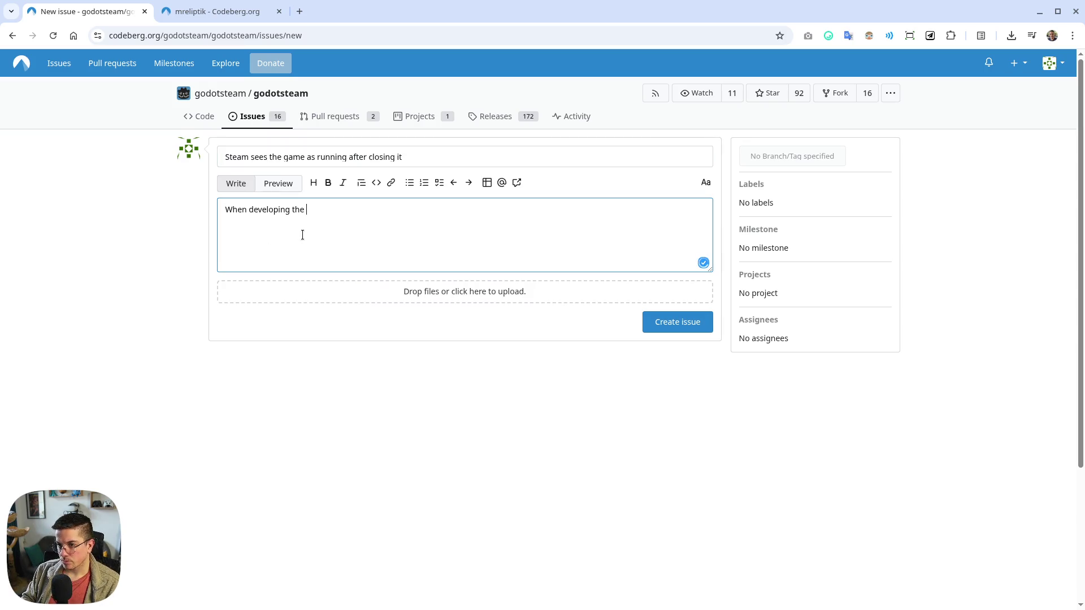
key("BackSpace")
key("BackSpace")
key("BackSpace")
key("BackSpace")
key("BackSpace")
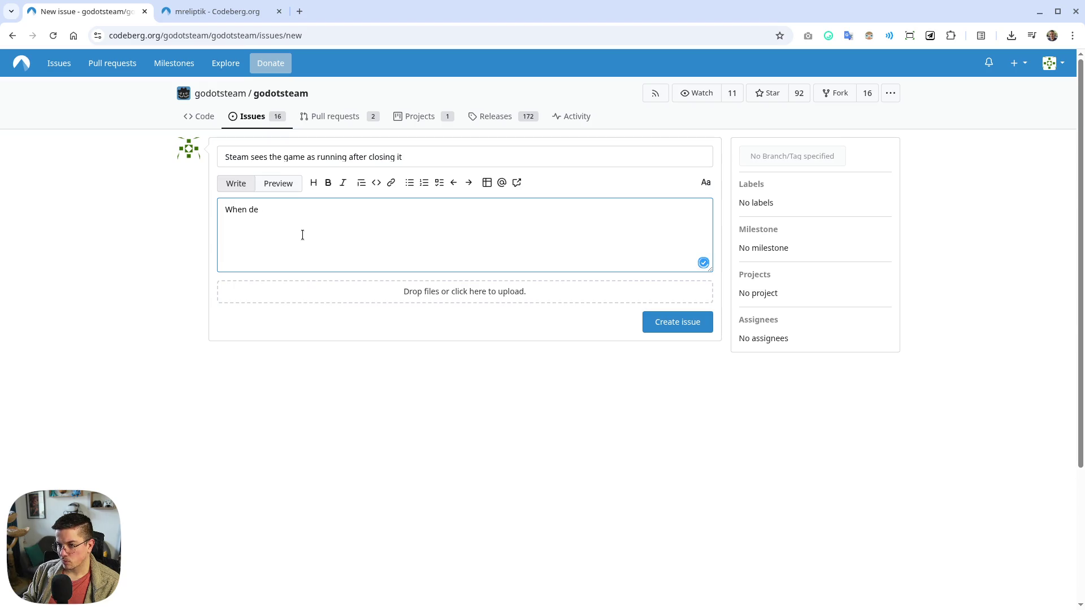
type("running the game from the editor")
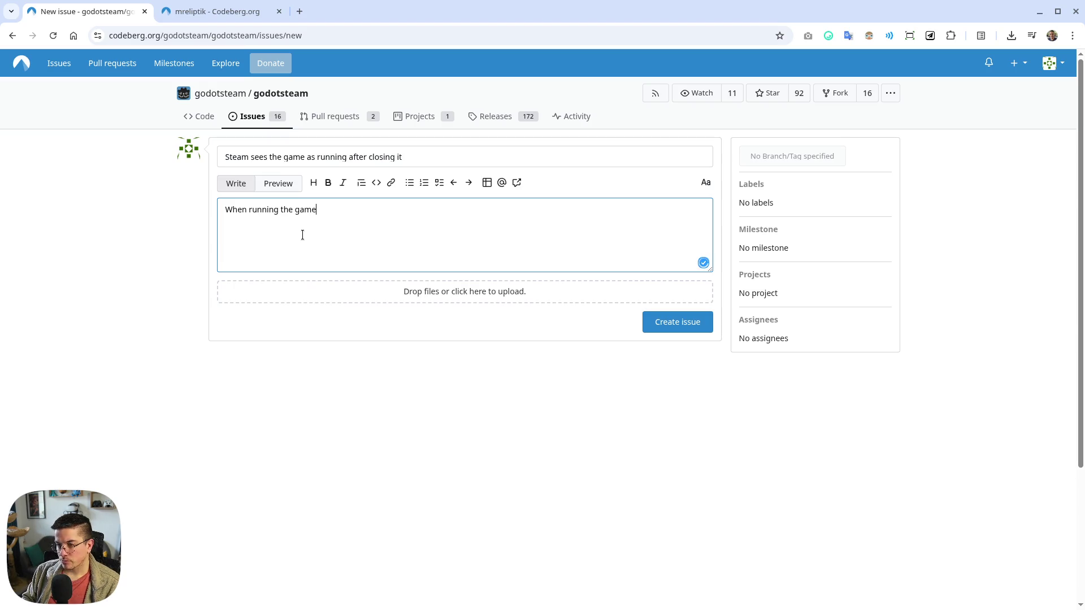
type(", St")
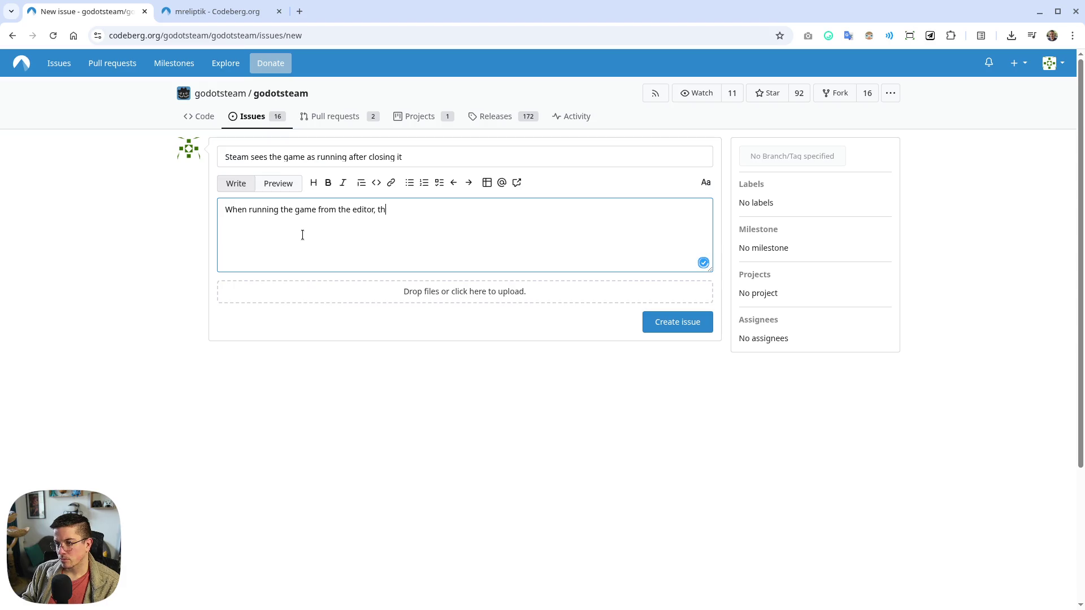
key("BackSpace")
key("BackSpace")
type("Steam continues ")
type("seein")
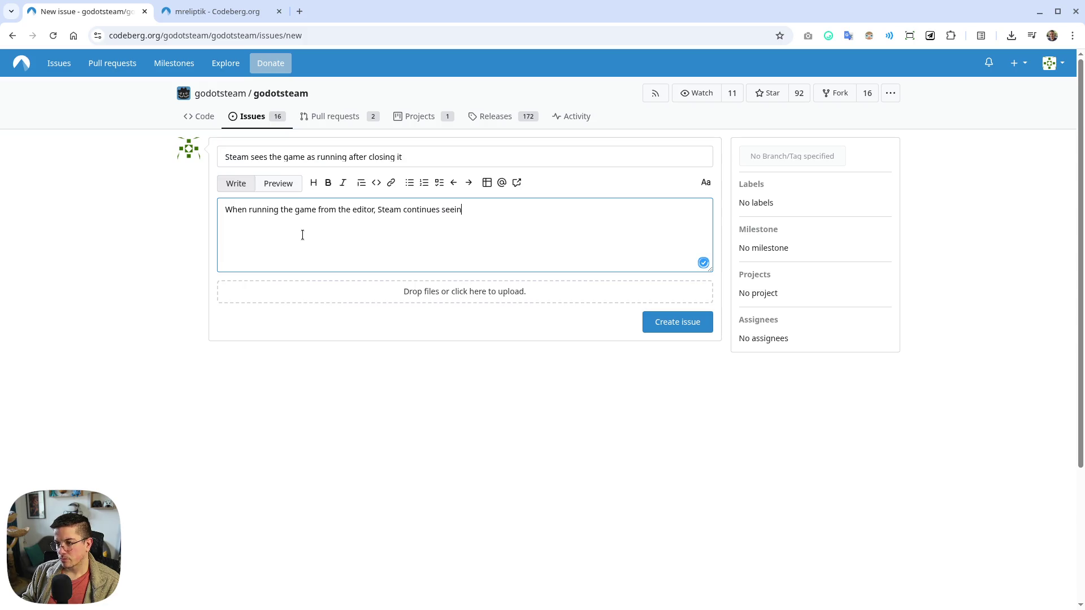
type("g the game as run")
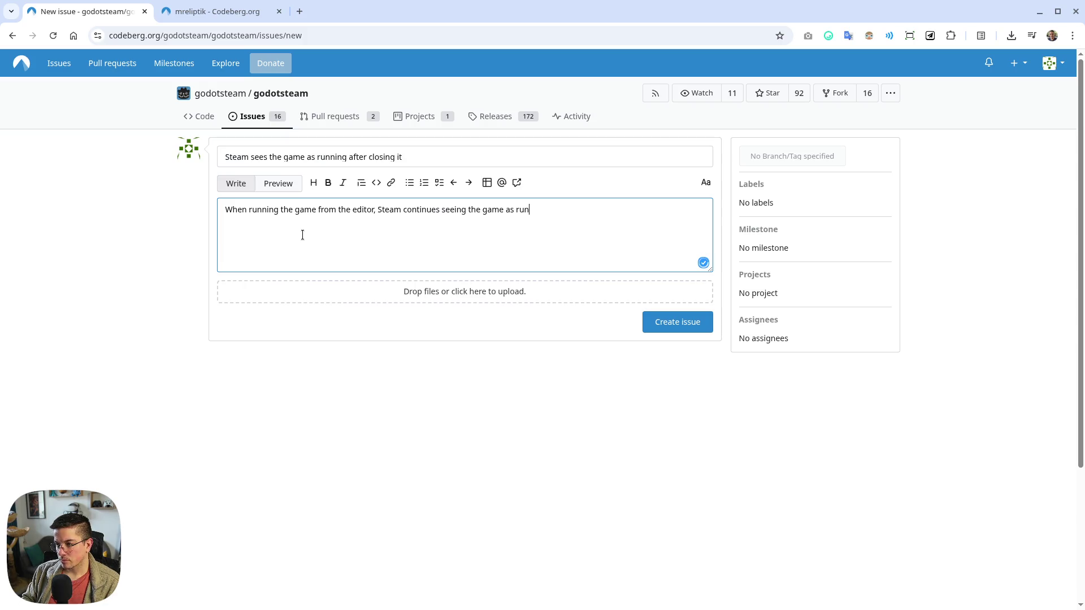
type("ning no matter how the f")
type("game has ")
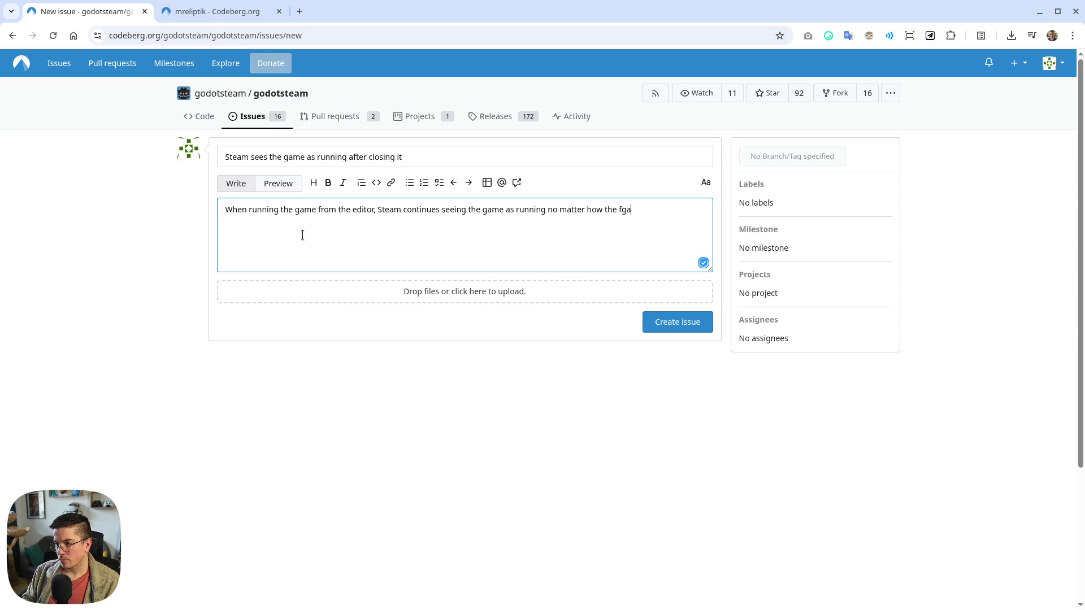
type("been closed.")
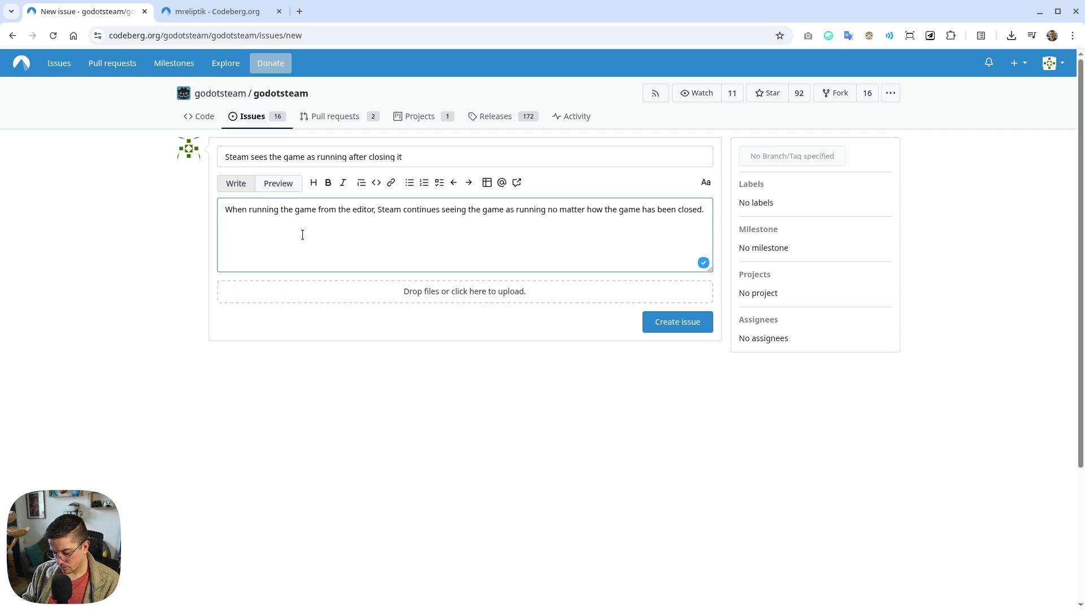
type(" The next t")
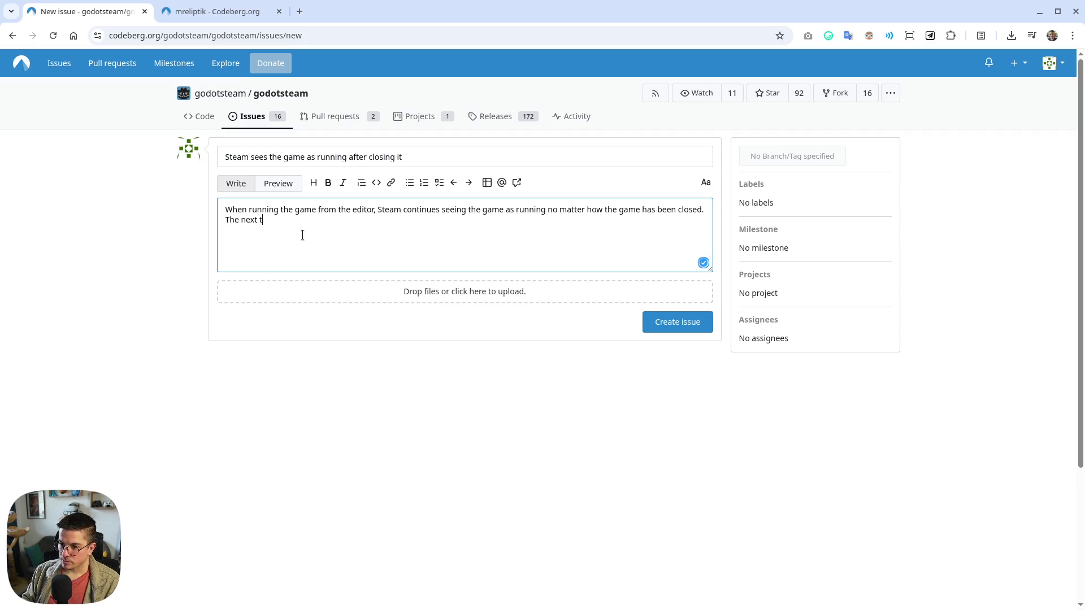
type("ime the ga")
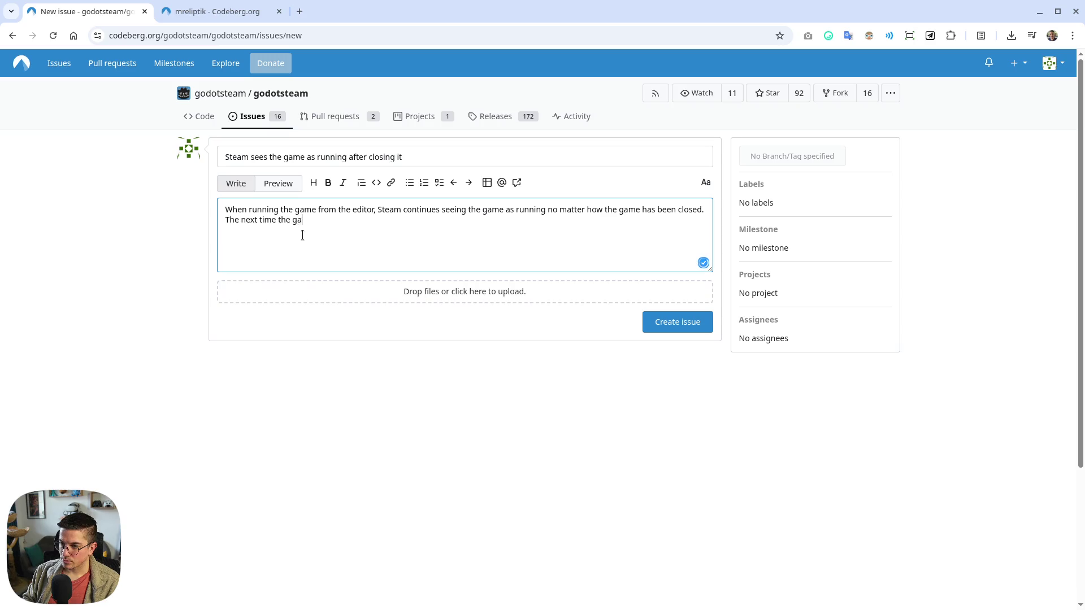
type("me is launched and ")
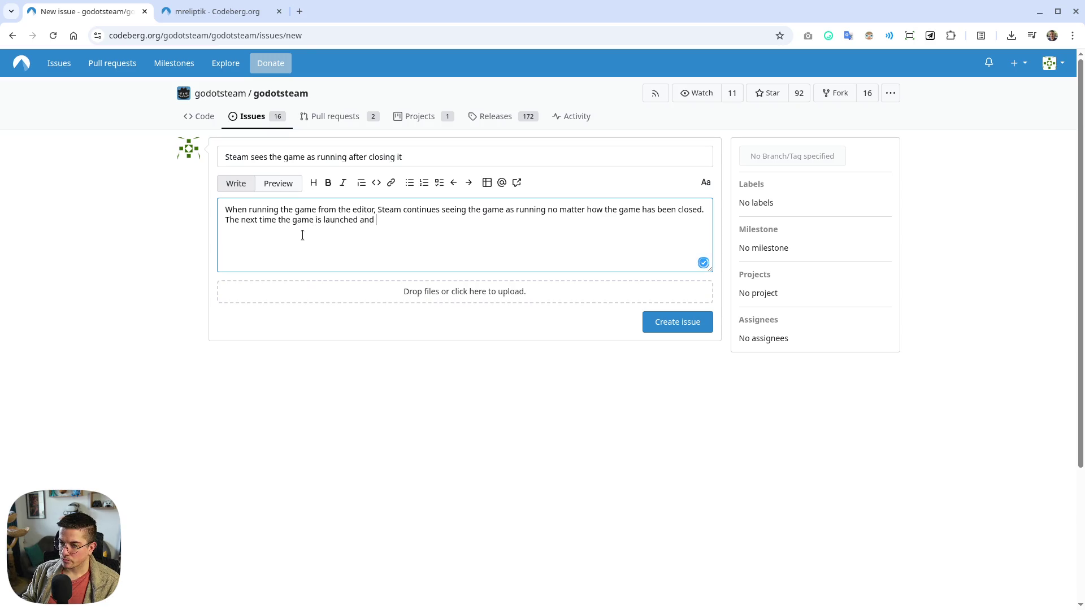
type("tries to access a")
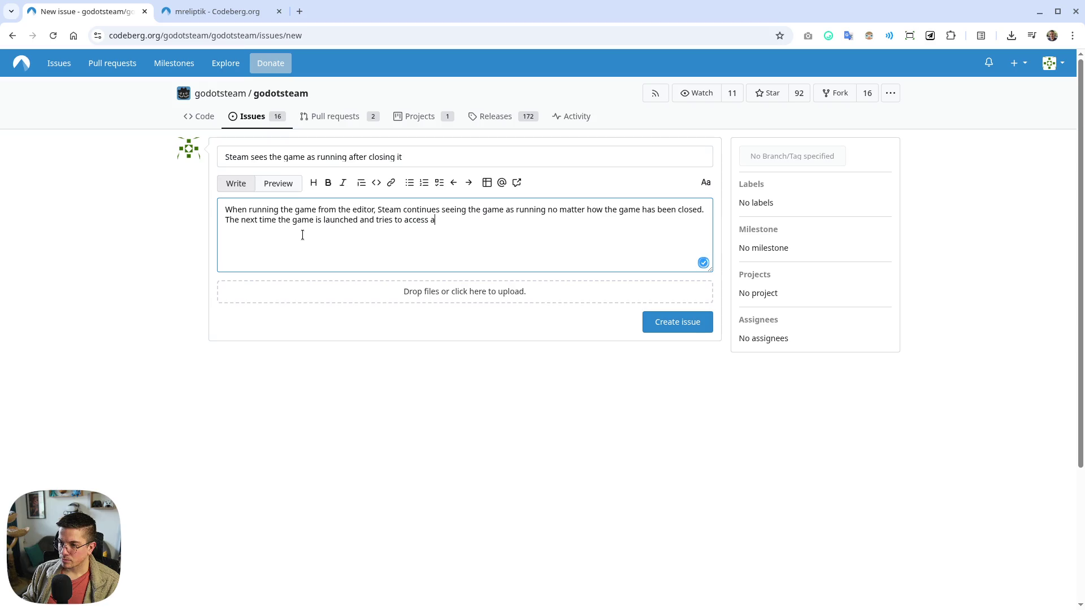
type(" Steamworks f")
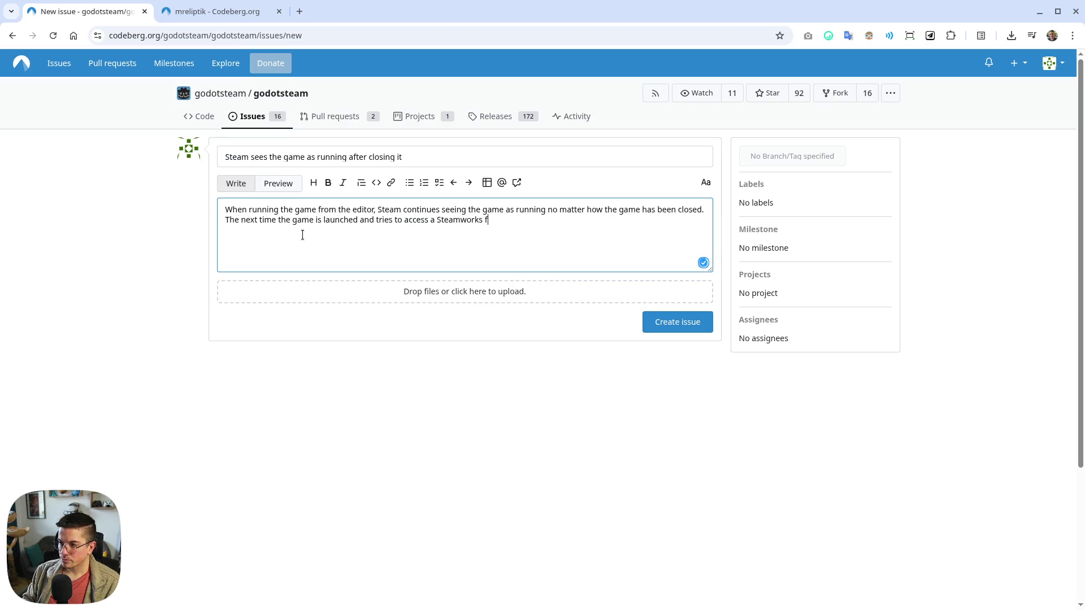
type("eature, it makes t")
type("he game c")
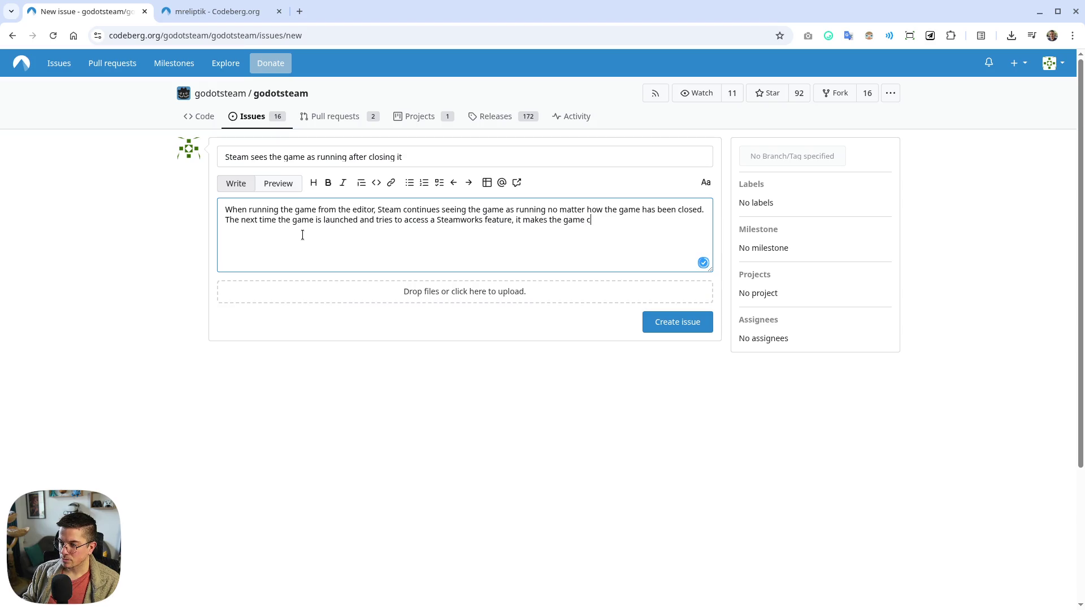
type("rash. ")
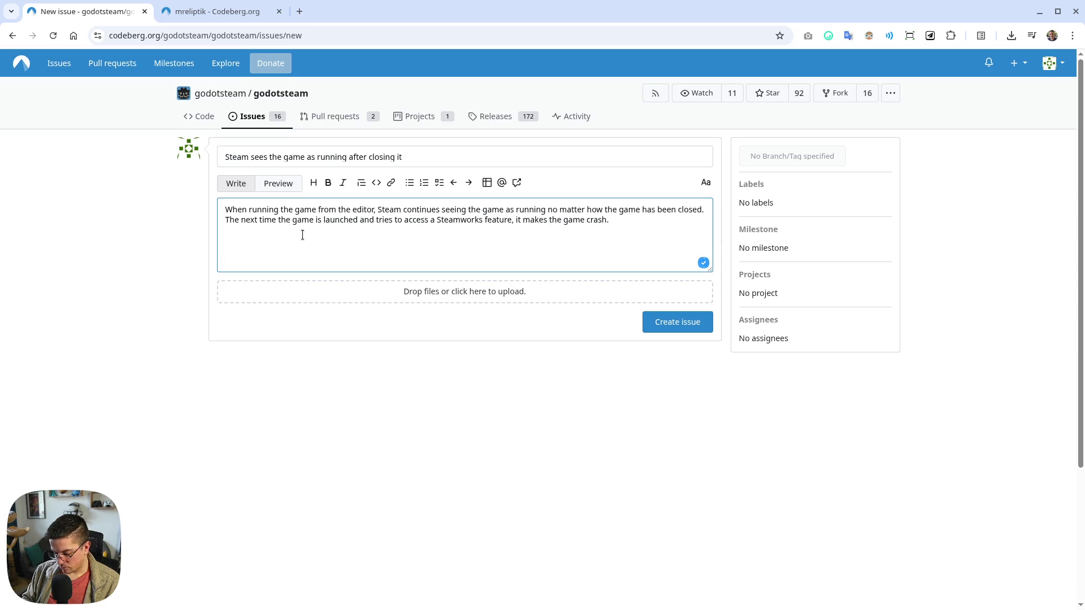
type("Trying to force quit")
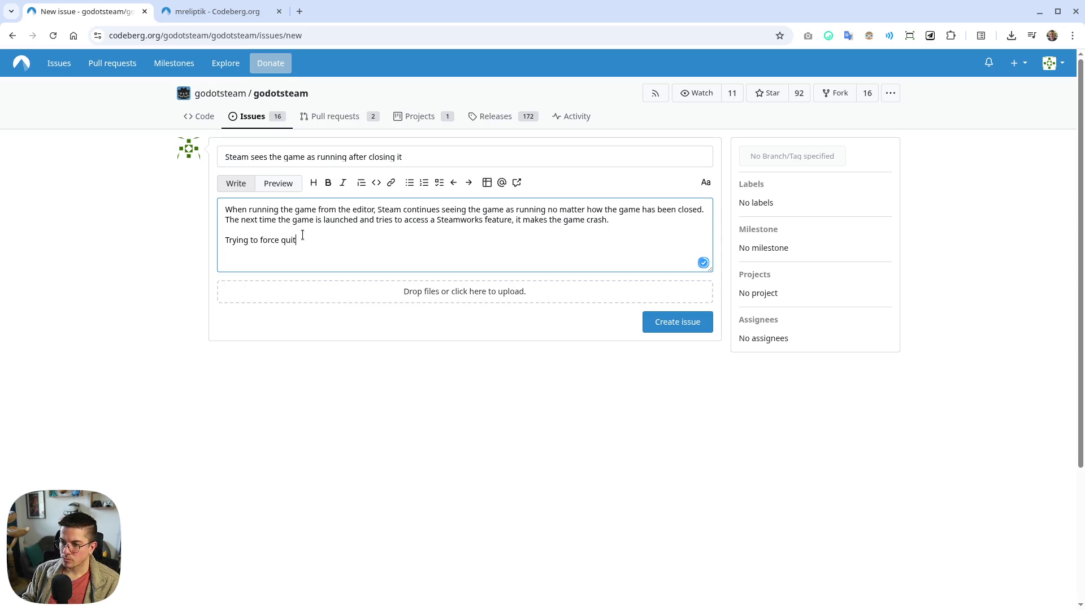
type(" on t")
Finish the description with 'quit Steam entirely.' and correct 'deosn't' to 'doesn't'
key("BackSpace")
type("Steam's s")
type("ide ")
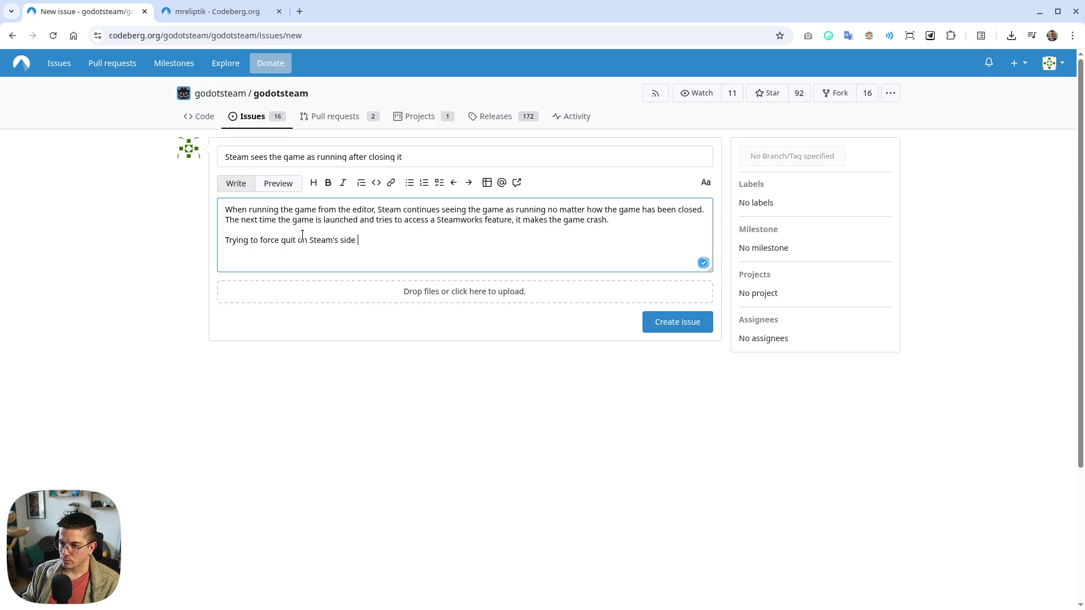
type("deosn't work and the")
type(" only")
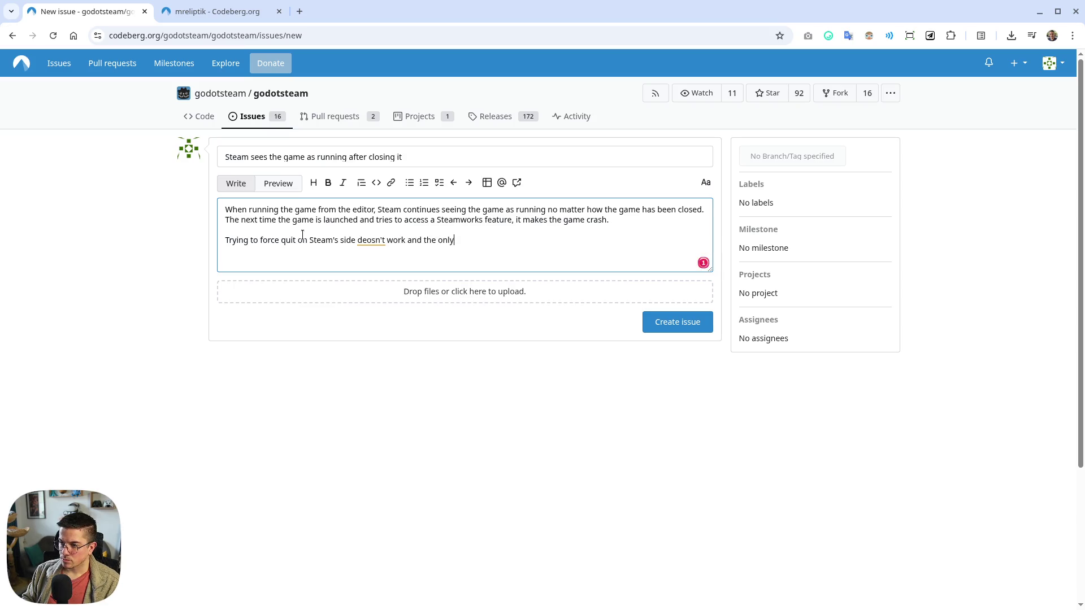
type(" way to make it")
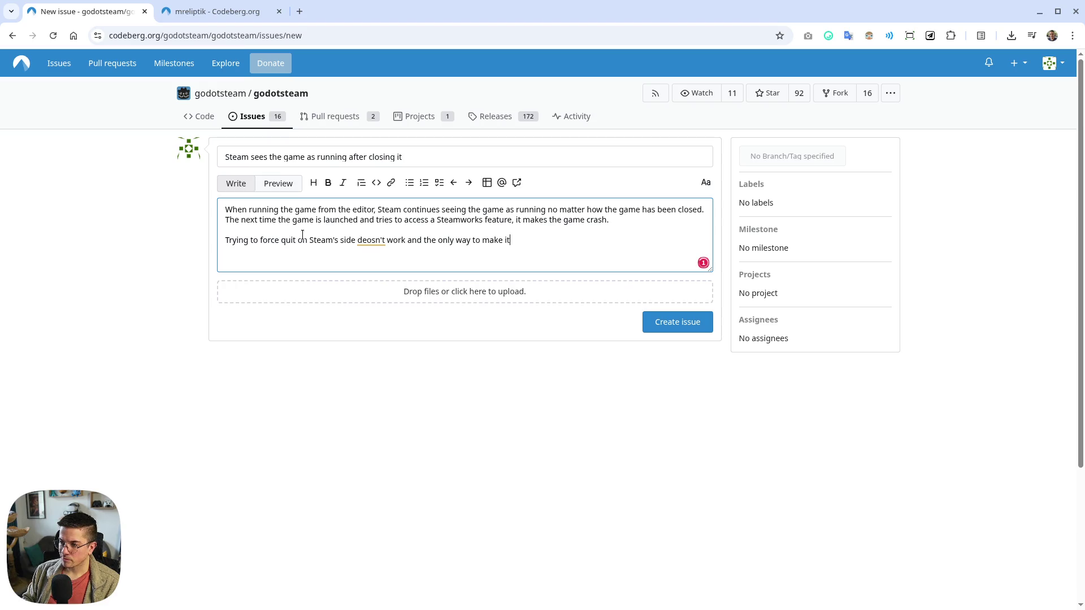
type(" work again is to exit ")
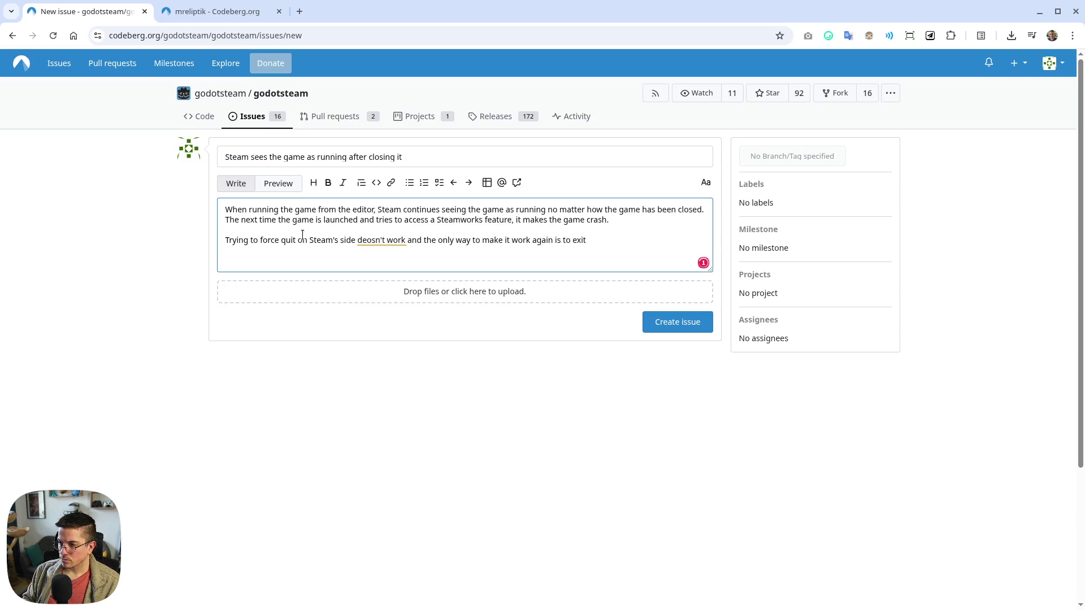
type("Steam")
key("BackSpace")
key("BackSpace")
key("BackSpace")
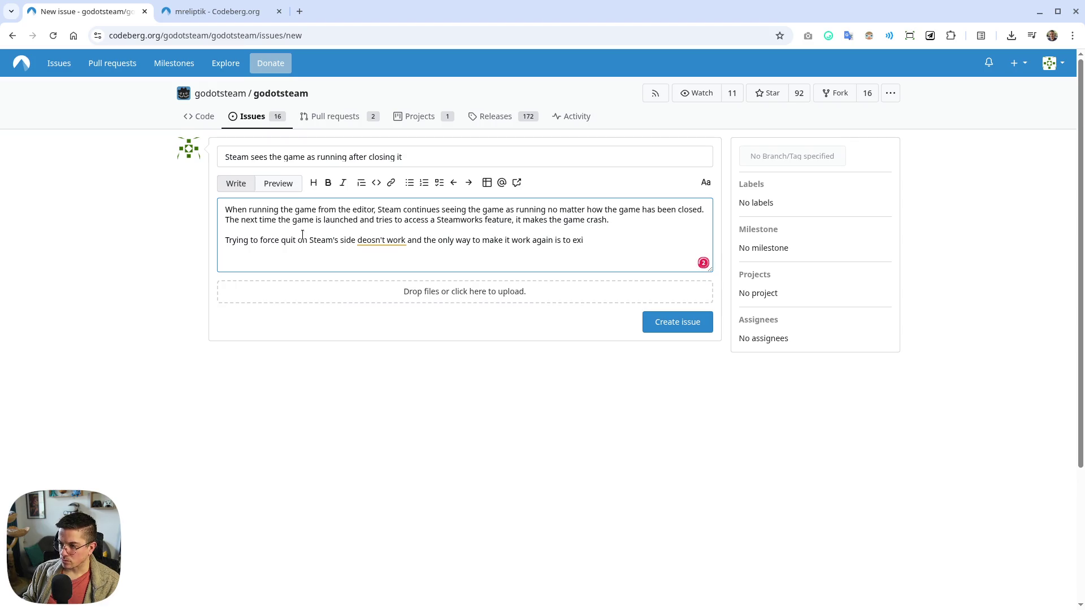
key("BackSpace")
key("BackSpace")
key("BackSpace")
type("quit St")
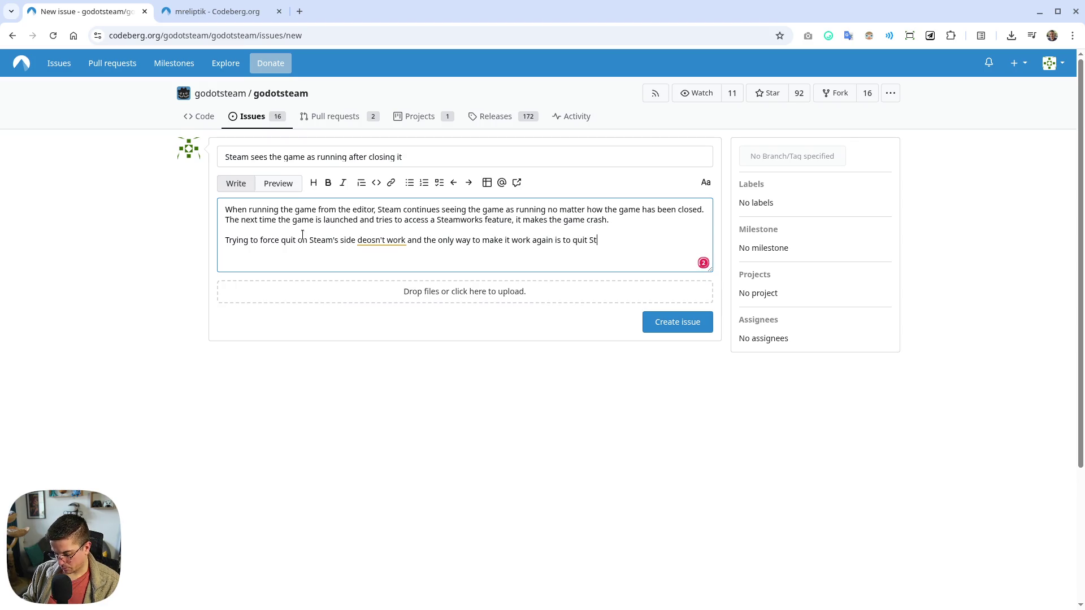
type("eam entirely.")
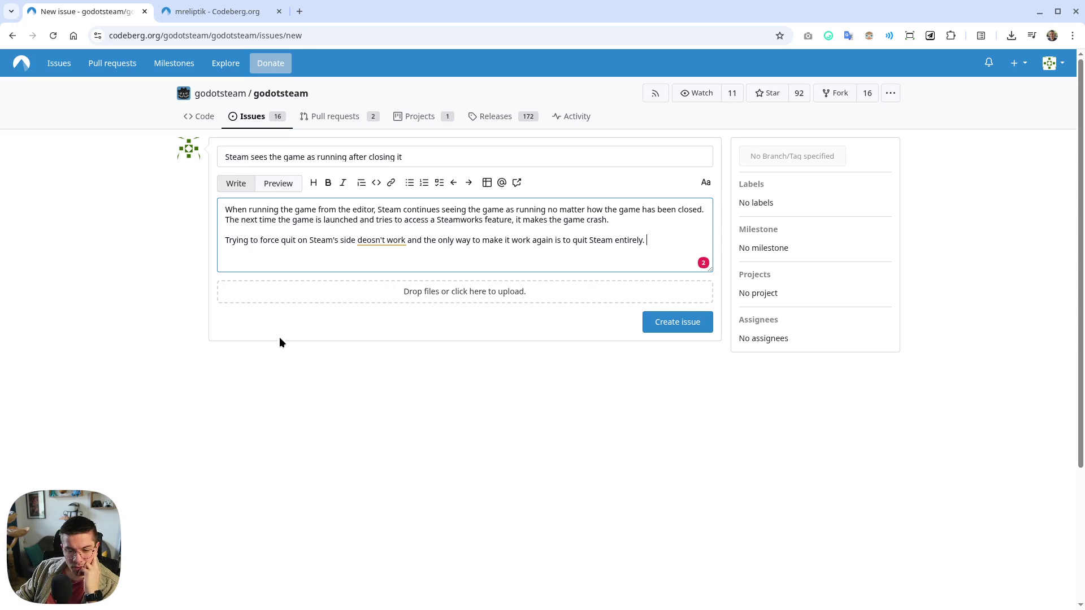
left_click(379, 241)
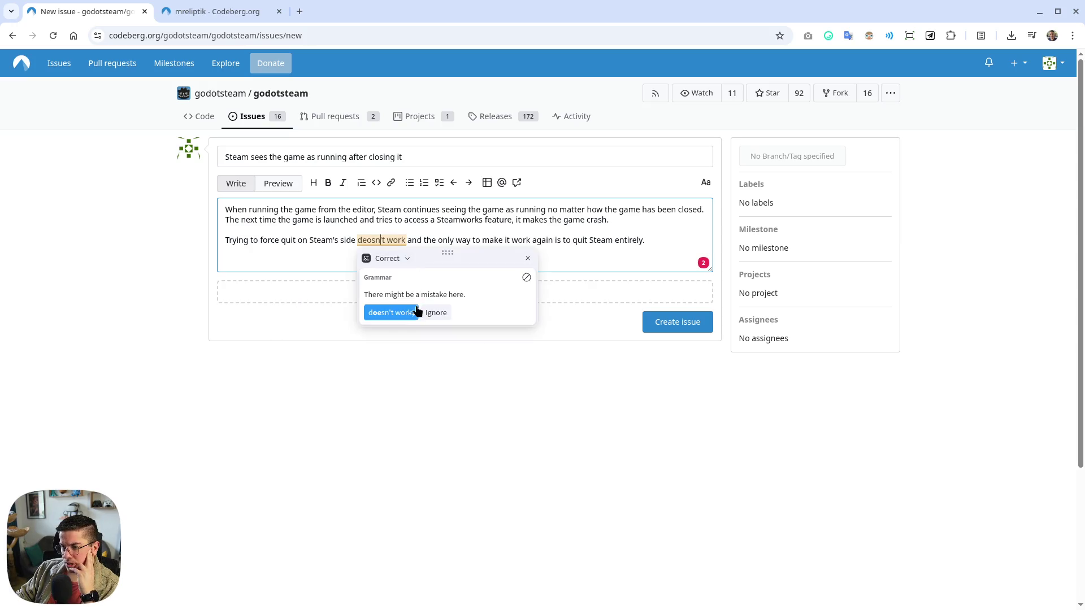
left_click(390, 311)
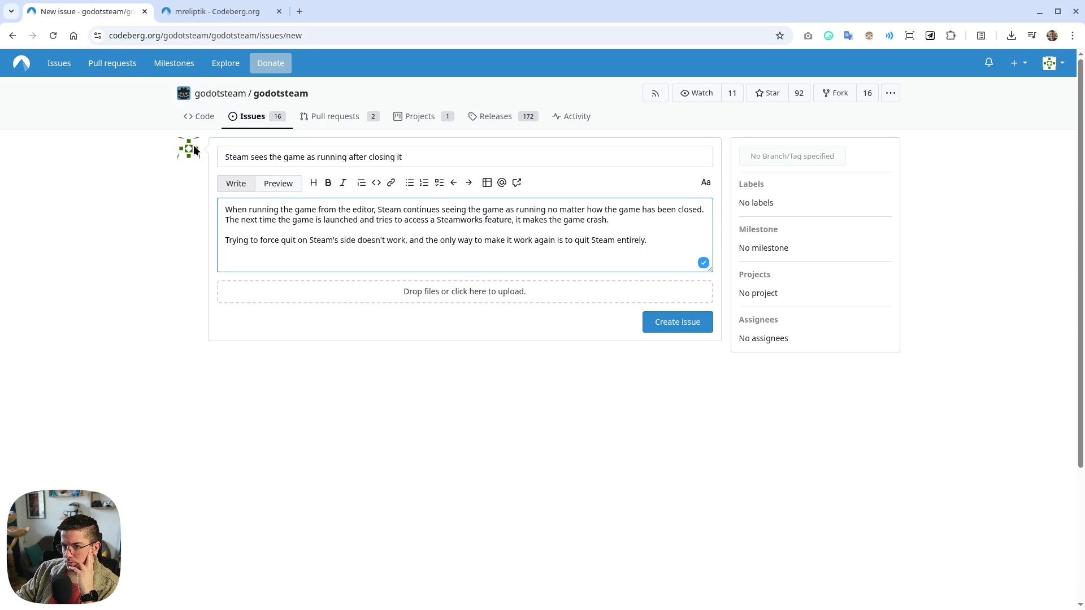
Open the profile settings and fill in the Website field with the personal links page
left_click(226, 11)
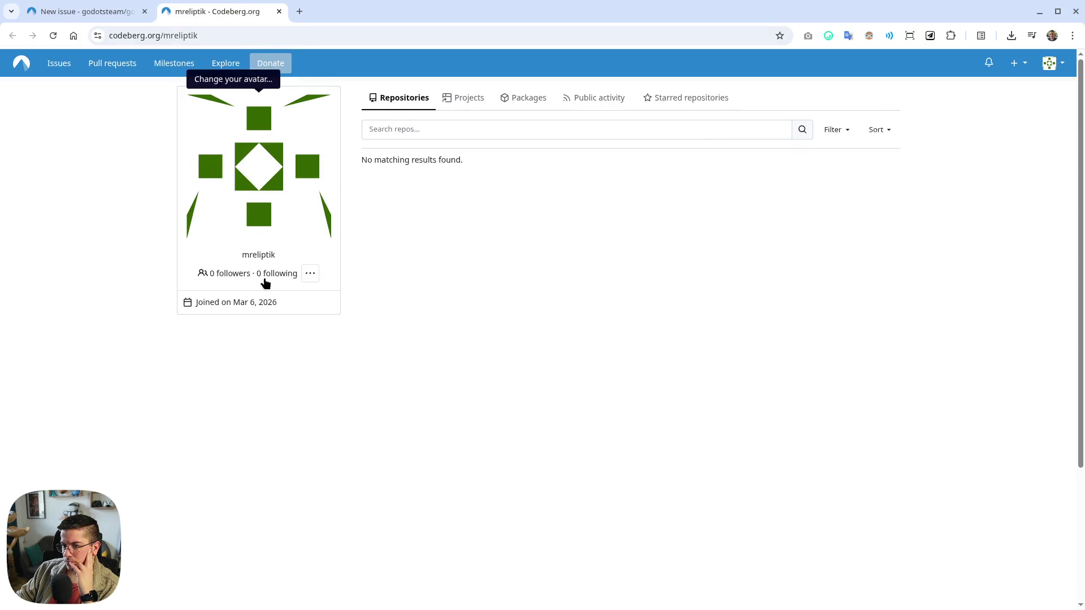
left_click(252, 178)
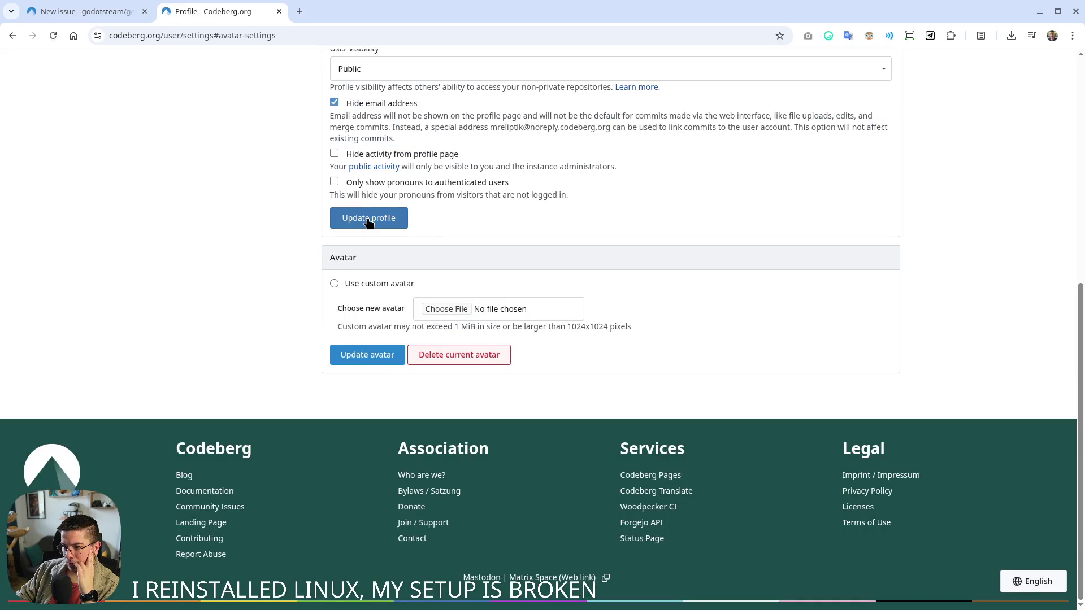
scroll(373, 226, "up", 3)
scroll(399, 279, "up", 3)
left_click(385, 362)
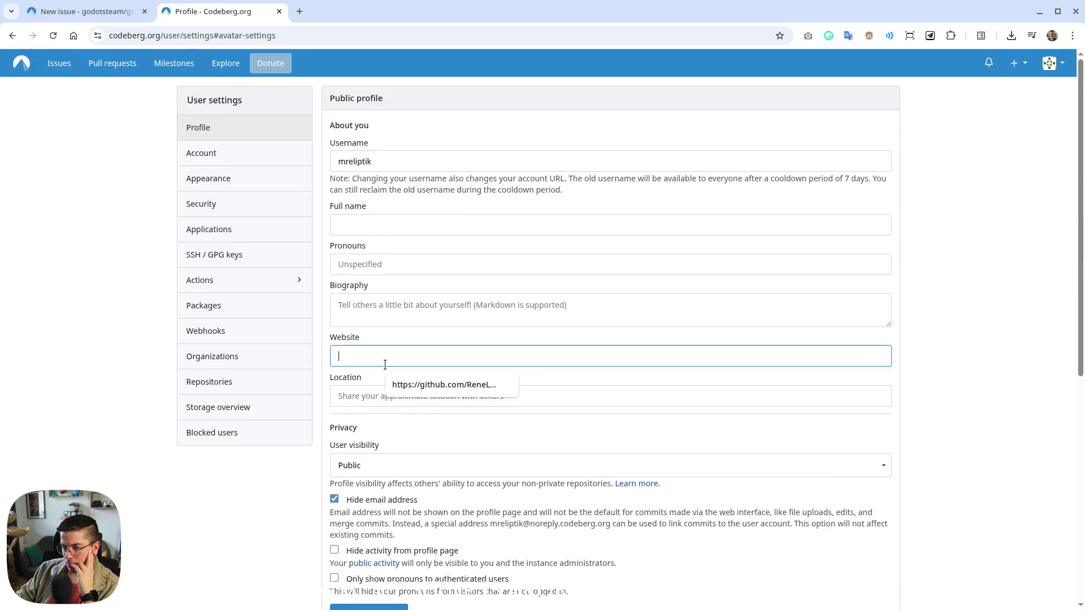
type("htt")
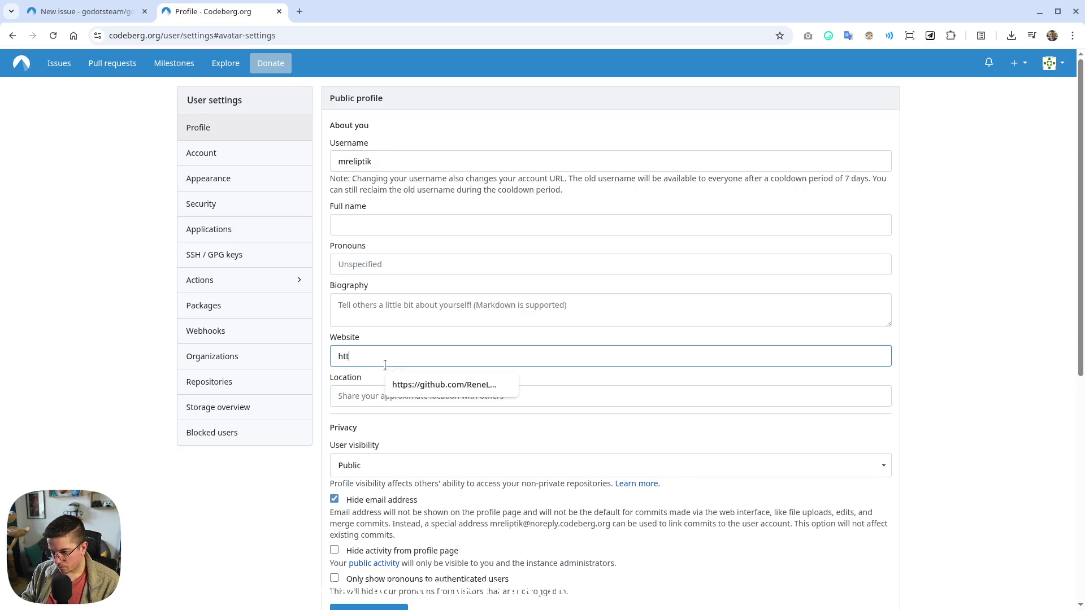
type("ps://mreli")
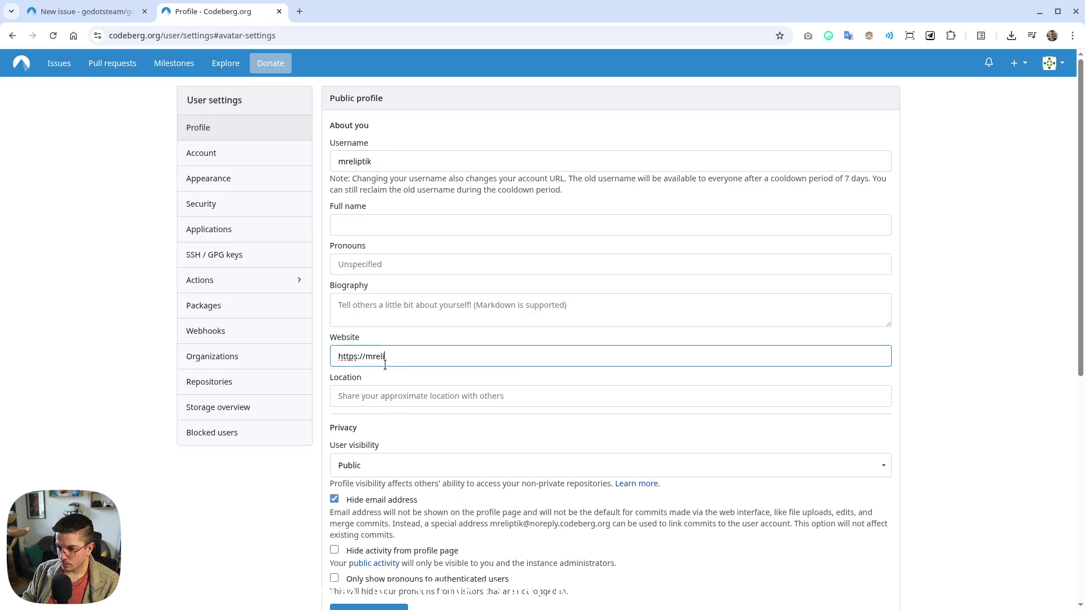
type("ptik.dev")
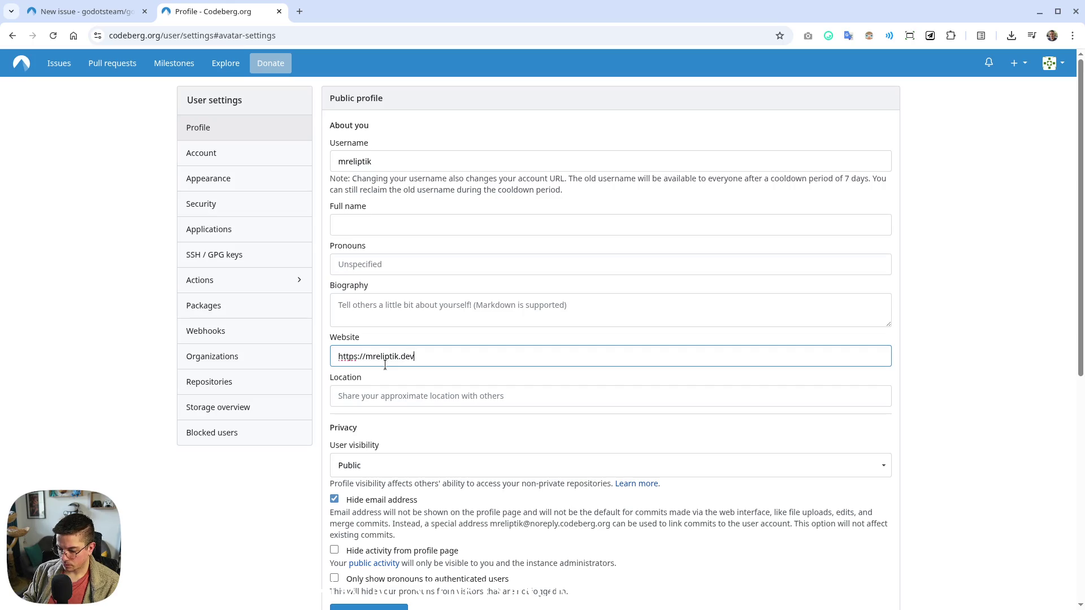
type("/links")
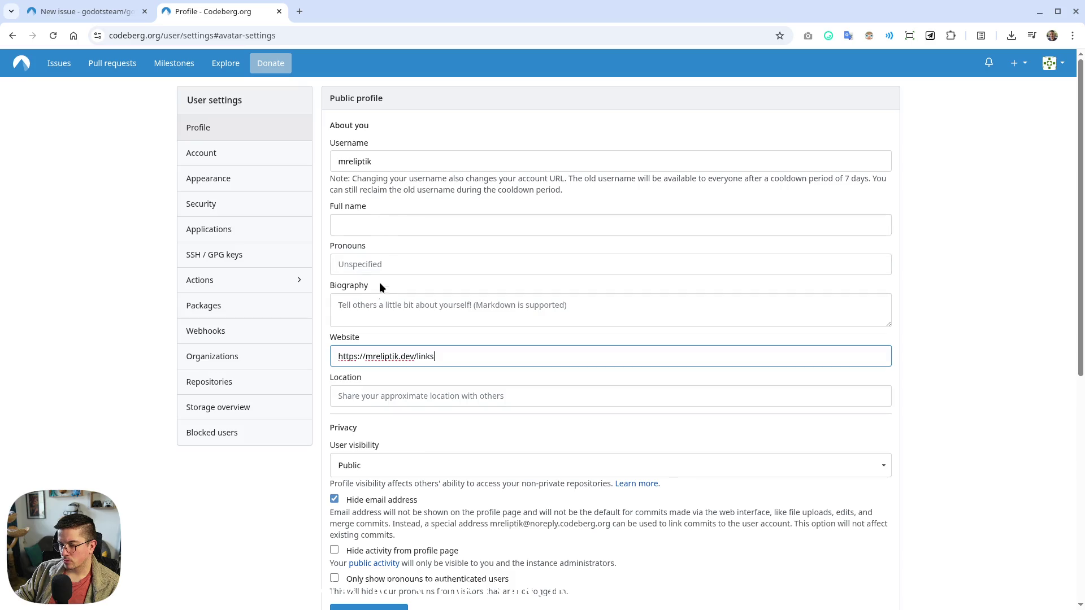
Set the biography to 'Trying to make games in Godot ✌' and update the profile
left_click(383, 312)
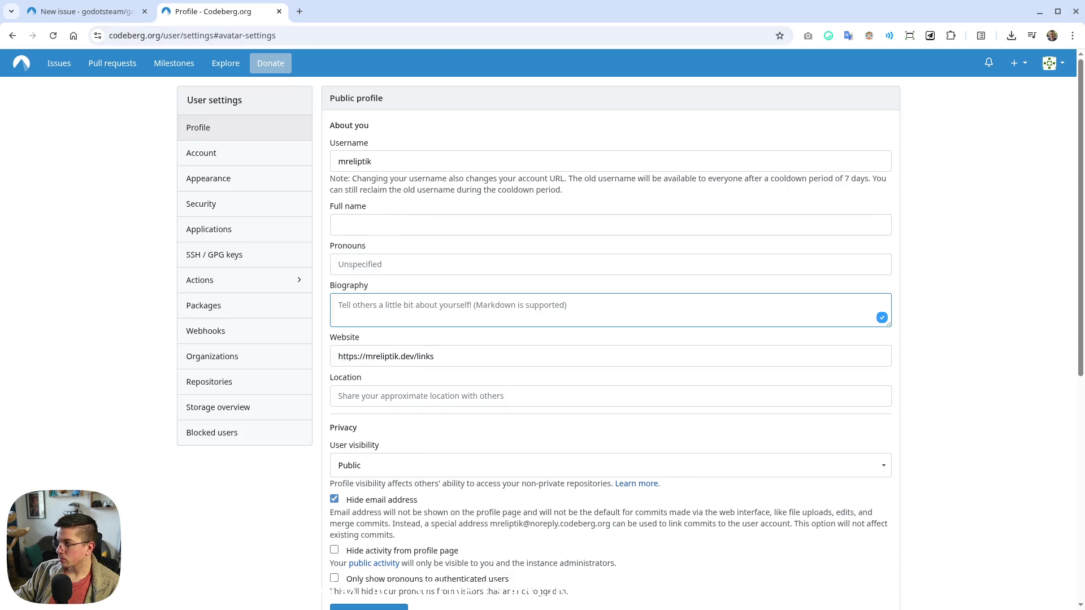
key("alt+Tab")
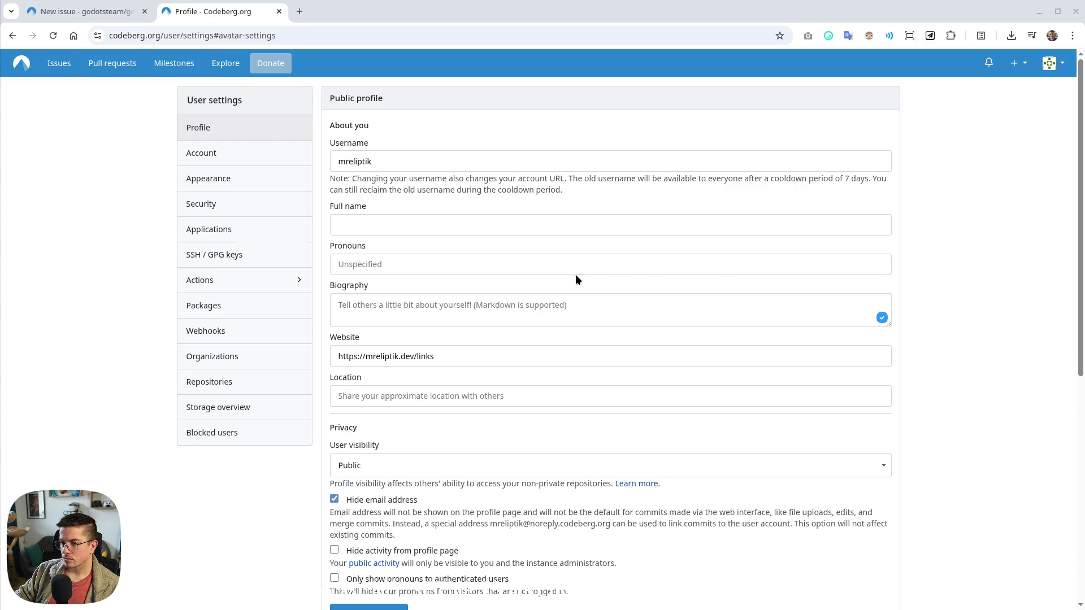
left_click(396, 322)
type("Trying to make games in Godot ✌")
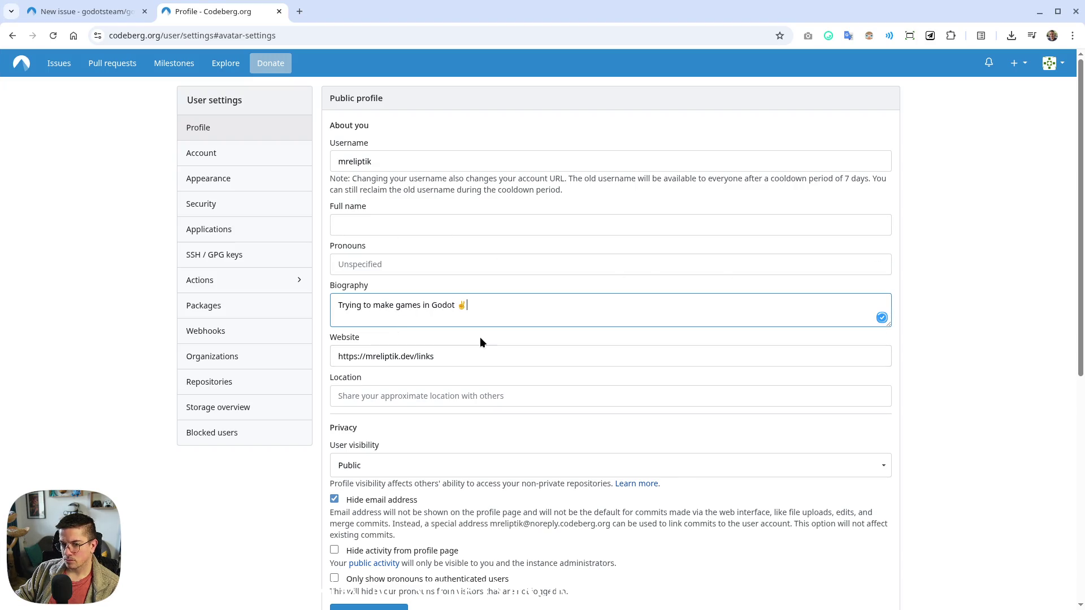
key("alt+Tab")
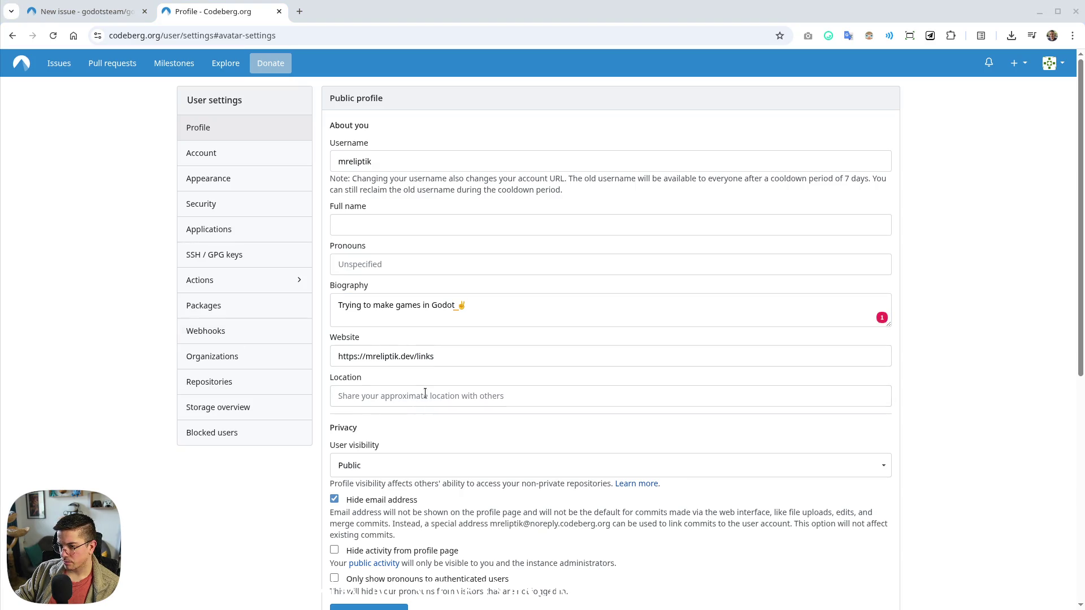
scroll(379, 364, "down", 2)
scroll(364, 420, "down", 2)
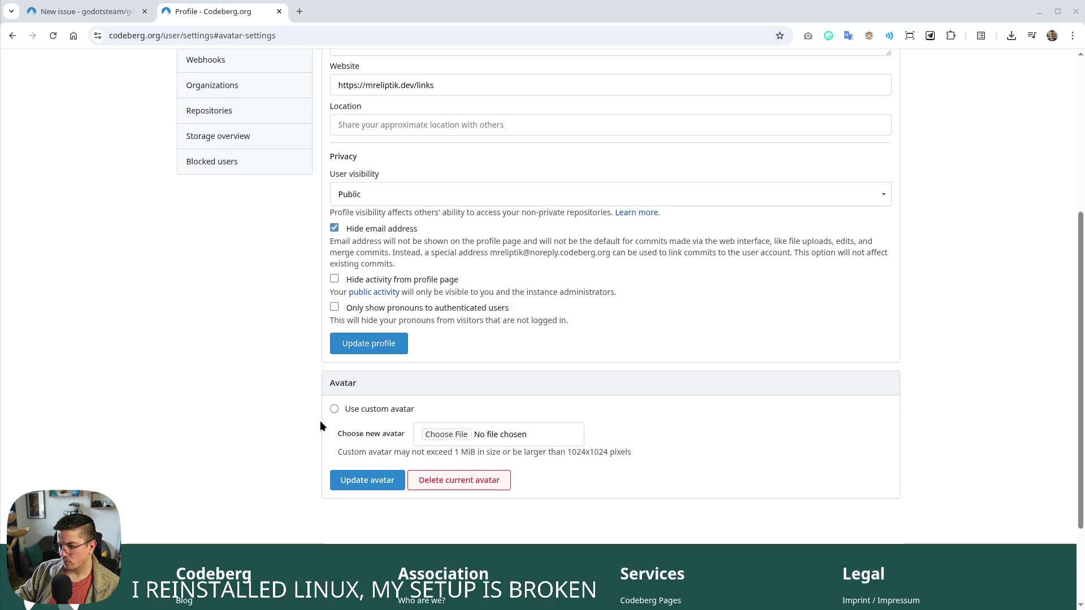
left_click(357, 344)
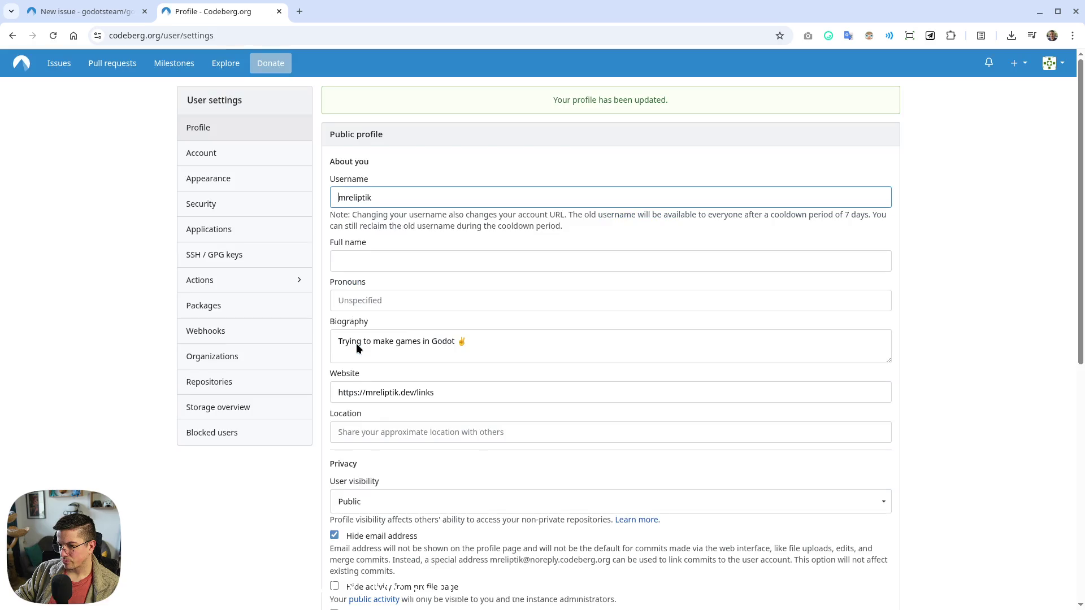
Open the avatar file chooser and browse to the kDrive/PROJECTS/2D folder
scroll(288, 450, "down", 6)
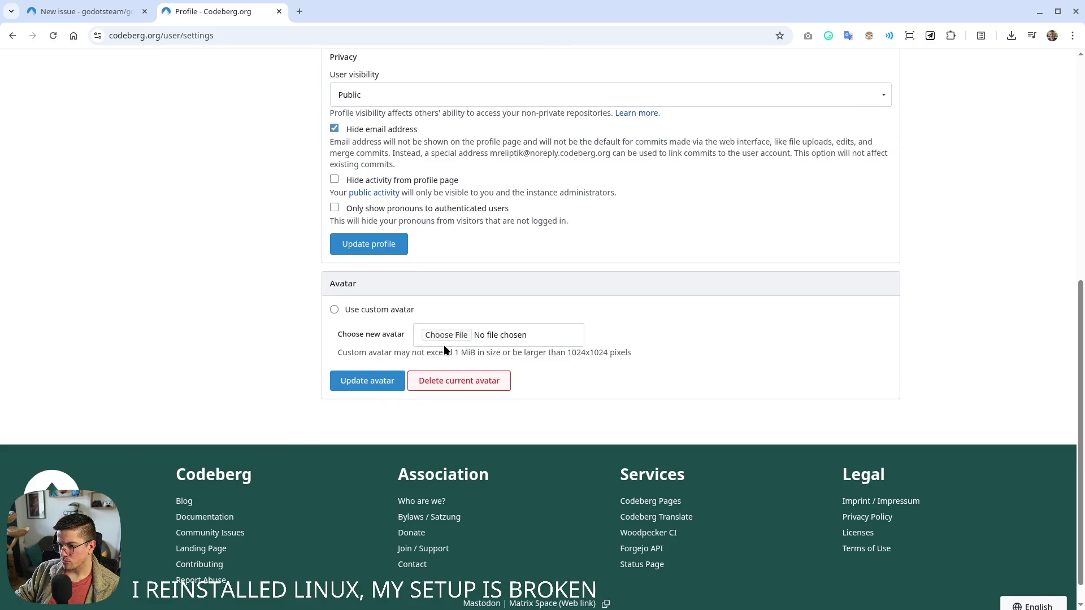
left_click(443, 337)
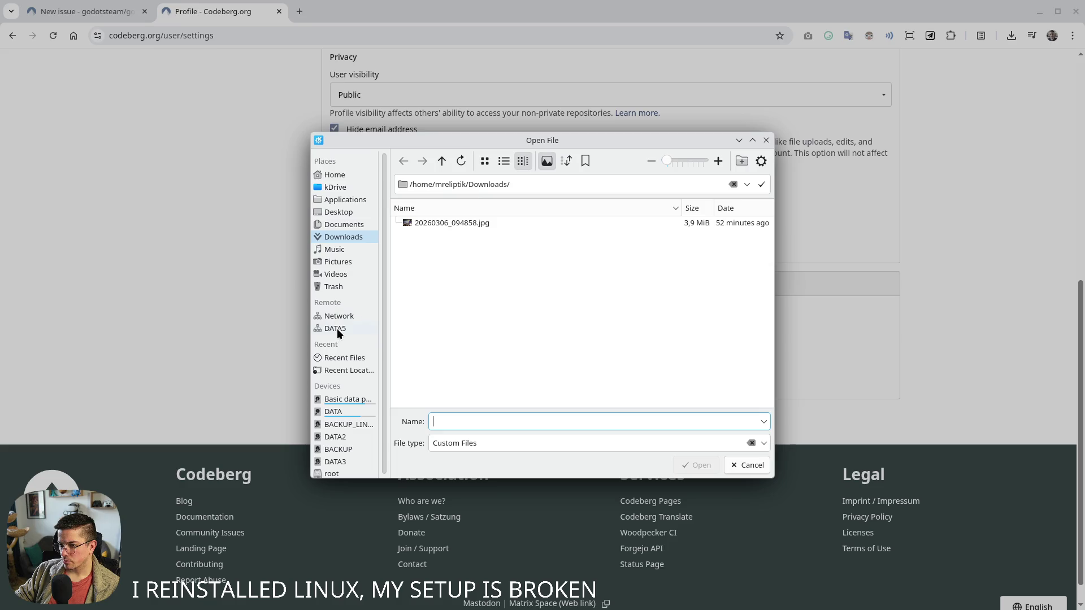
scroll(343, 314, "down", 1)
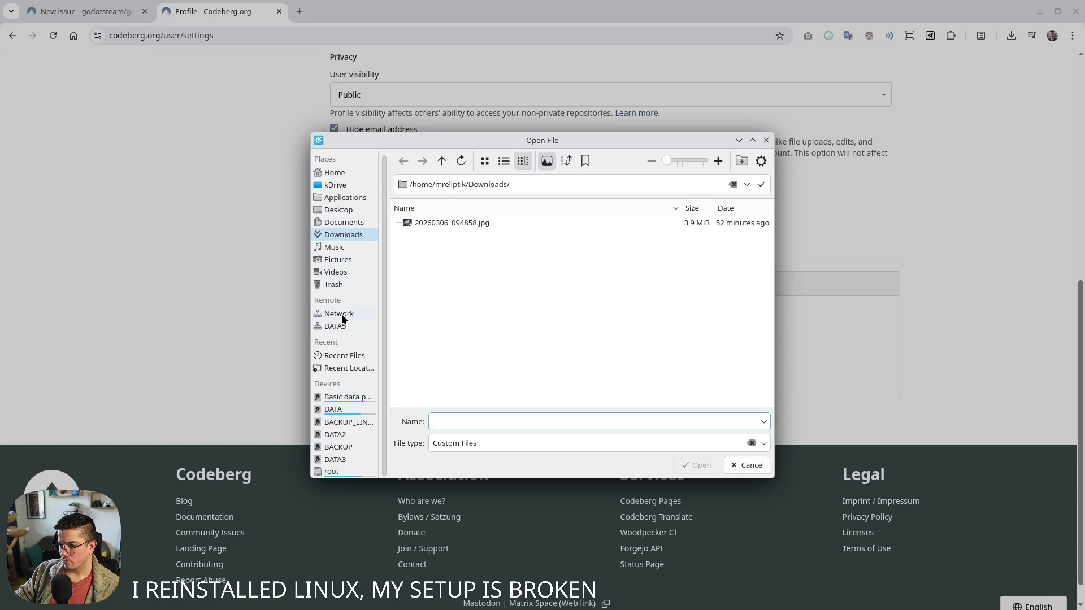
scroll(346, 294, "up", 1)
mouse_move(530, 608)
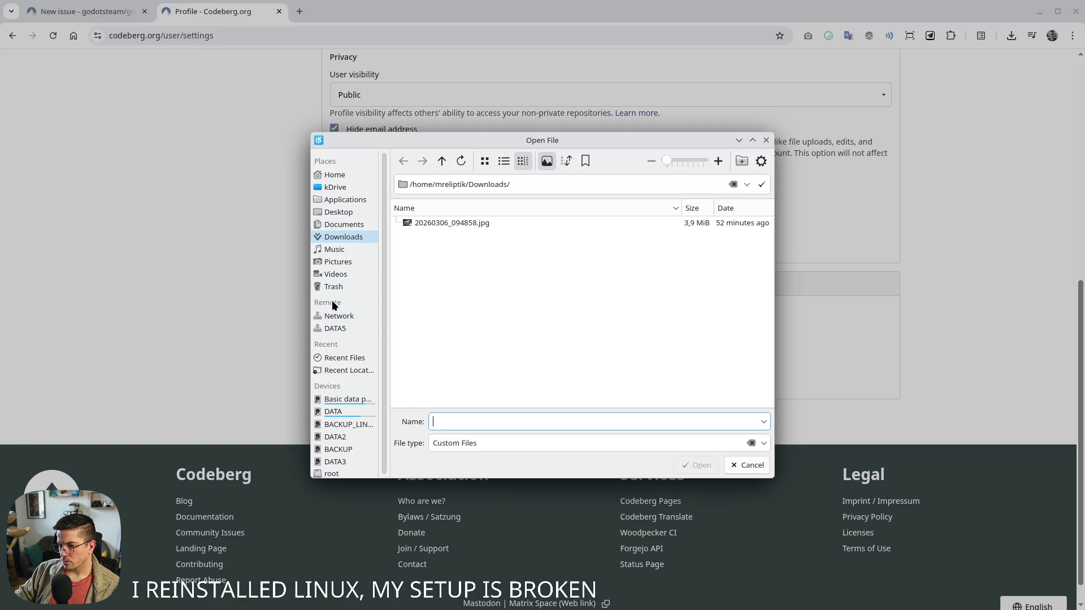
left_click(335, 186)
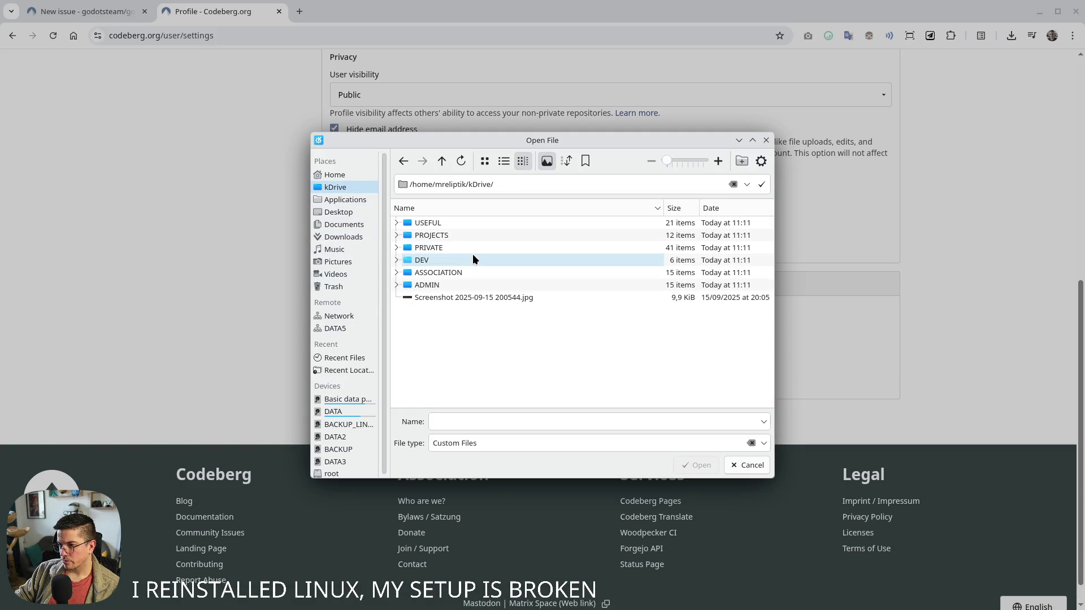
double_click(446, 236)
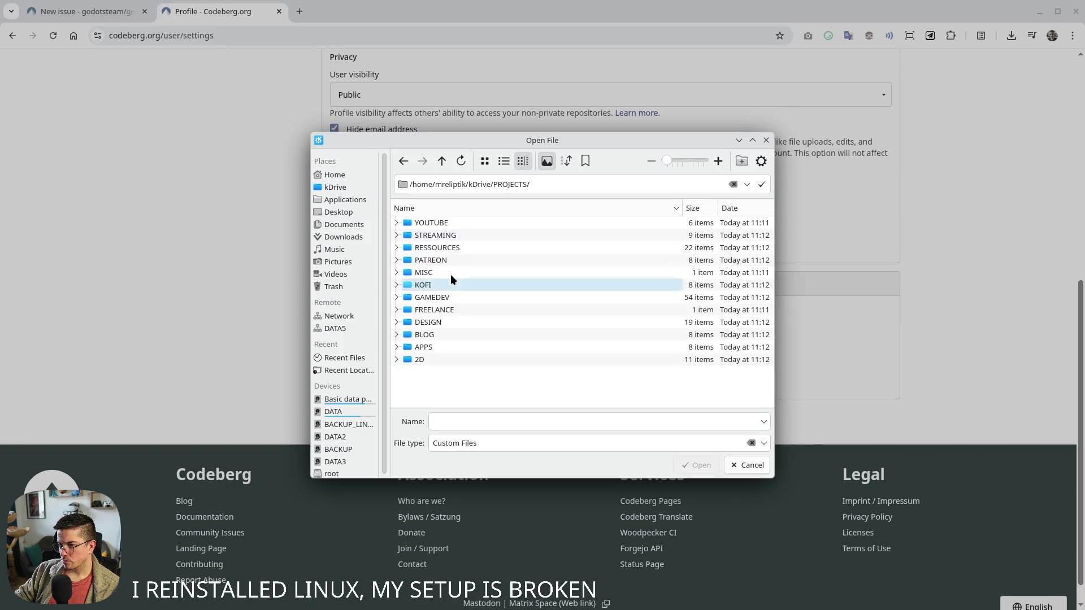
left_click(432, 355)
double_click(432, 355)
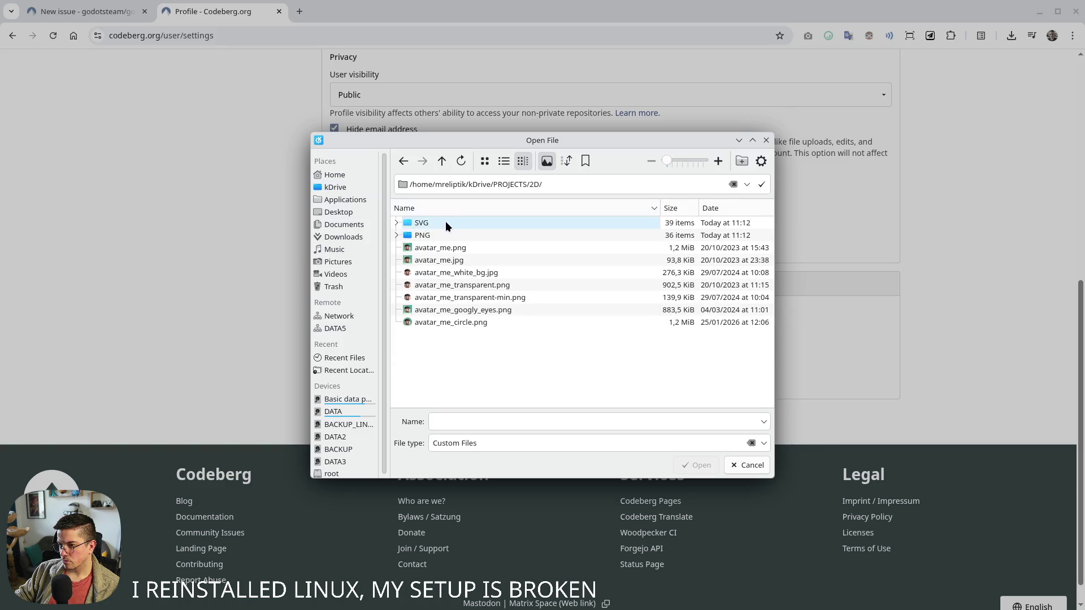
Upload avatar_me.jpg as the avatar; it is rejected for exceeding 1024 px width
double_click(447, 260)
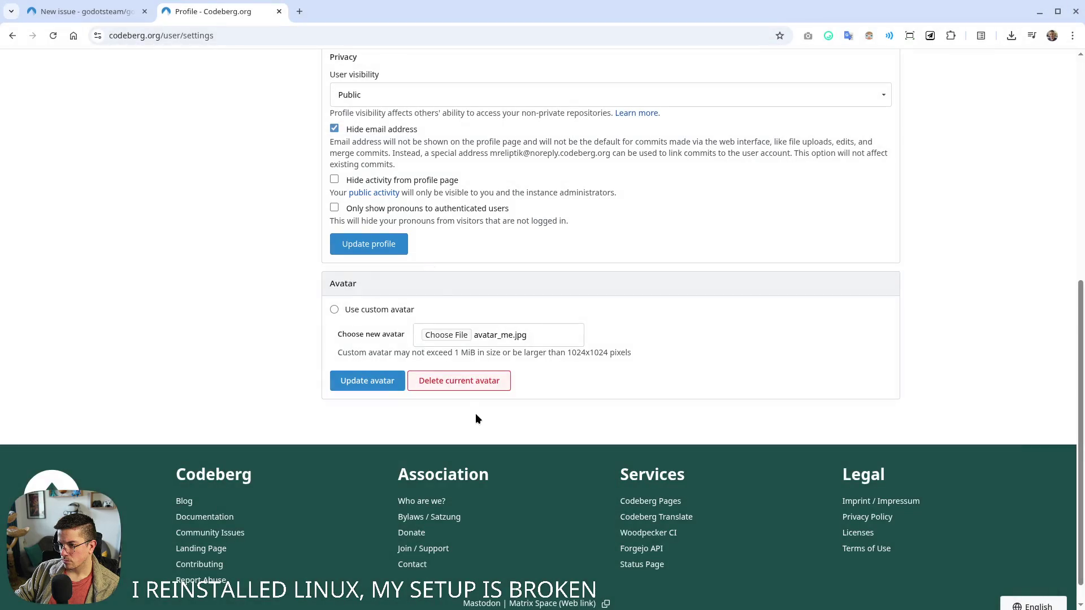
left_click(359, 382)
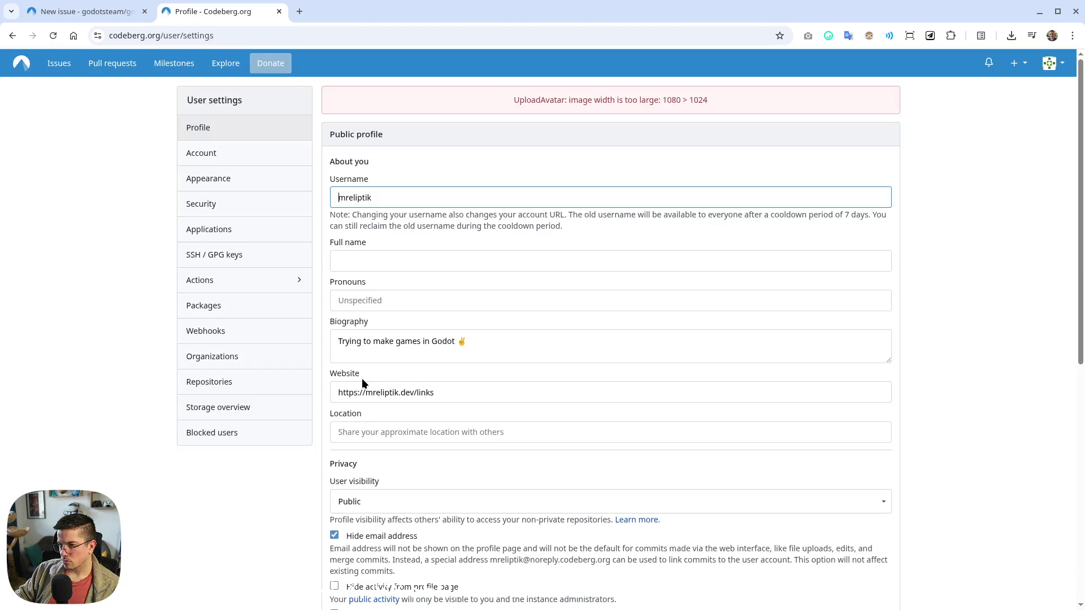
scroll(439, 384, "down", 8)
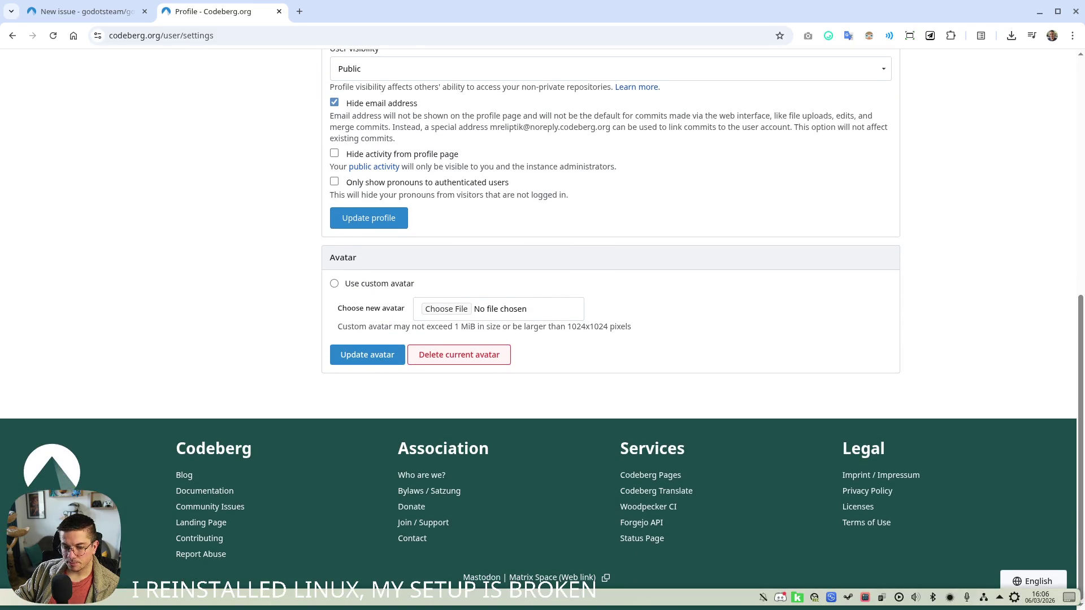
key("super+e")
key("ctrl+q")
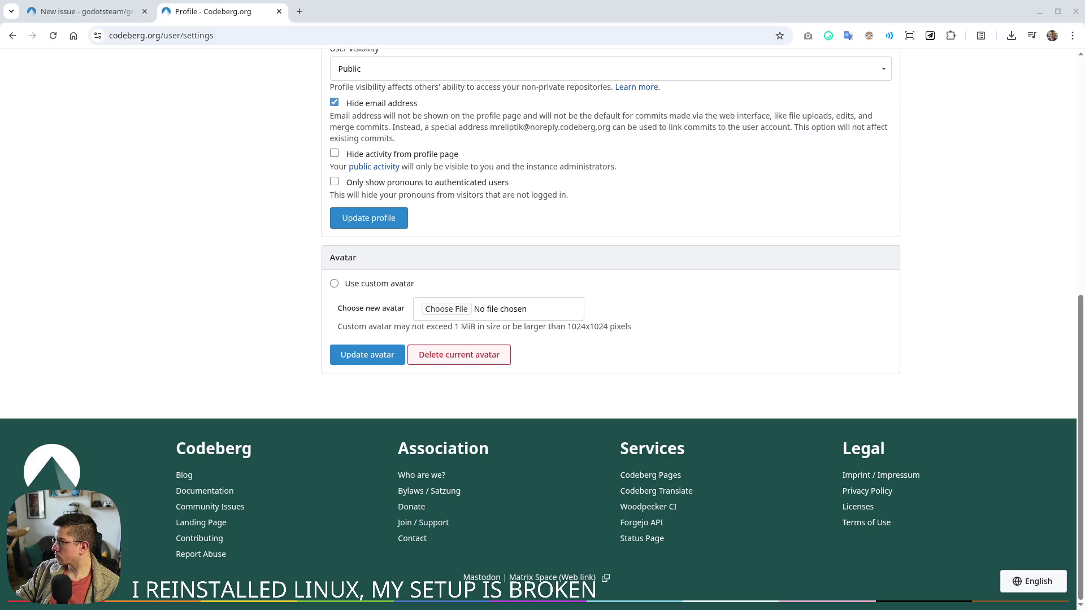
Reopen the avatar file picker on the 2D folder now holding avatar_me_small.jpg
left_click(456, 309)
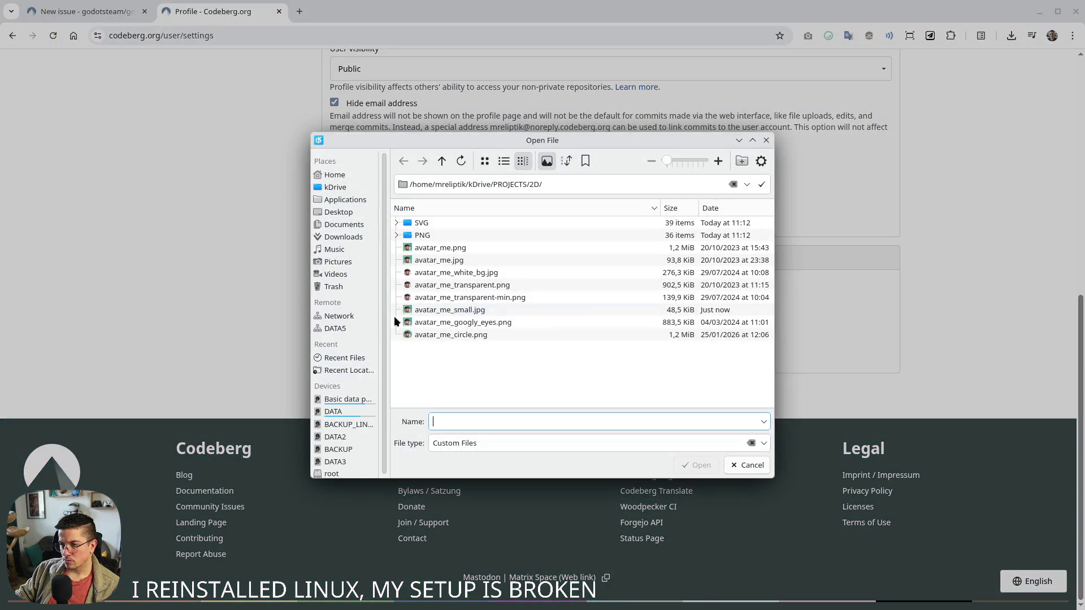
double_click(472, 309)
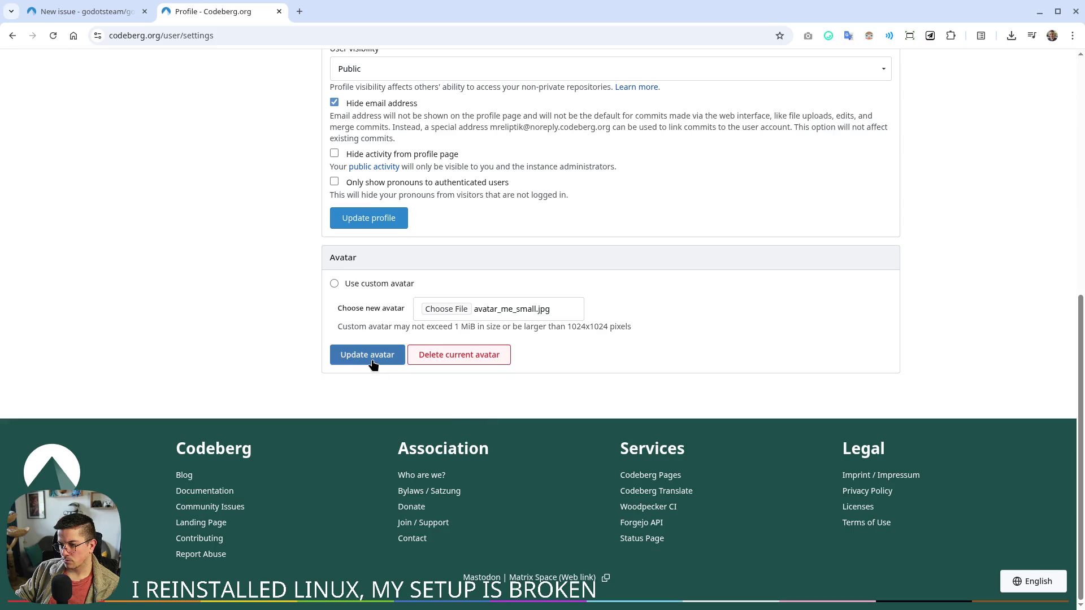
left_click(374, 361)
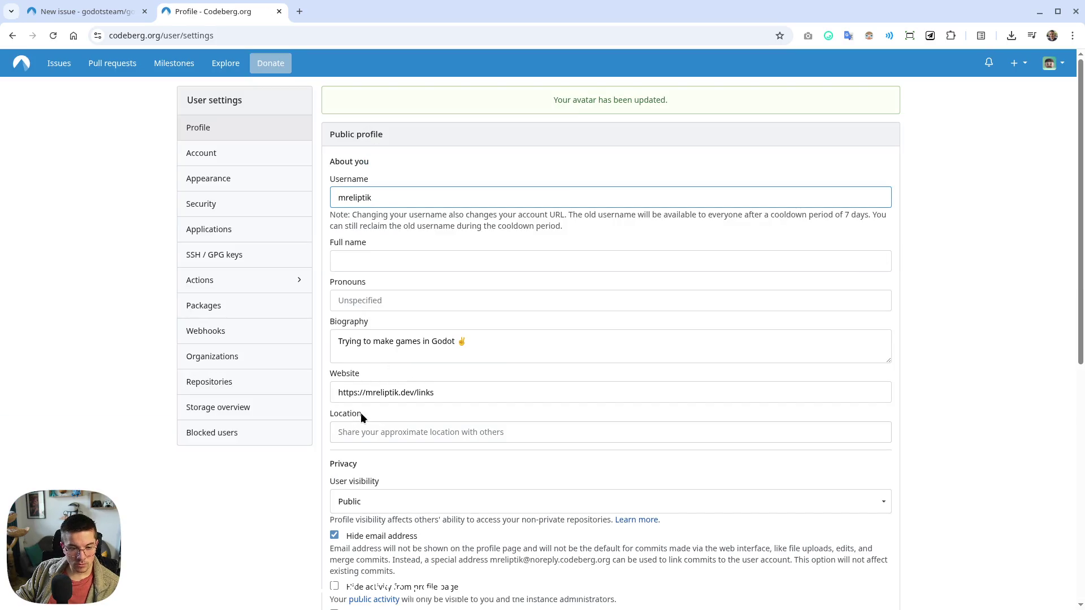
scroll(269, 510, "down", 2)
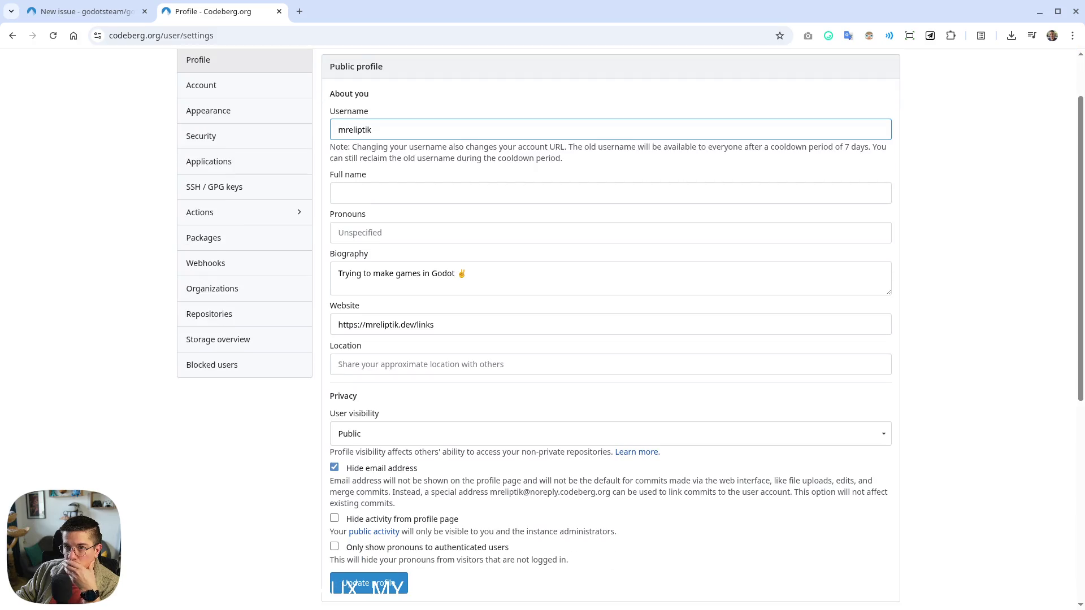
key("alt+Tab")
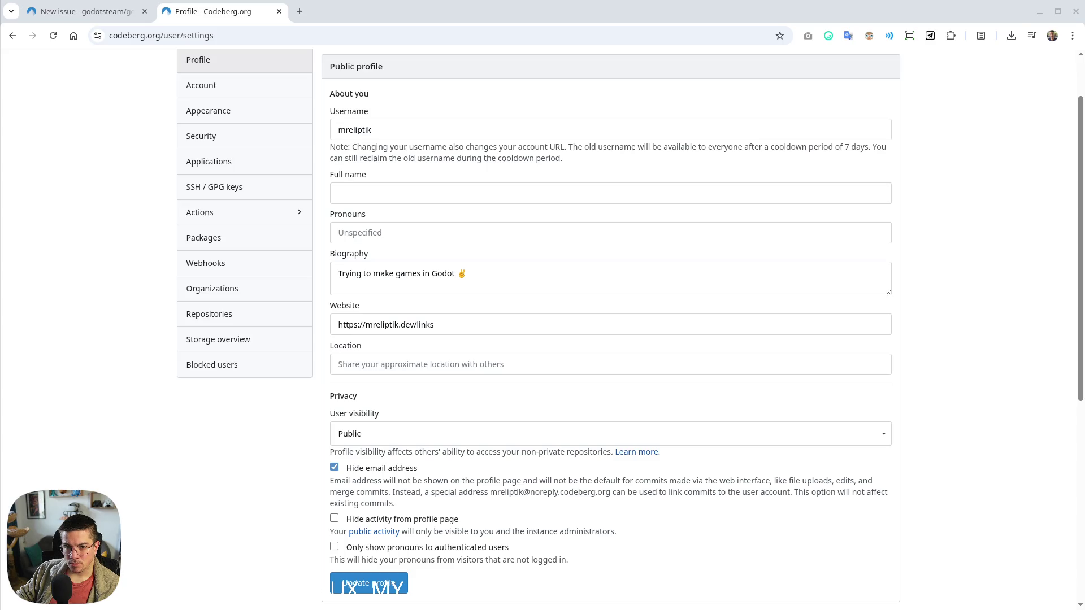
scroll(254, 489, "down", 4)
scroll(375, 472, "up", 5)
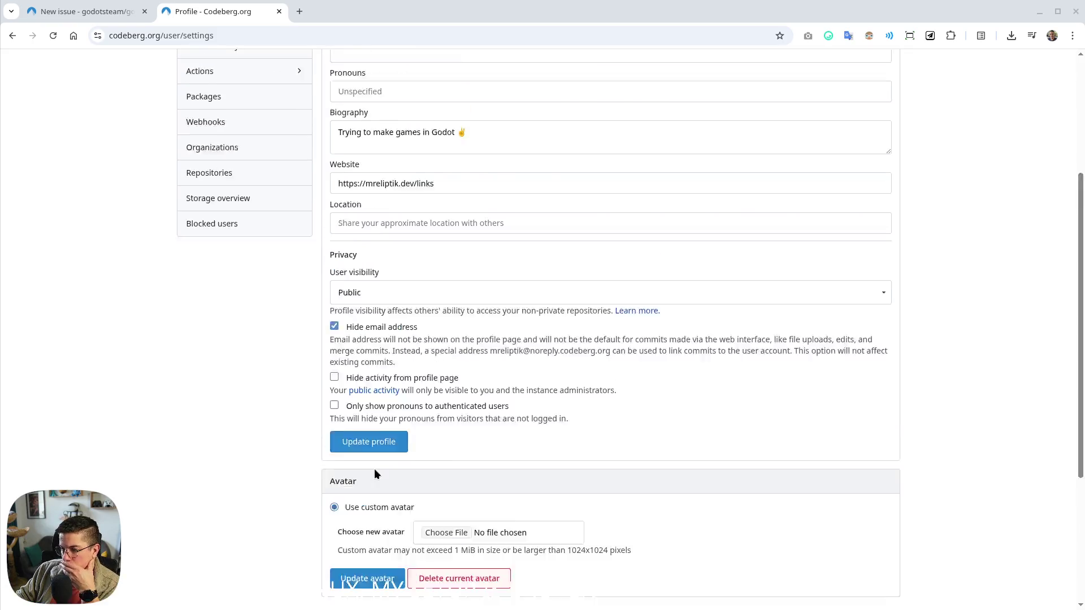
left_click(93, 15)
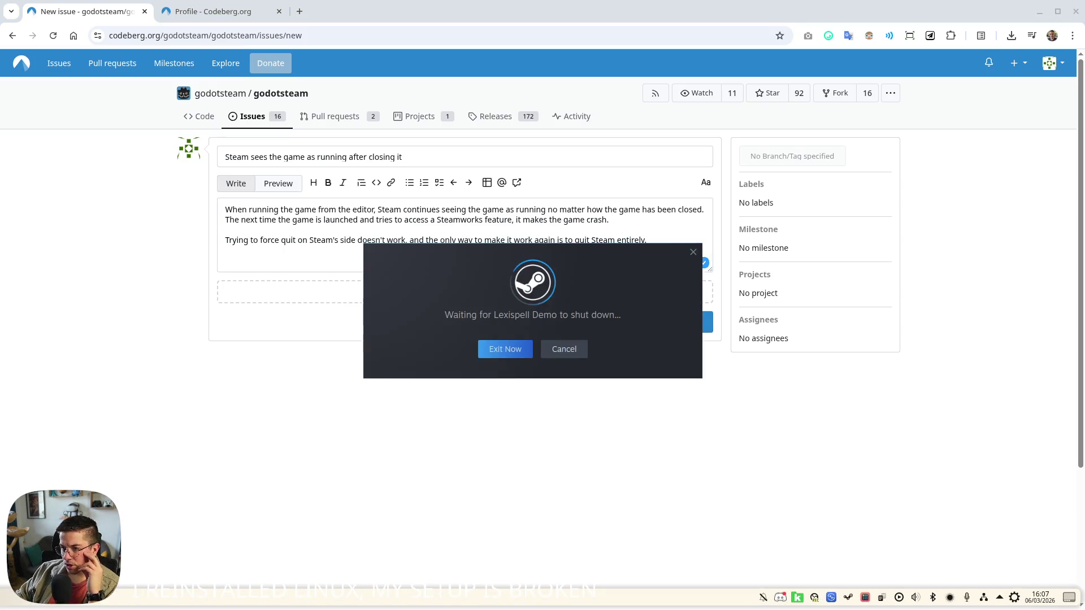
Force Steam to exit despite the running Lexispell Demo and return to the Godot editor
left_click(520, 350)
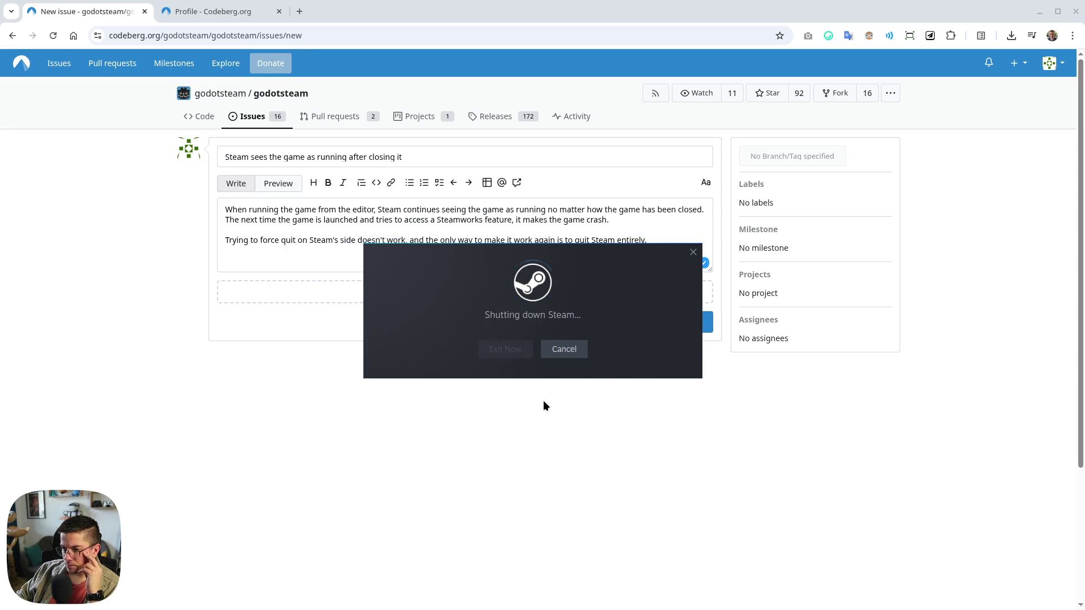
left_click(568, 353)
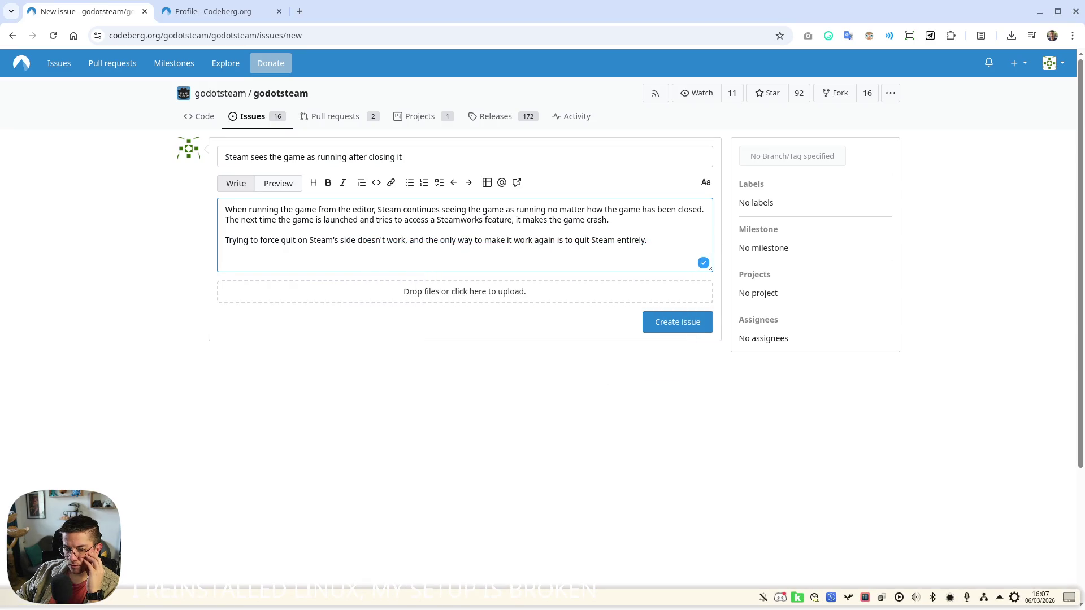
key("alt+Tab")
mouse_move(2, 239)
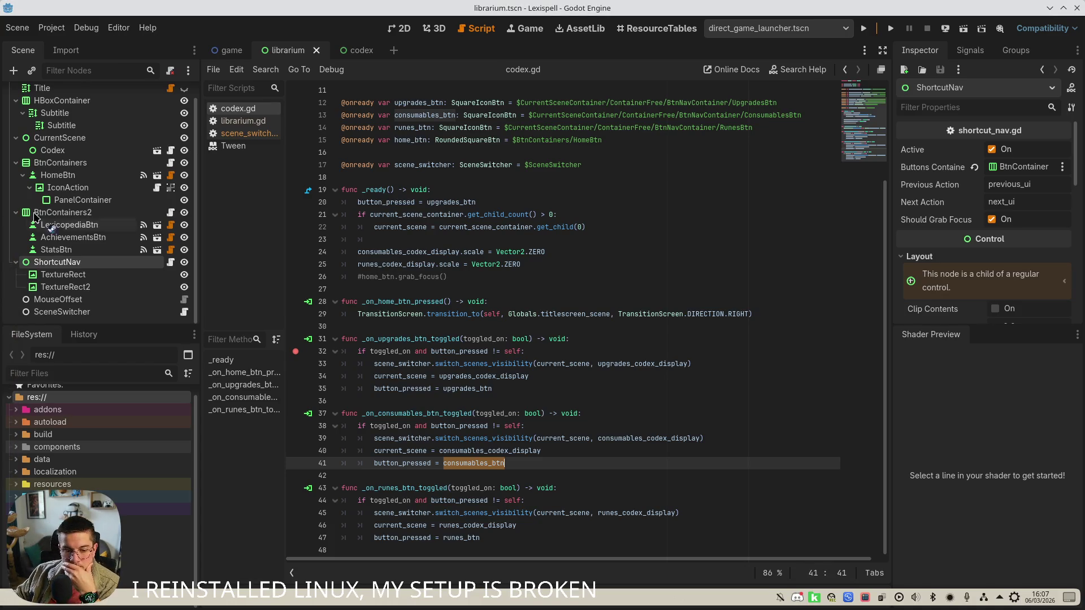
View Steam's Library and downloads, then drag the Steam window to the right edge
mouse_move(856, 608)
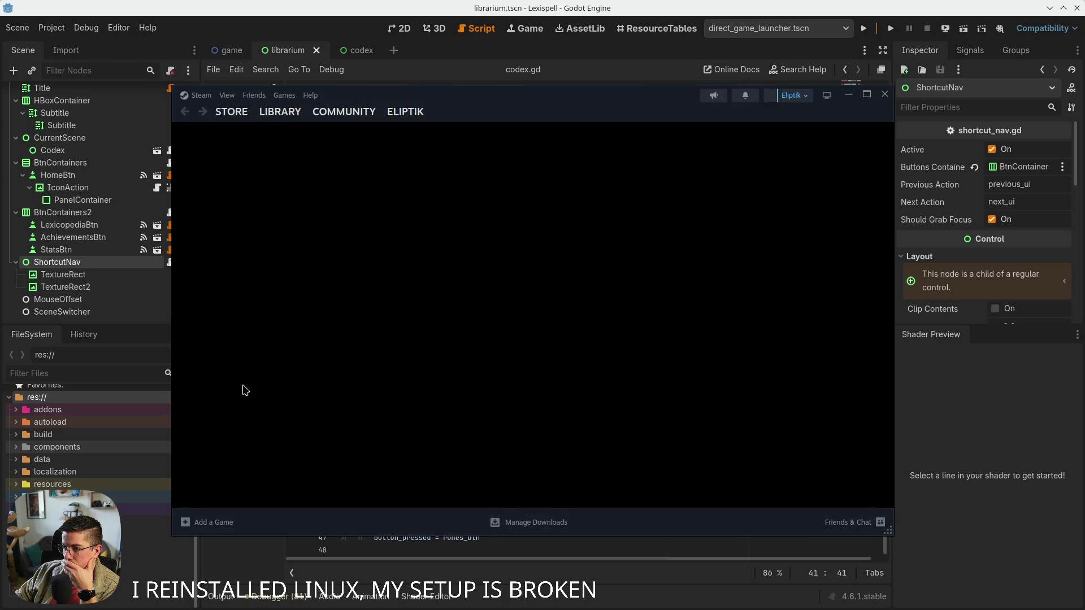
left_click(280, 113)
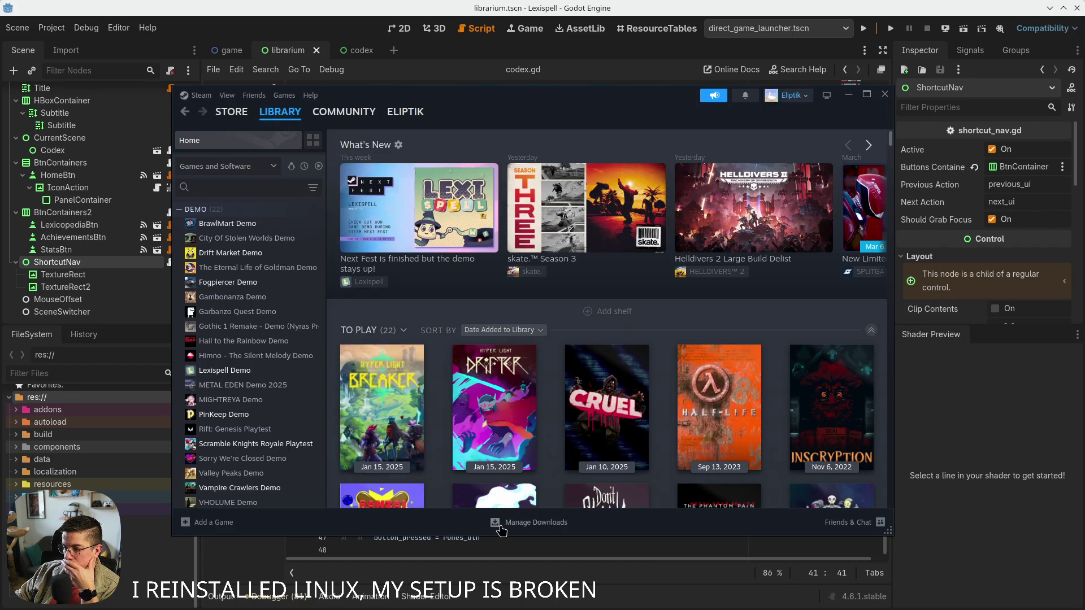
left_click(497, 522)
left_click(291, 116)
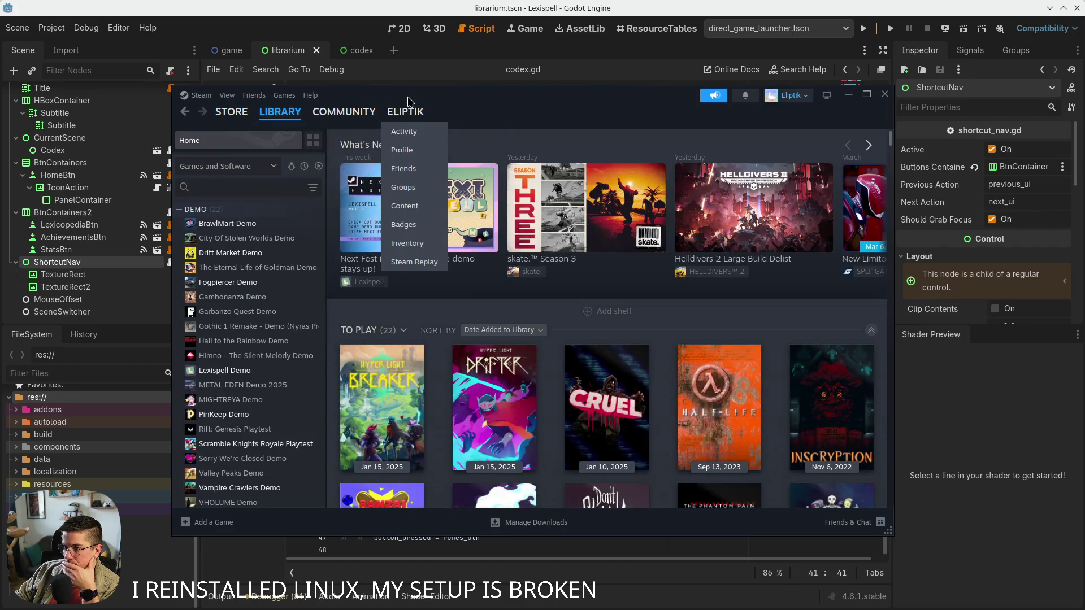
left_click_drag(621, 99, 1084, 113)
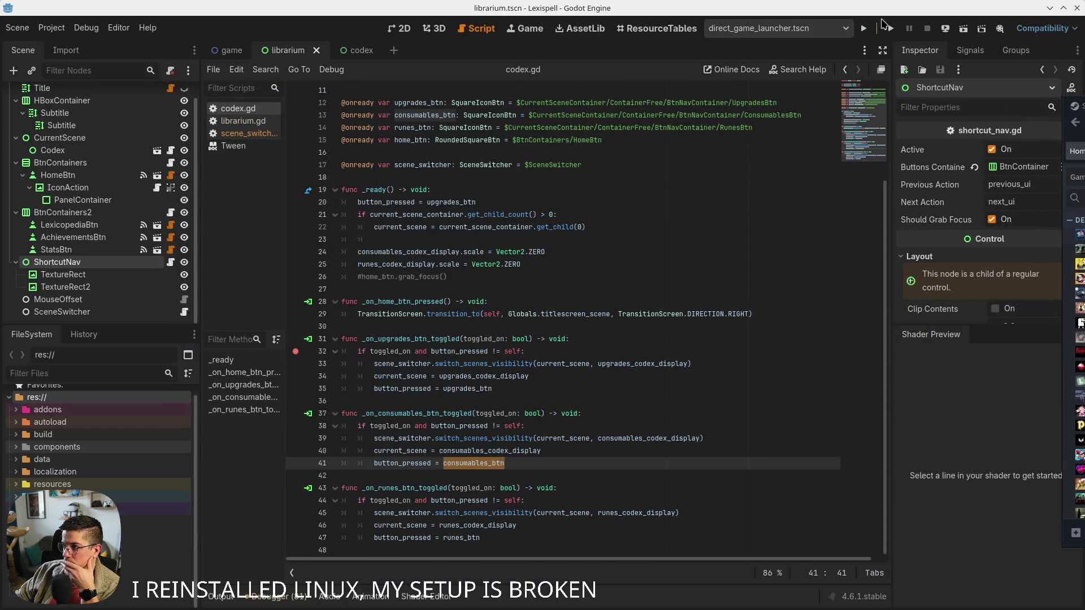
Run Lexispell, pass the NEXT and LET'S GO screens to the menu, then stop with F8
left_click(891, 28)
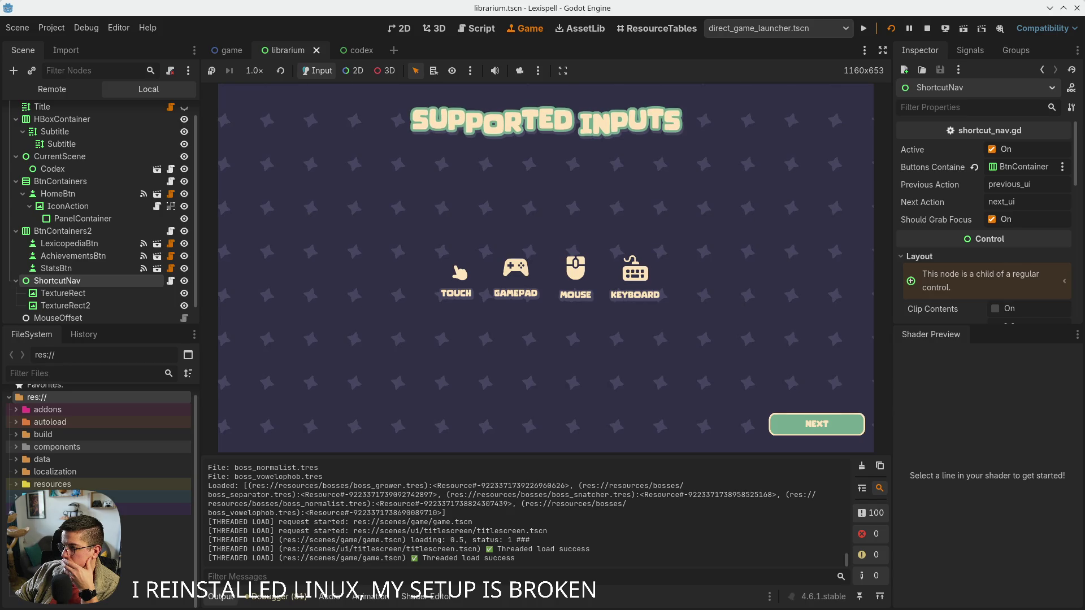
left_click(817, 423)
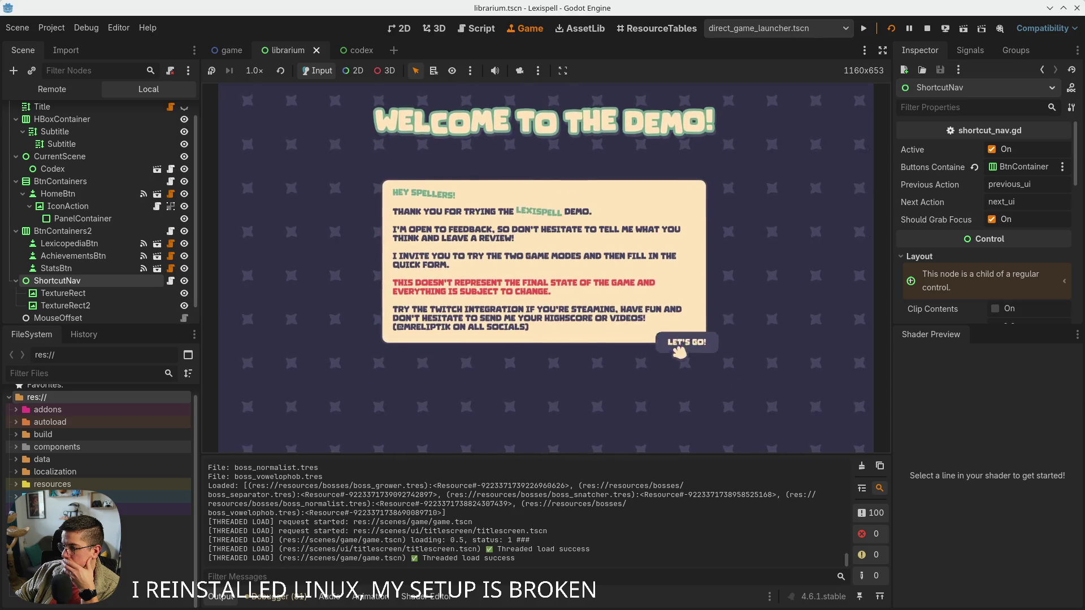
left_click(680, 349)
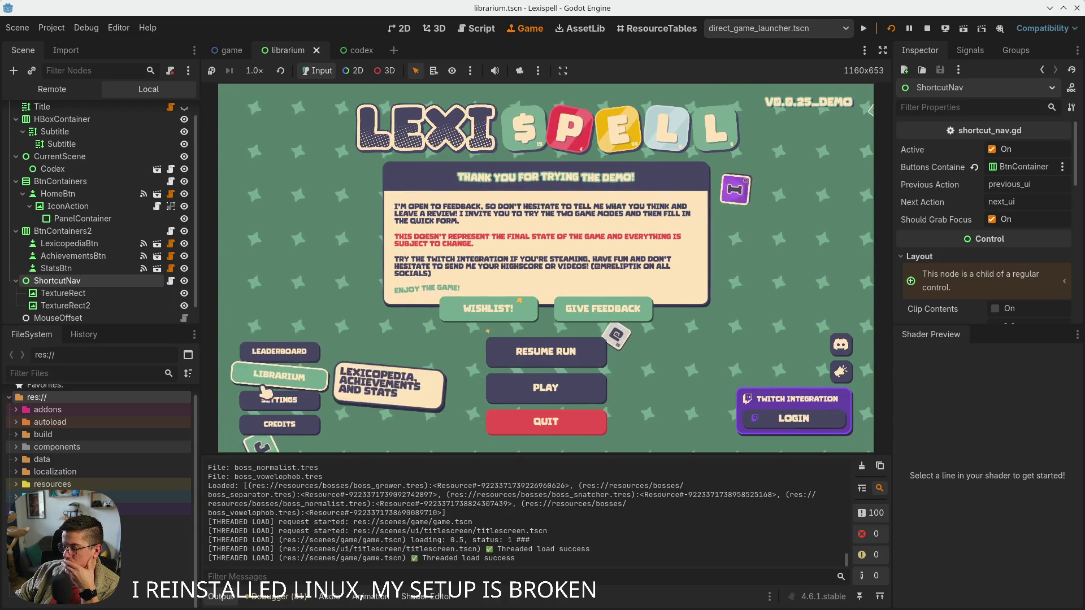
key("F8")
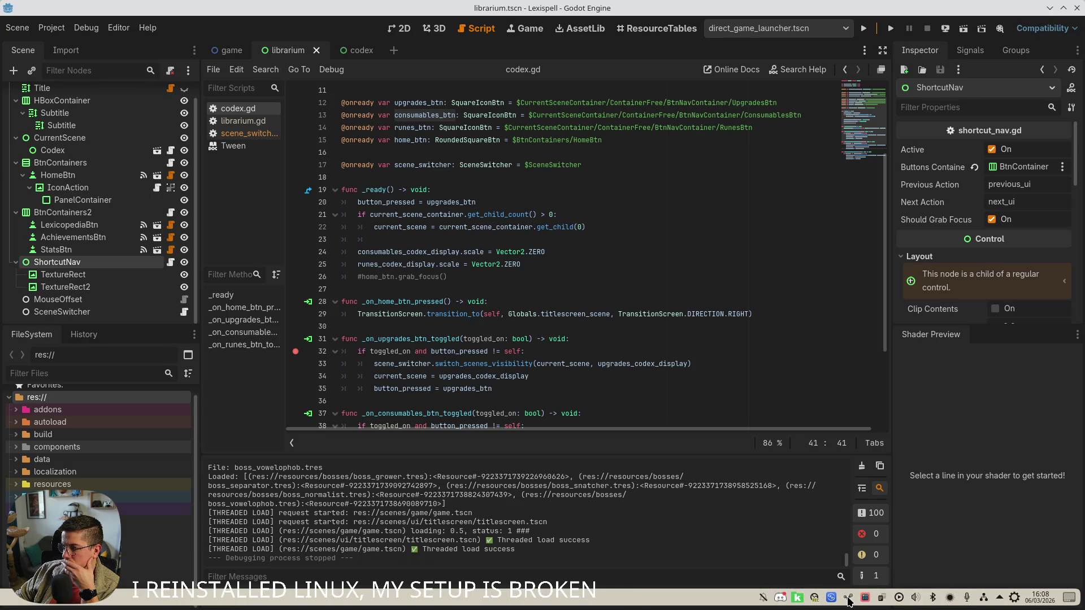
Check Steam's tray menu for the running Lexispell Demo, toggle the Output panel, then relaunch Godot v4.6.1
right_click(848, 602)
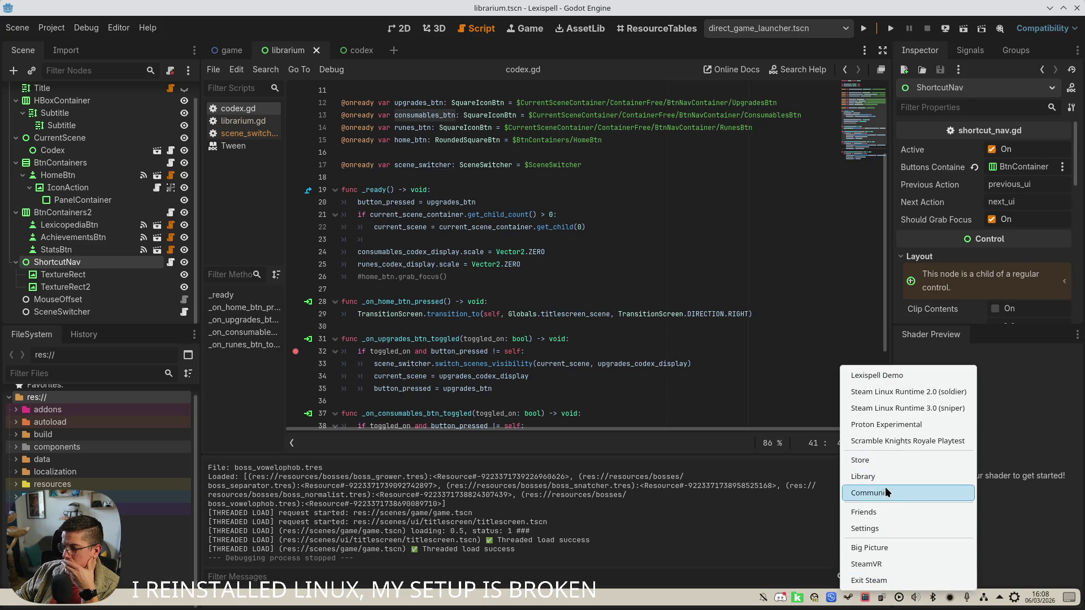
left_click(952, 491)
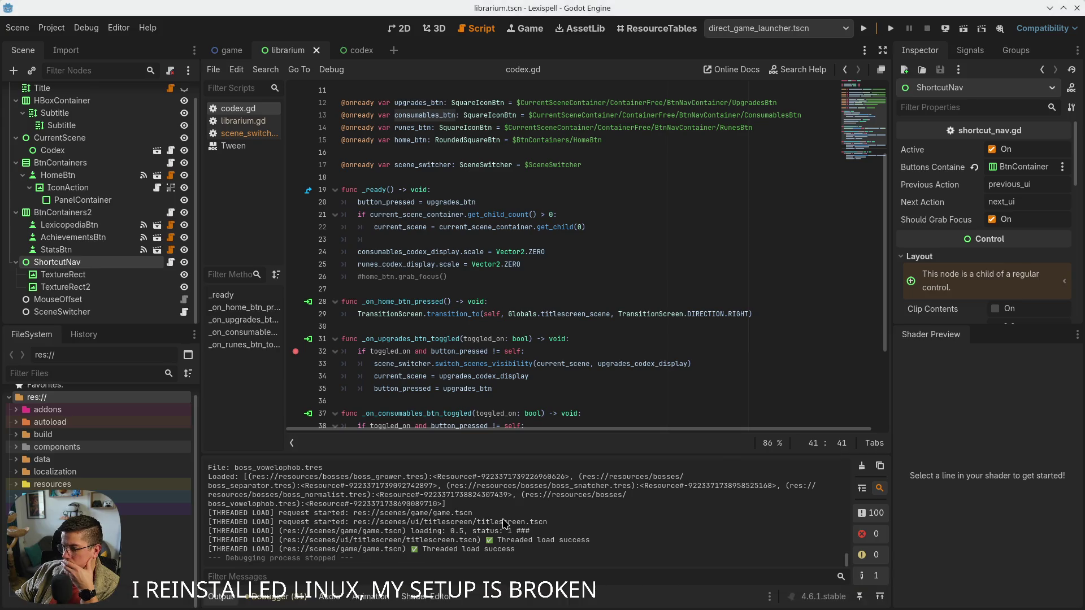
left_click(218, 598)
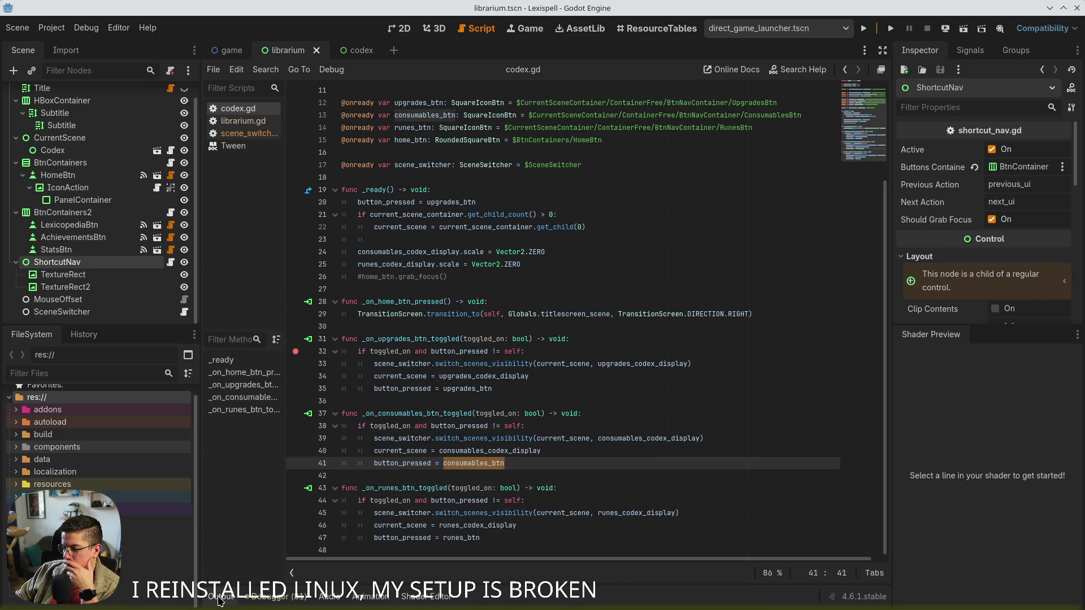
left_click(220, 598)
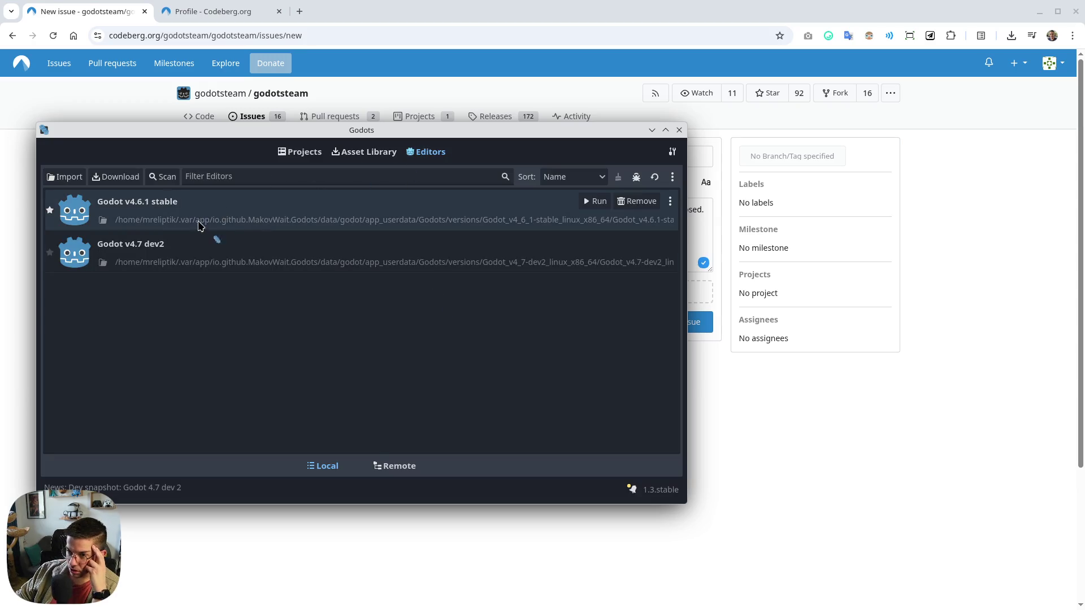
double_click(210, 204)
Open the Lexispell project in Godot v4.6.1 and run the game again
double_click(202, 164)
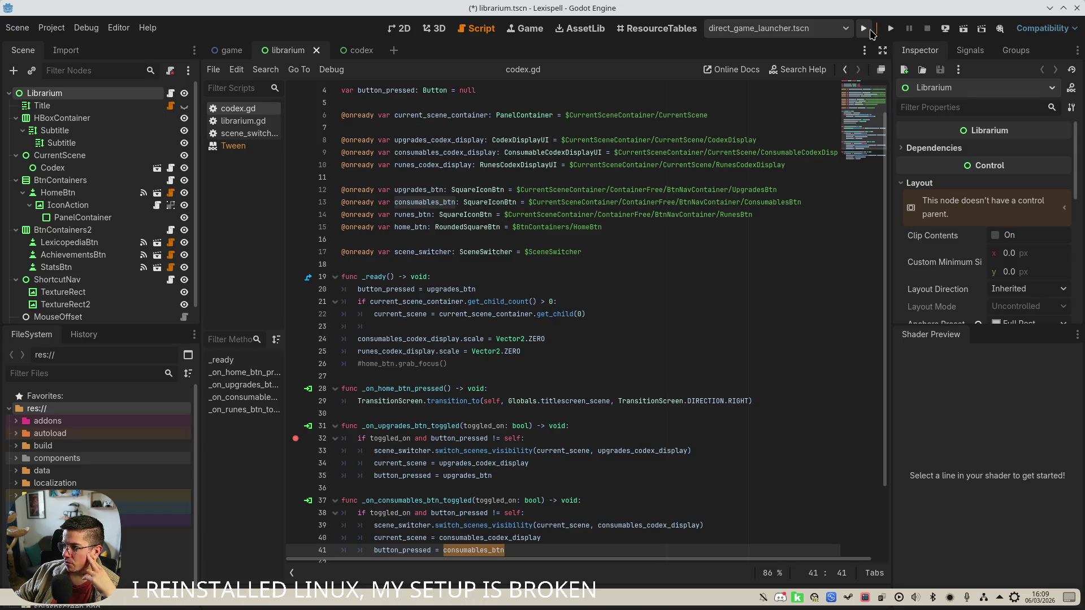
left_click(869, 29)
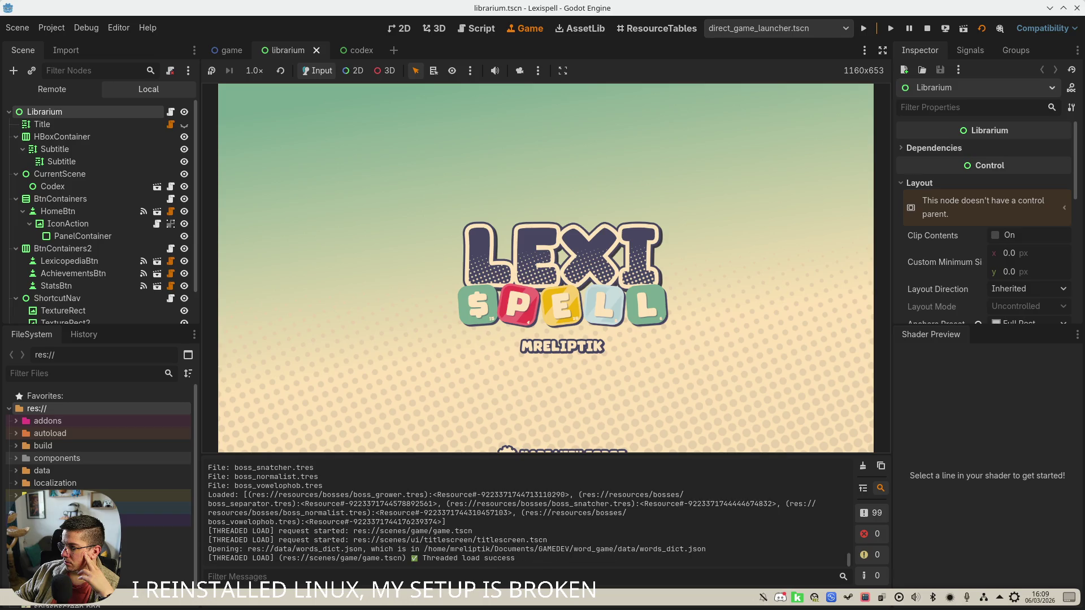
Start the Chapter 1 level, pause it, return to the title screen and quit the game
left_click(368, 269)
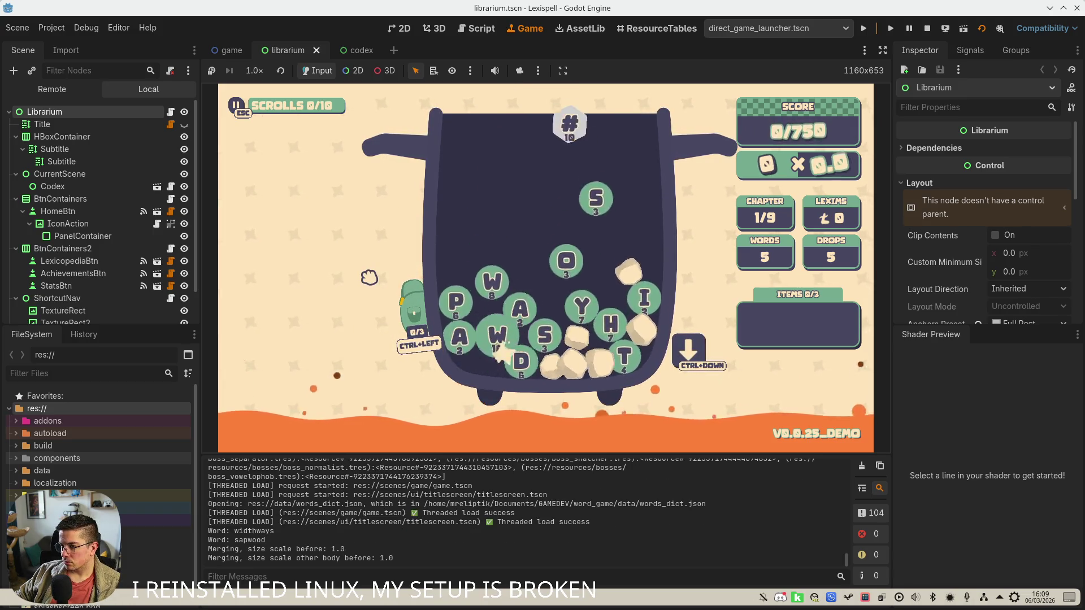
key("Escape")
left_click(563, 299)
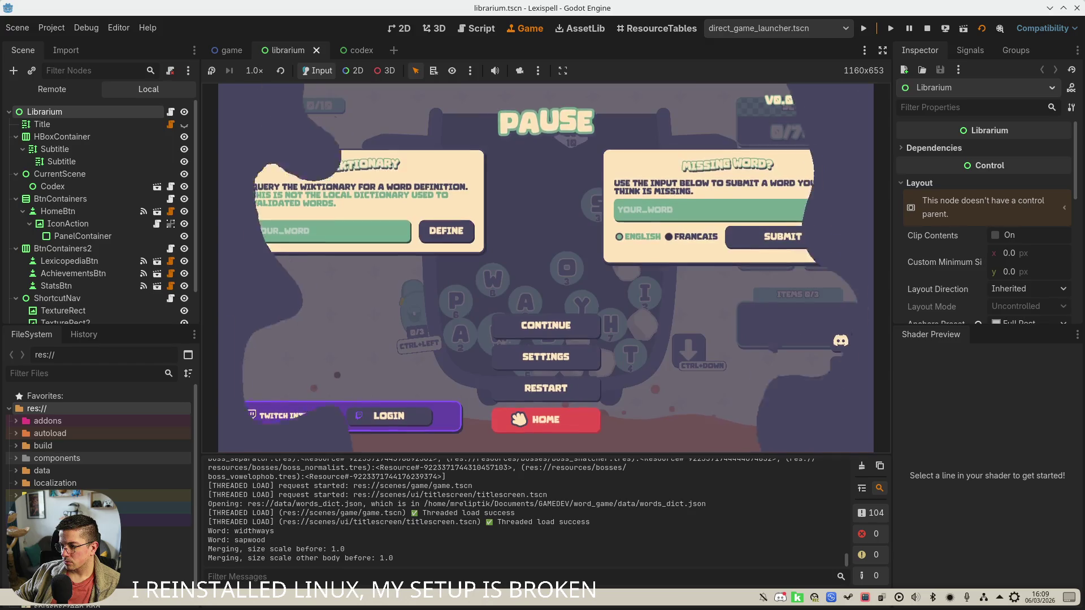
left_click(516, 421)
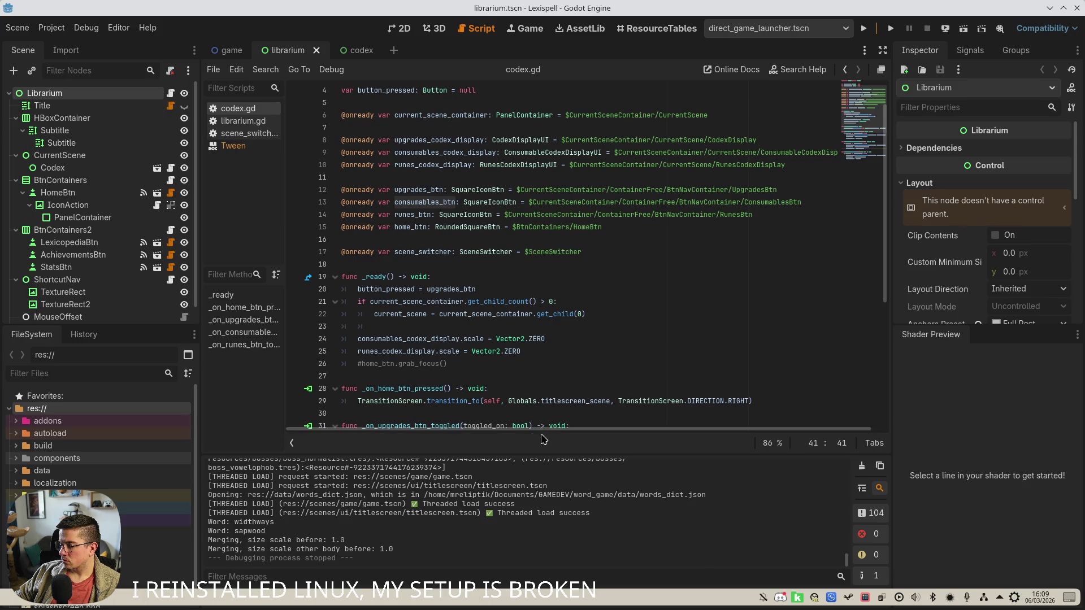
Run the project again, start Chapter 1, then pause and confirm going Home
left_click(863, 27)
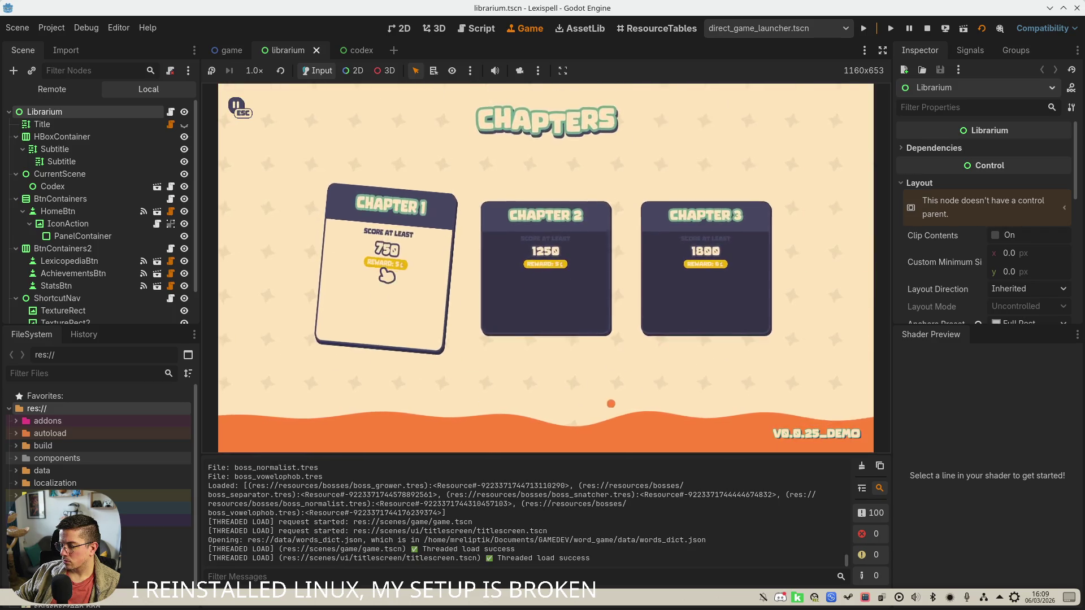
left_click(379, 271)
key("Escape")
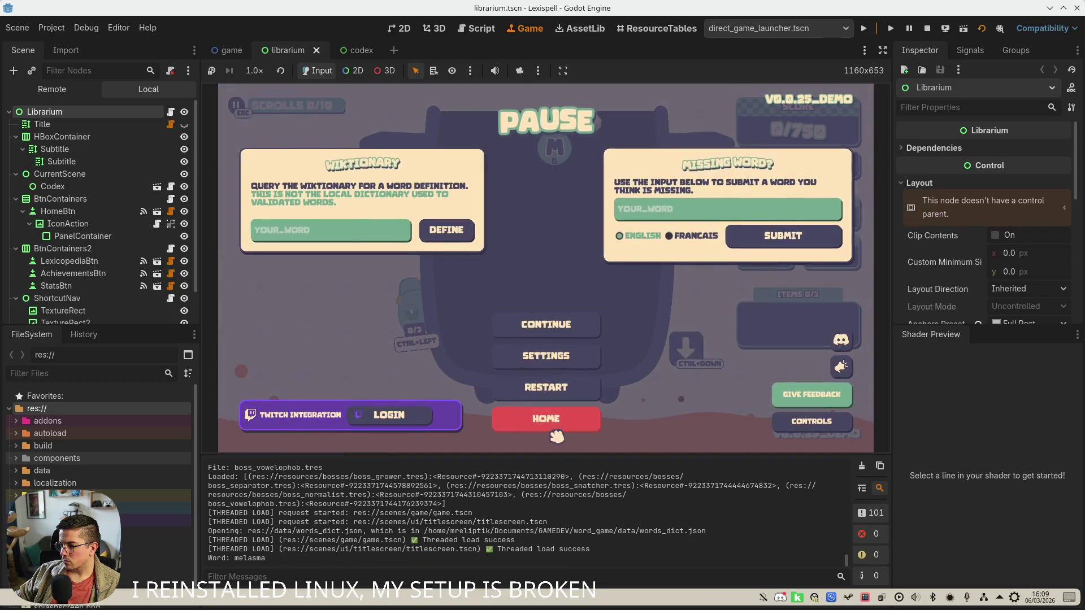
left_click(555, 423)
left_click(611, 299)
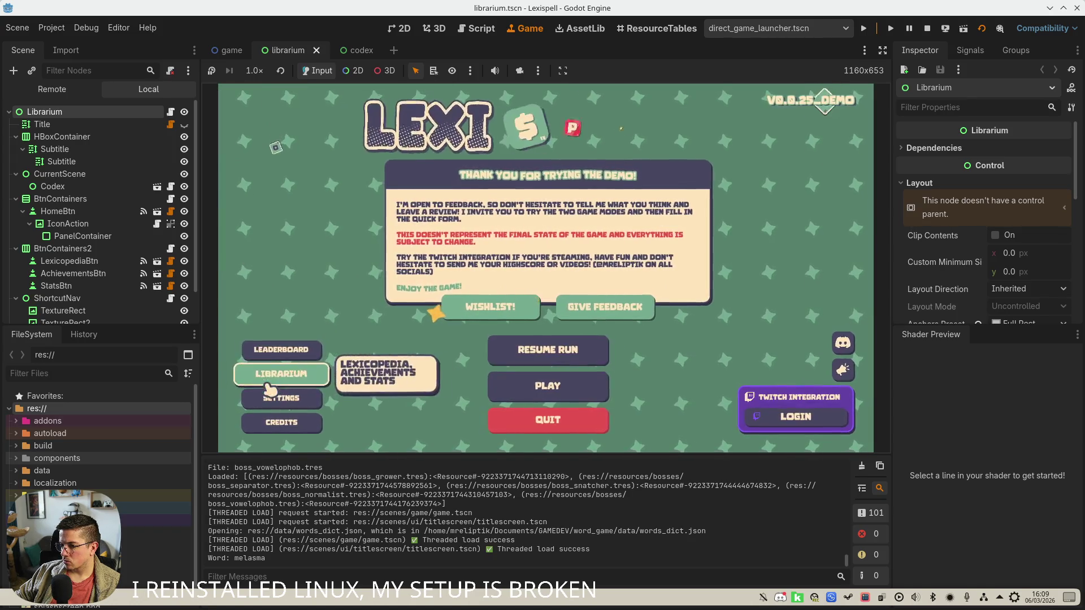
Visit the Leaderboard and the Lexicopedia screens, then quit the game from the title menu
left_click(281, 350)
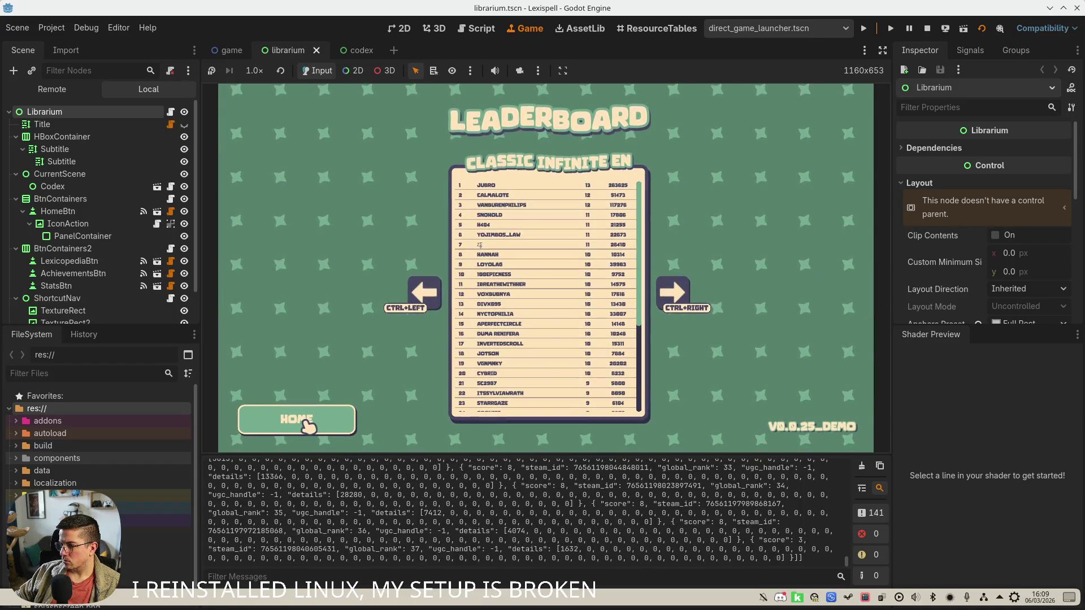
left_click(305, 430)
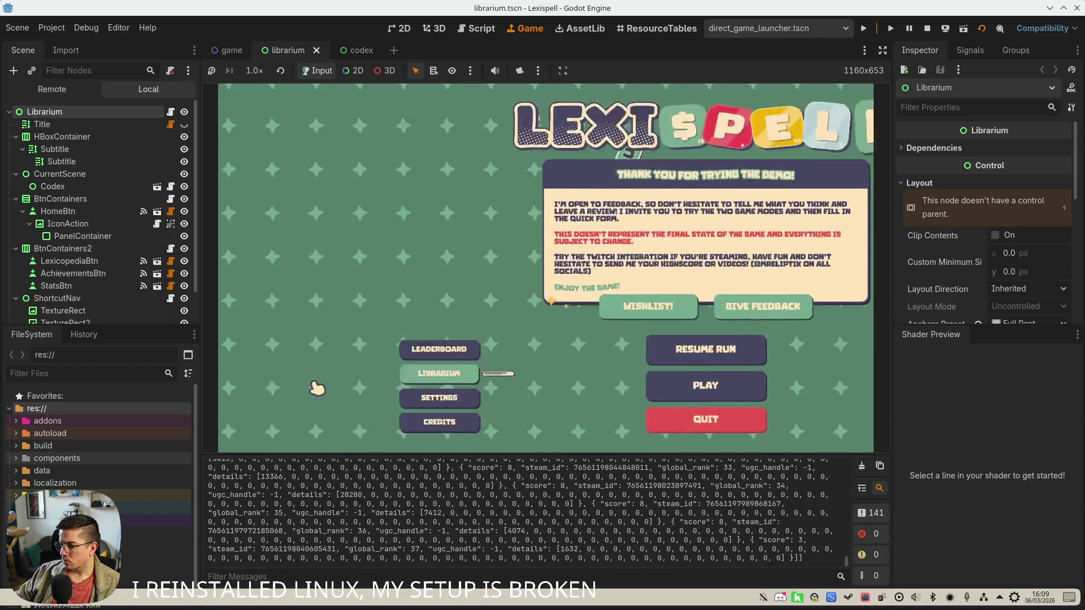
left_click(351, 384)
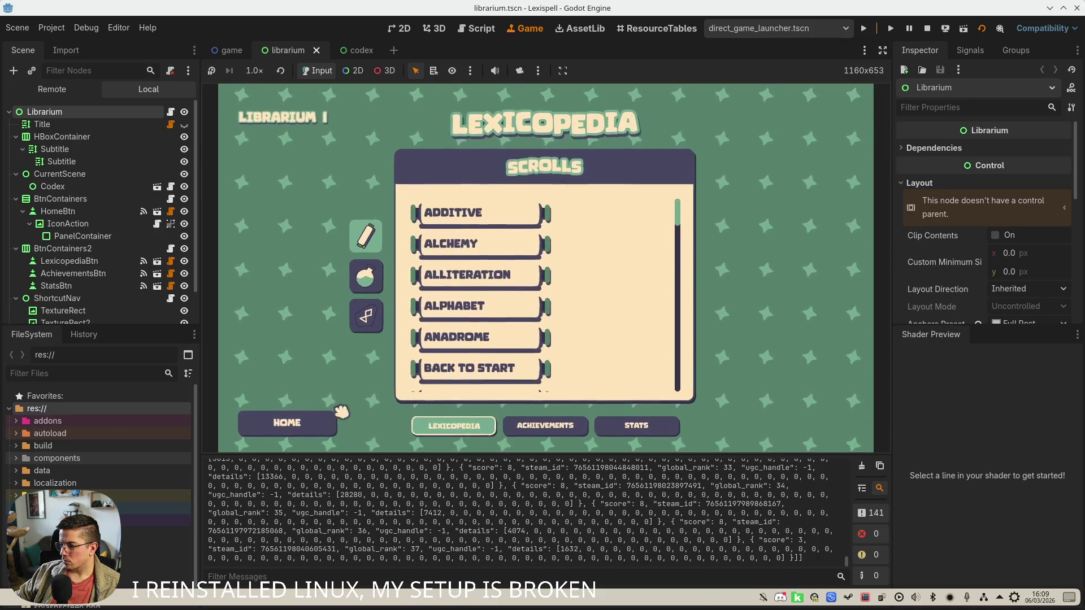
left_click(291, 426)
left_click(322, 430)
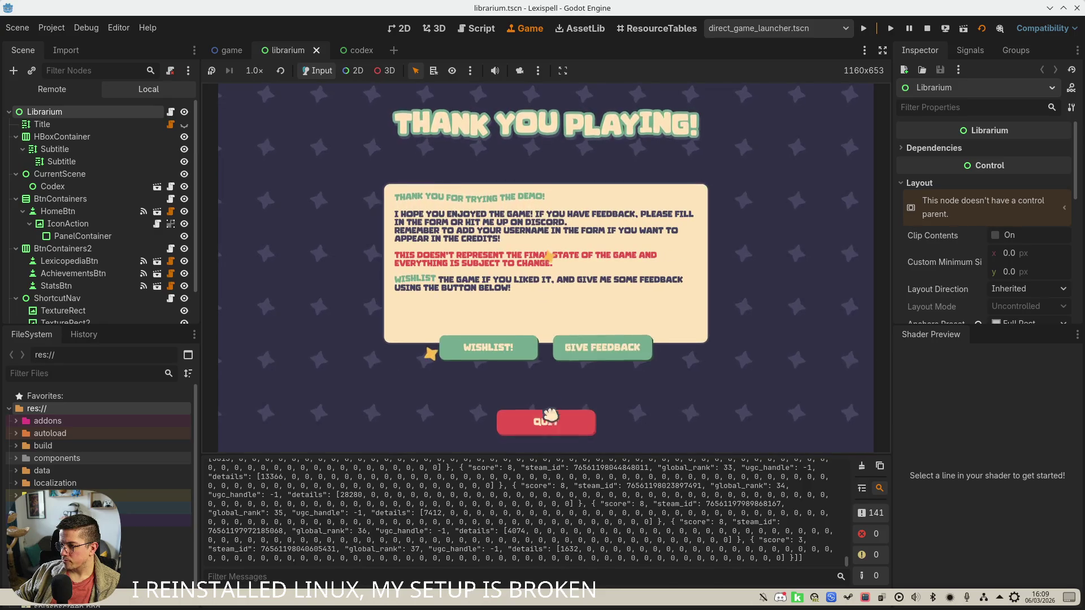
left_click(545, 422)
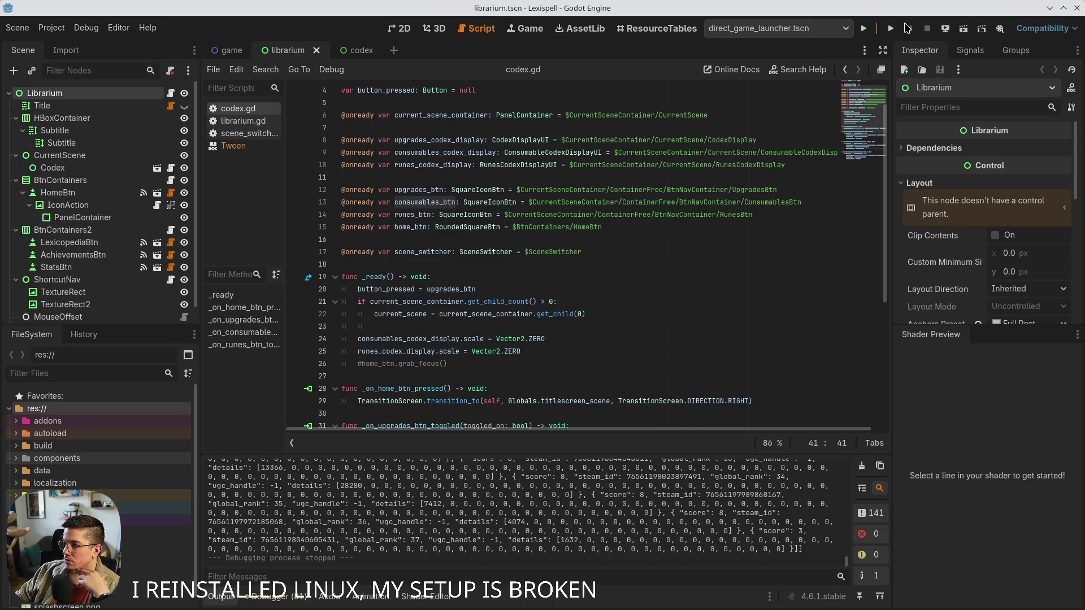
Run Lexispell past the supported inputs screen, stop it with F8, then close and relaunch Godot v4.6.1
left_click(891, 28)
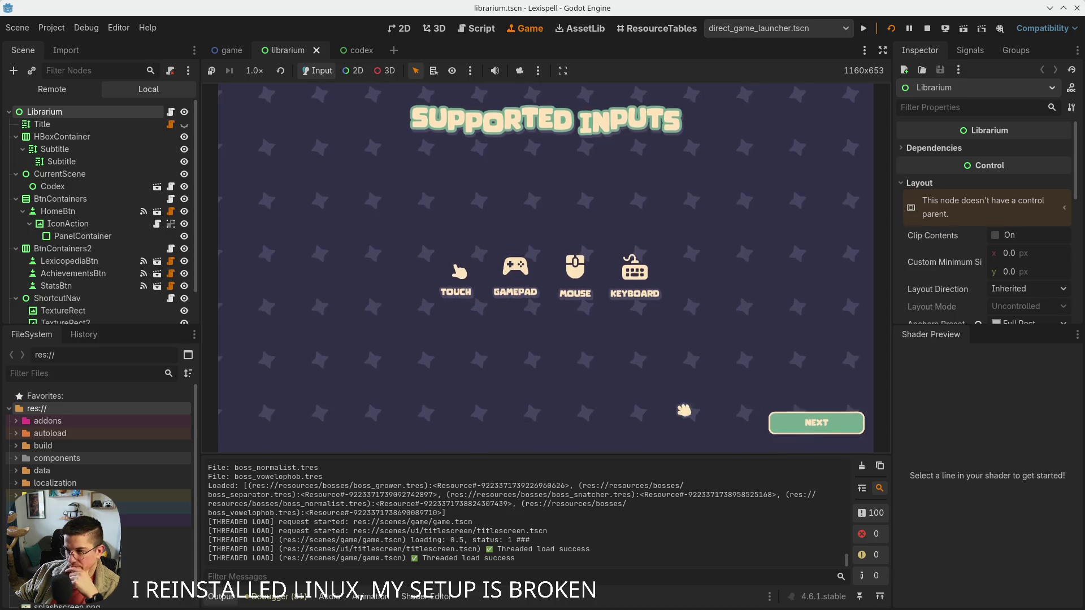
left_click(815, 425)
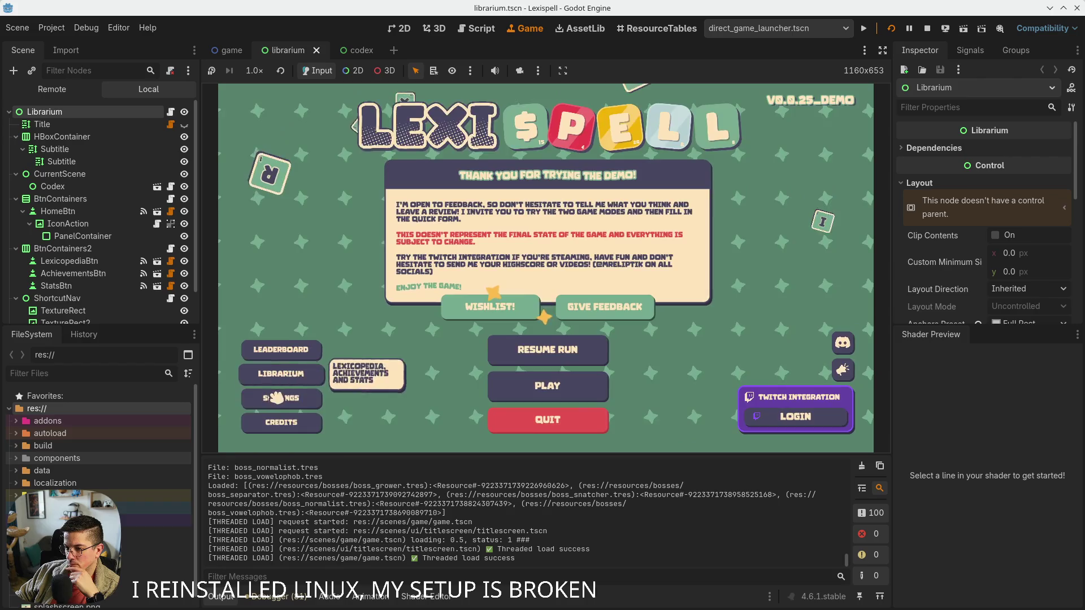
key("F8")
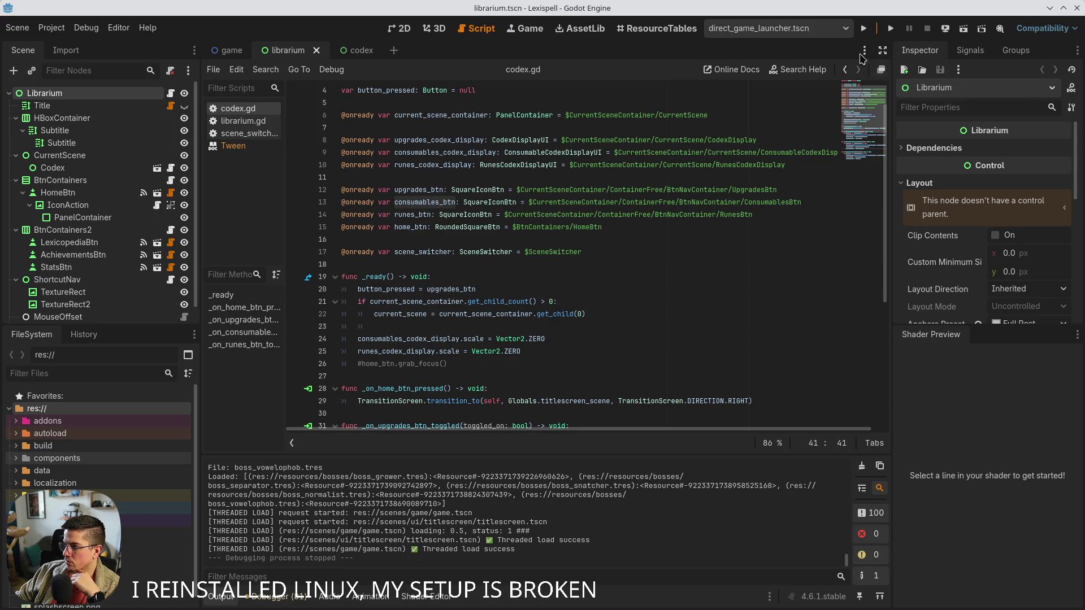
left_click(1076, 8)
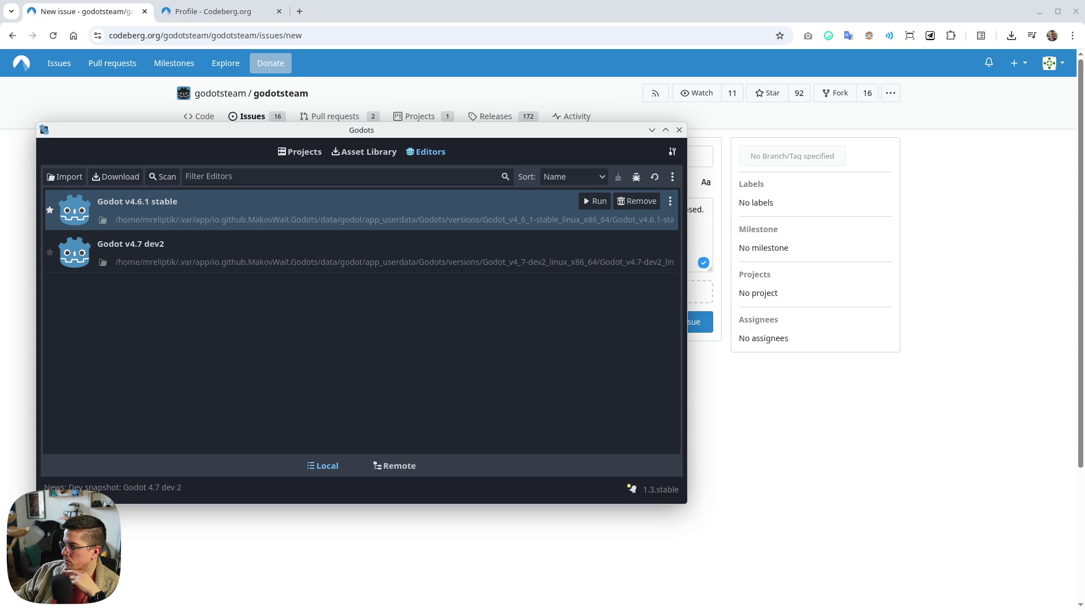
left_click(595, 202)
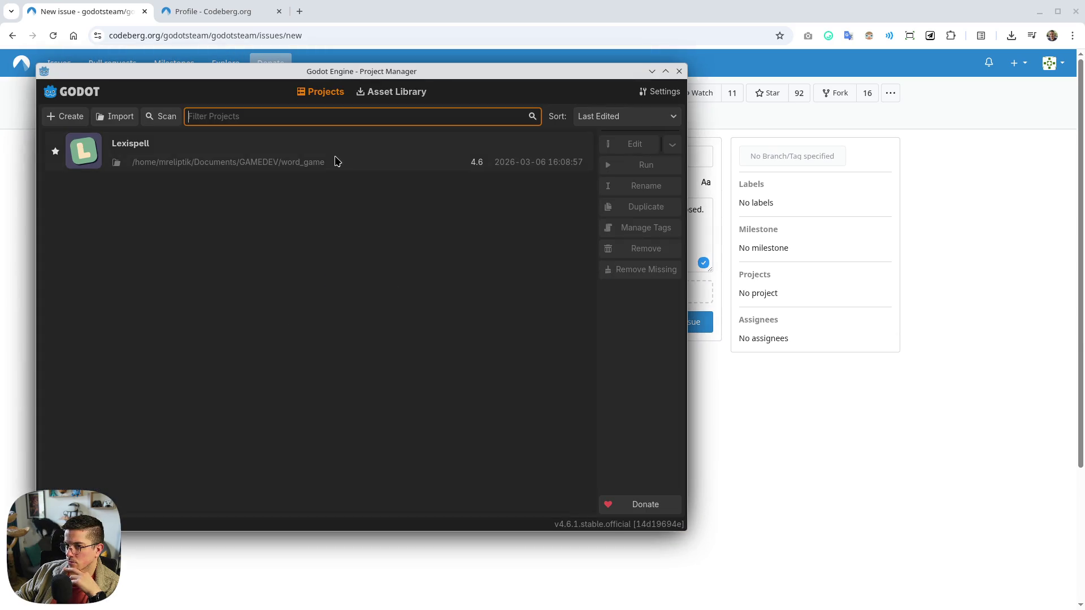
Open the Lexispell project and run it, saving the scene
double_click(336, 161)
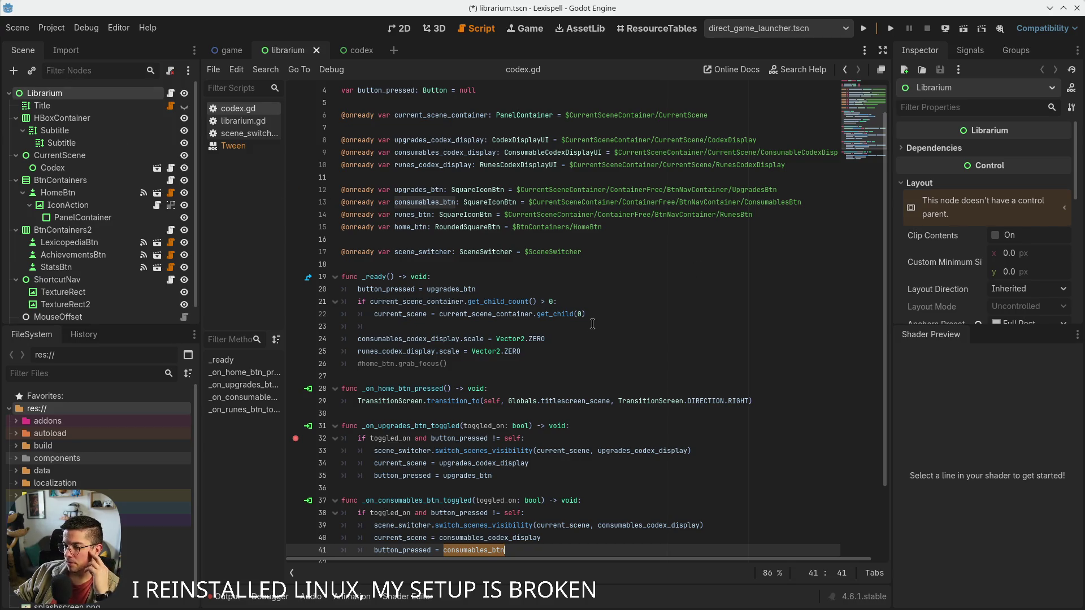
left_click(864, 29)
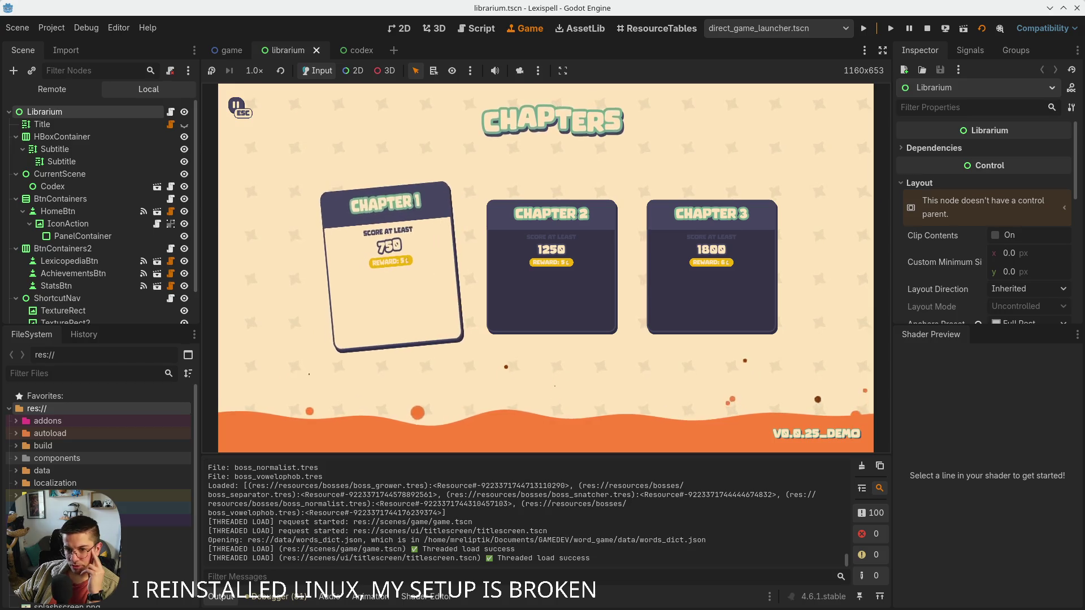
Switch to the Chrome window with the pokopia search and maximize it
key("alt+Tab")
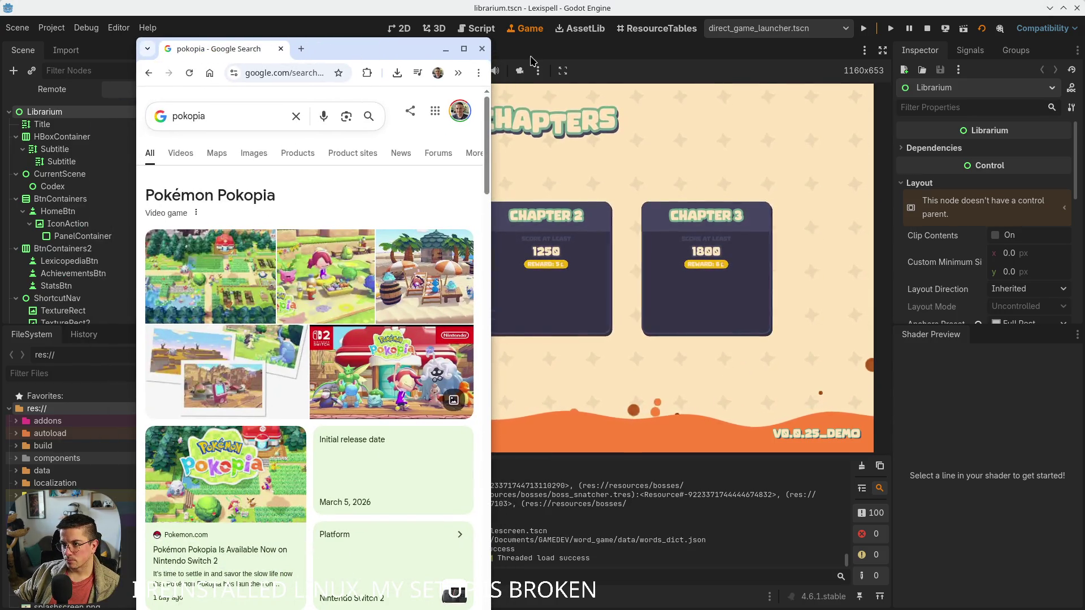
double_click(391, 57)
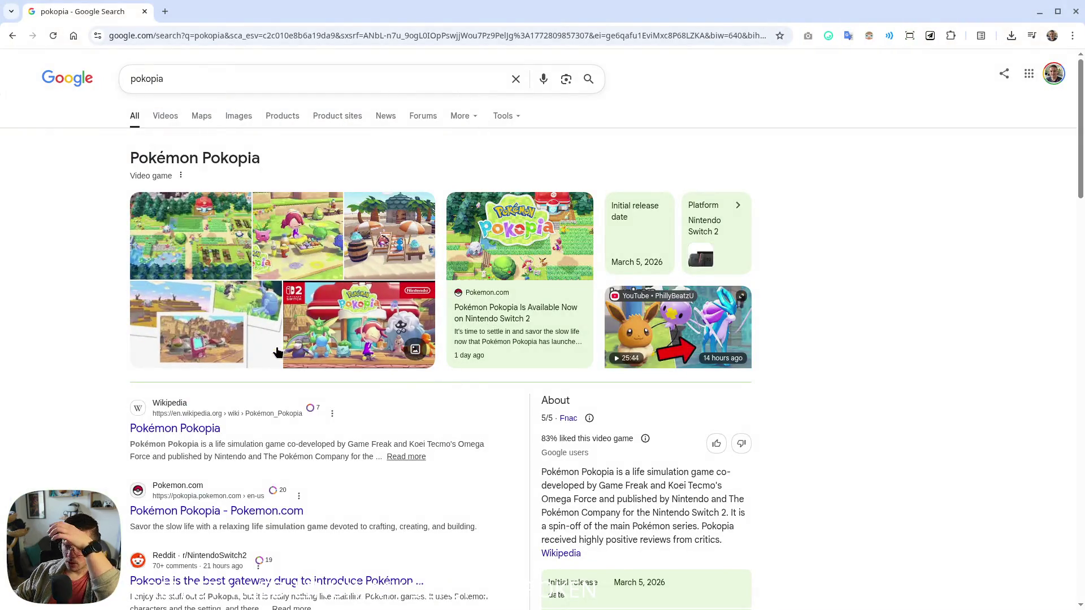
Preview several pokopia image results: Wikipedia, The Guardian, Mashable, Courrier International, Pokémon.com and Numerama
left_click(226, 116)
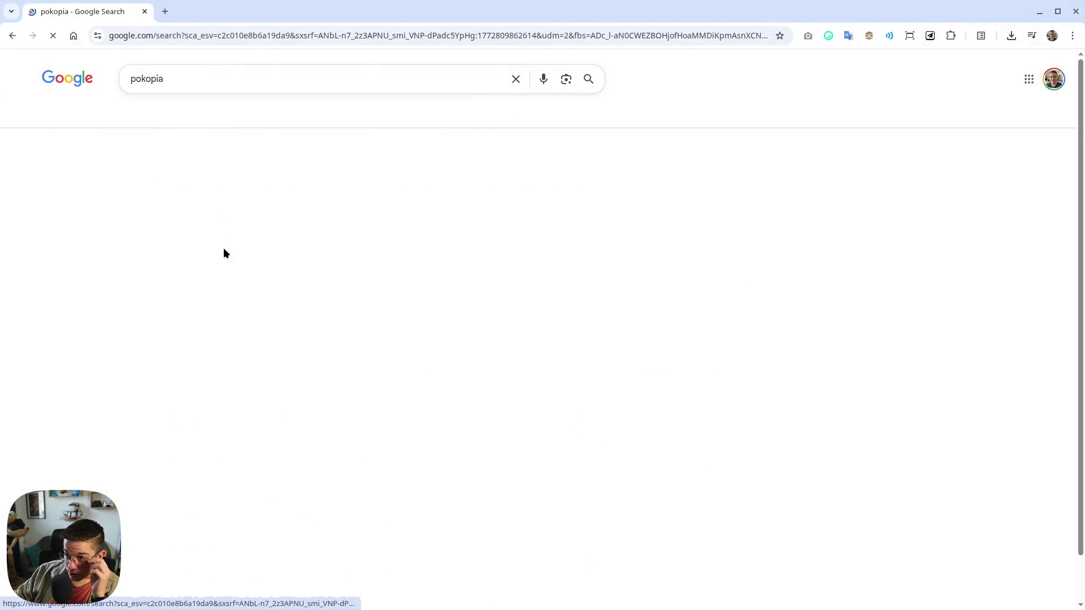
left_click(51, 248)
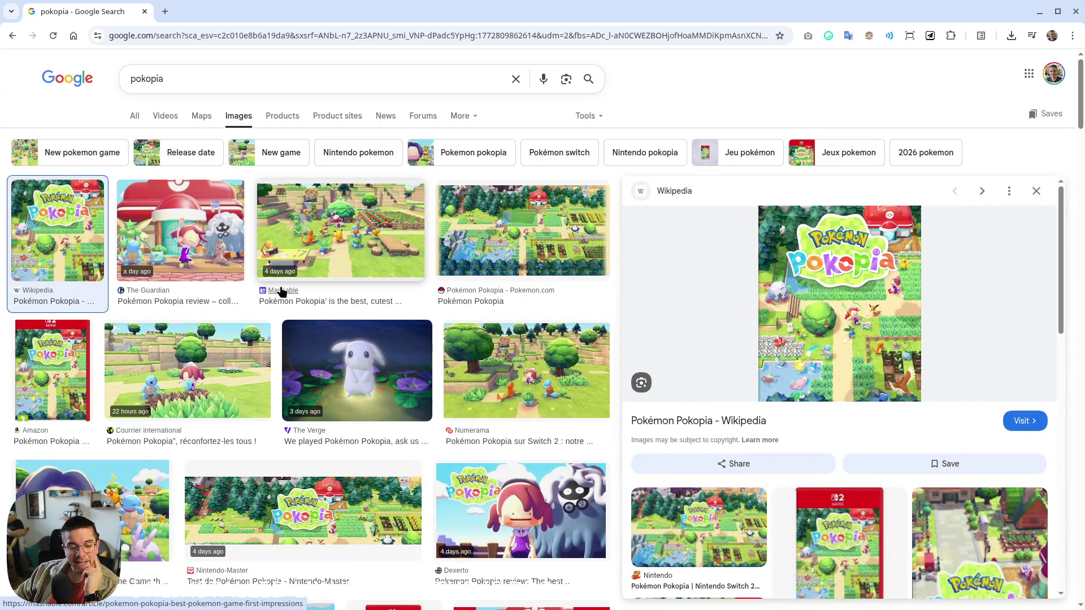
left_click(198, 221)
left_click(316, 243)
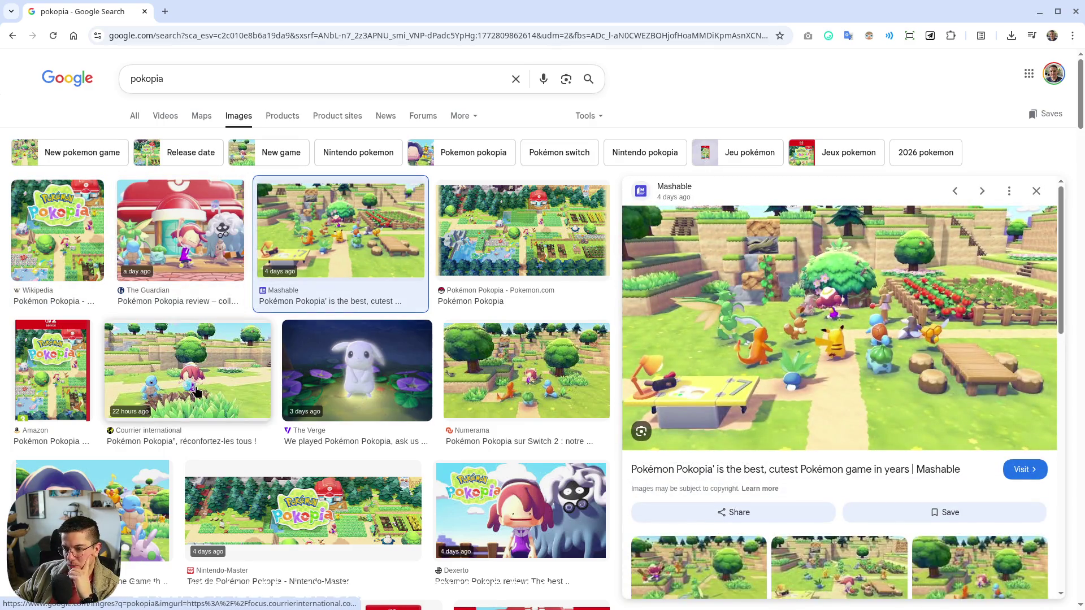
left_click(198, 393)
left_click(500, 248)
left_click(504, 384)
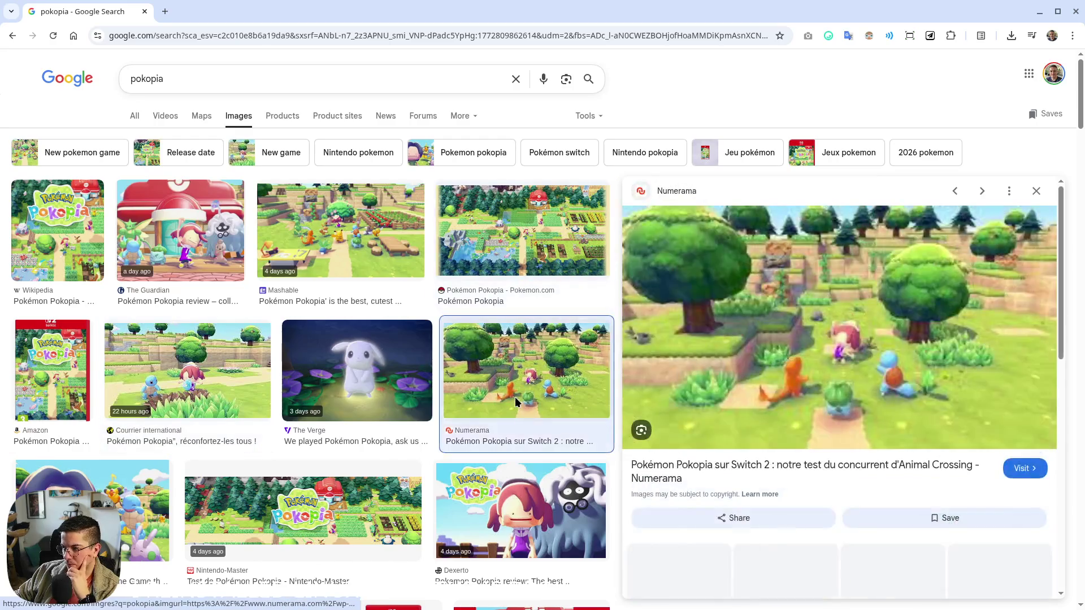
left_click(503, 238)
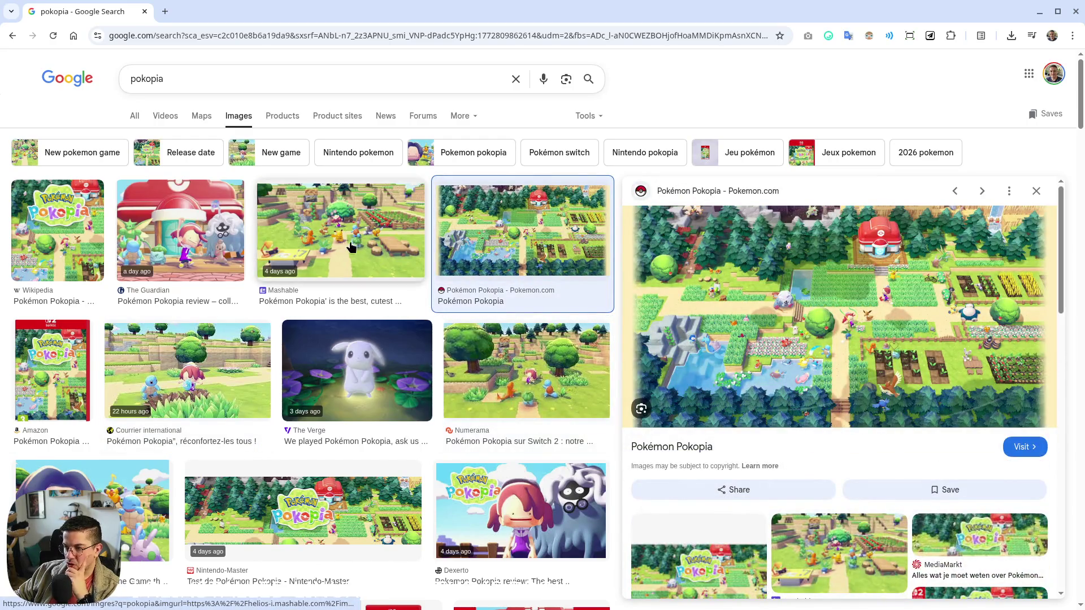
left_click(523, 367)
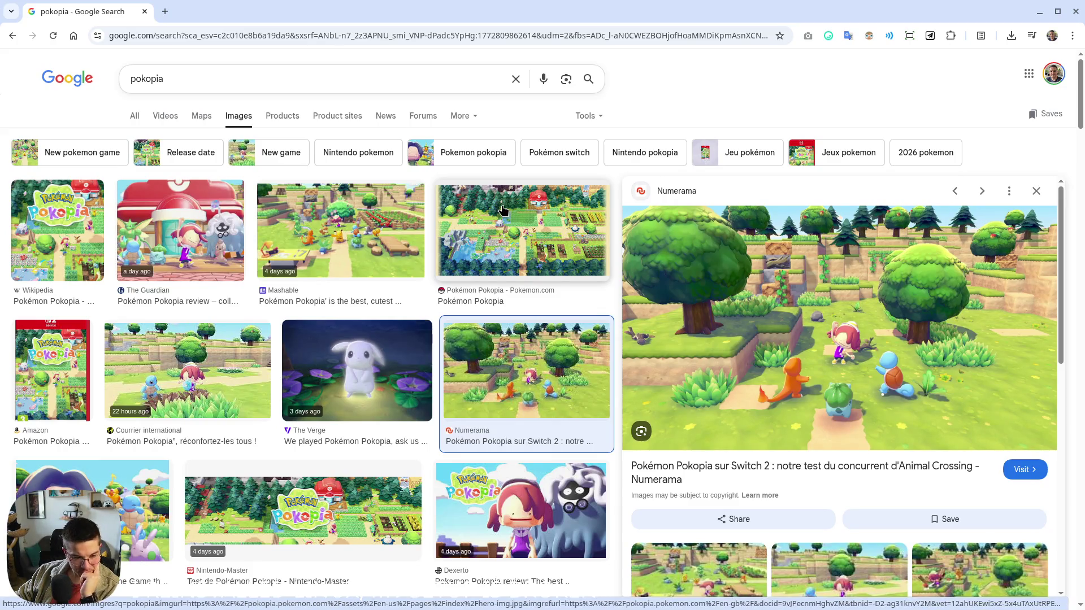
left_click(438, 229)
left_click(288, 274)
scroll(288, 274, "down", 5)
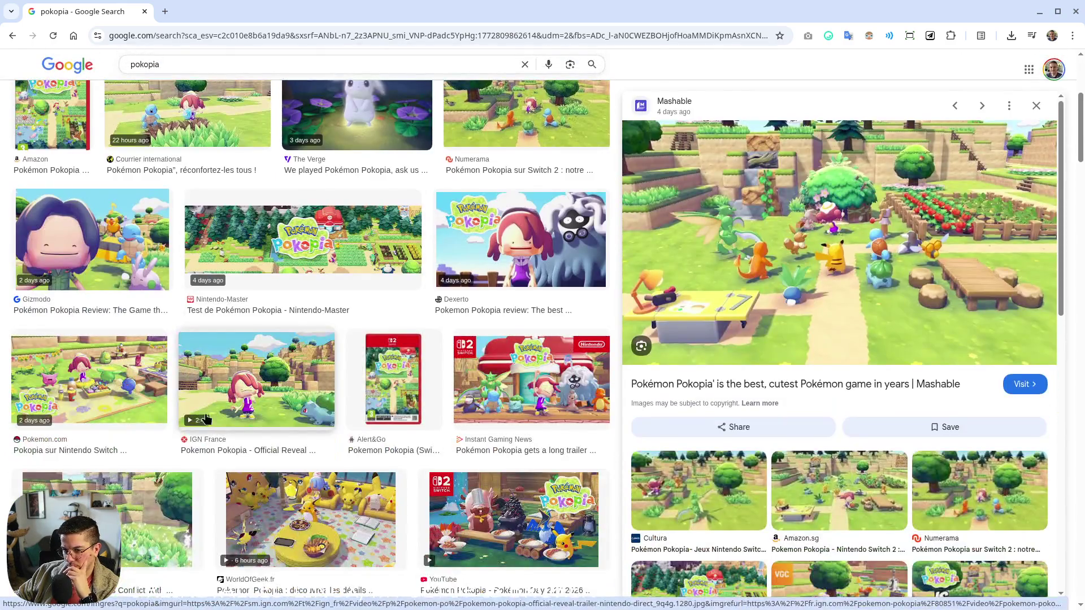
left_click(137, 417)
scroll(235, 377, "down", 6)
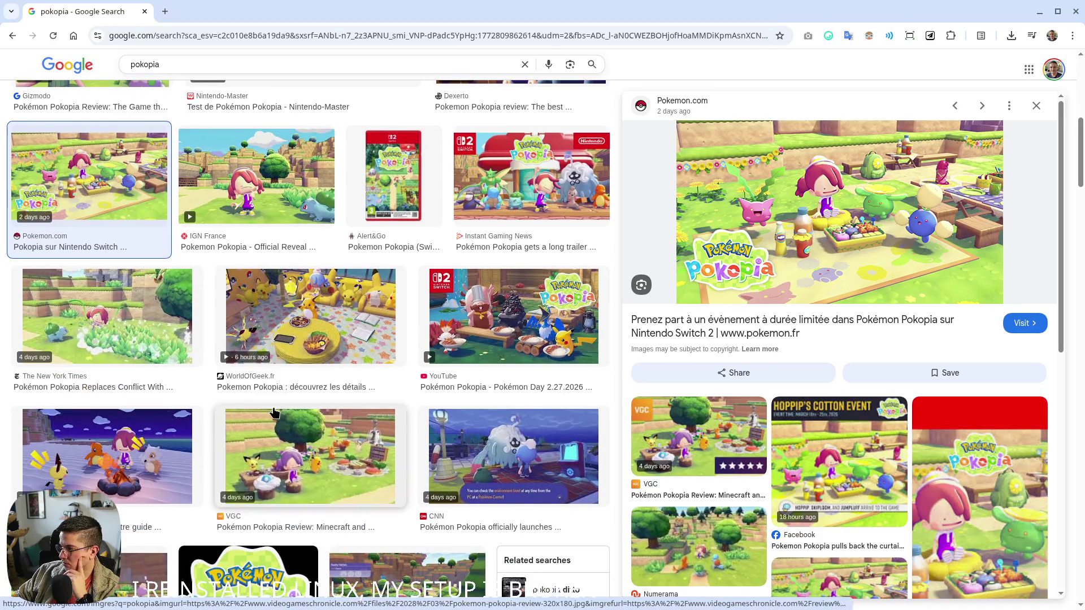
scroll(234, 377, "up", 10)
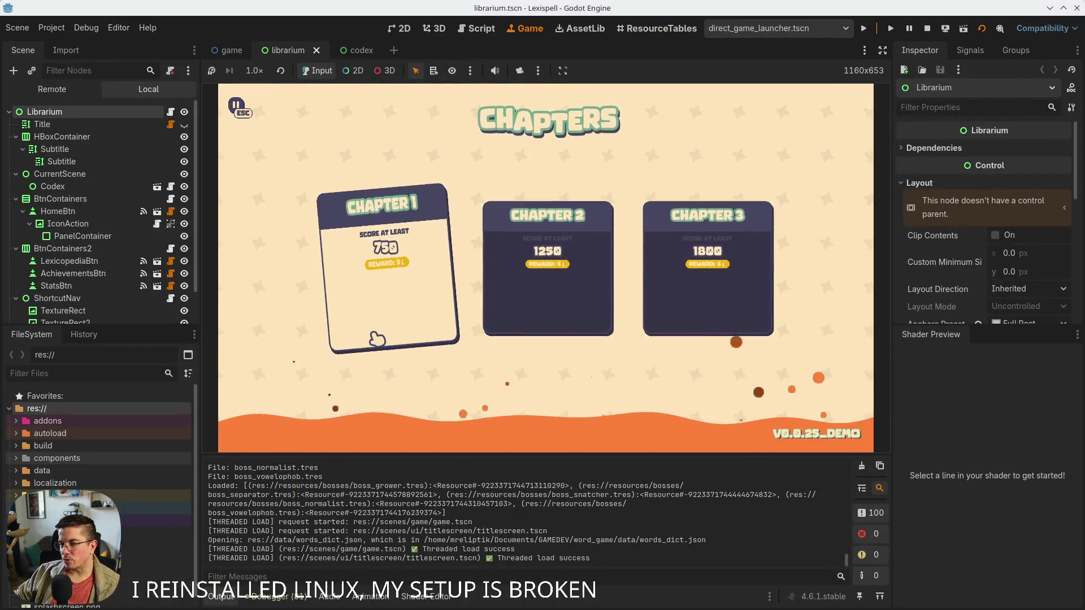
Pick Chapter 1 in the running game, stop it with F8 and close the Godot editor
left_click(342, 346)
key("F8")
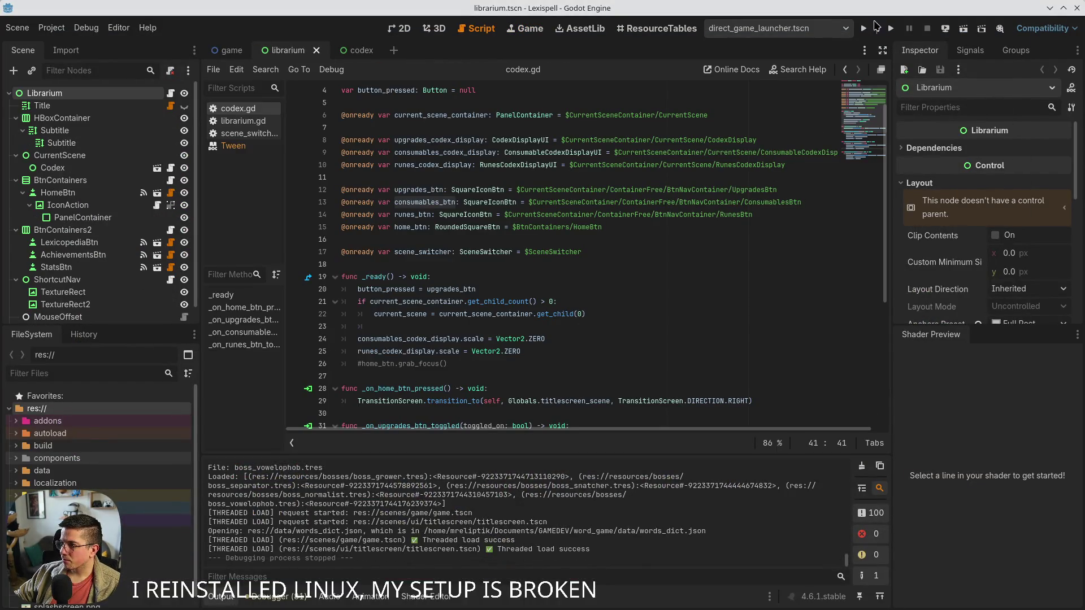
left_click(1077, 8)
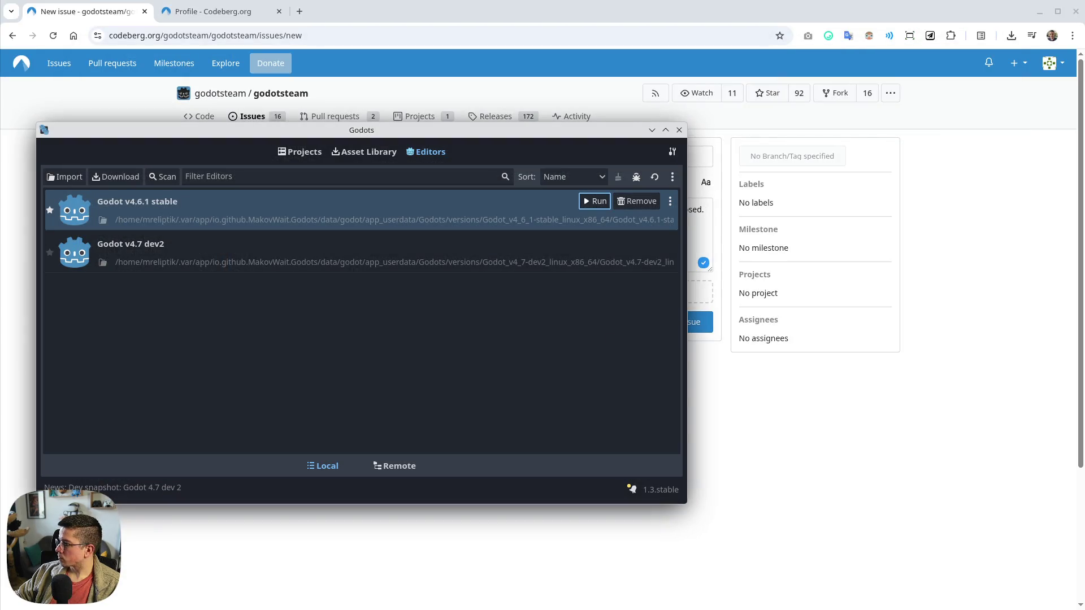
Dismiss Steam's tray menu, drag Godots aside and place the cursor in the Codeberg issue description
mouse_move(376, 607)
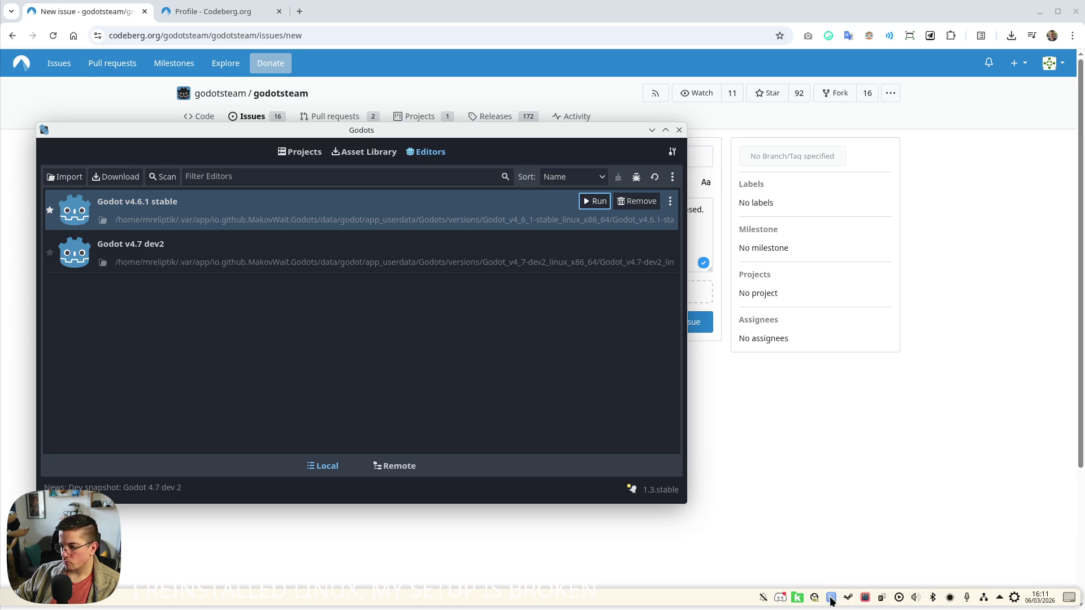
right_click(847, 597)
left_click(845, 603)
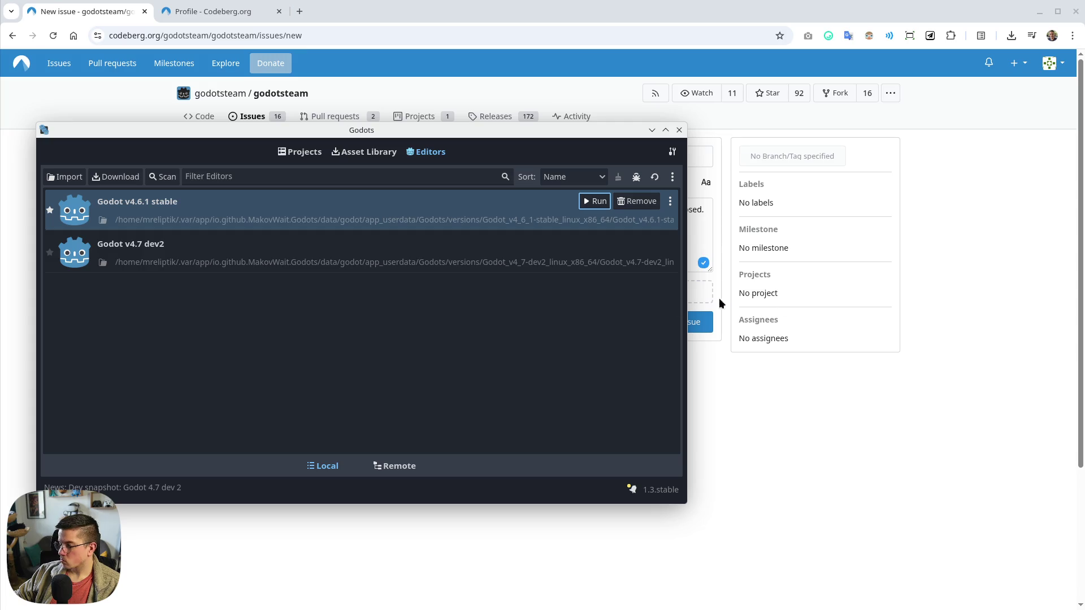
left_click_drag(604, 136, 785, 266)
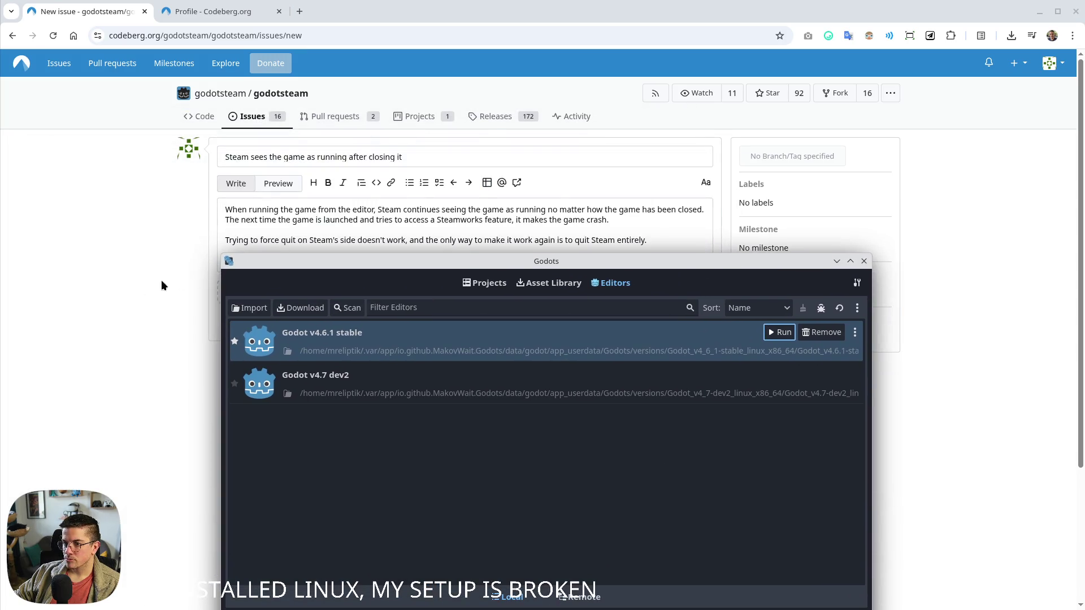
left_click(162, 281)
left_click(665, 238)
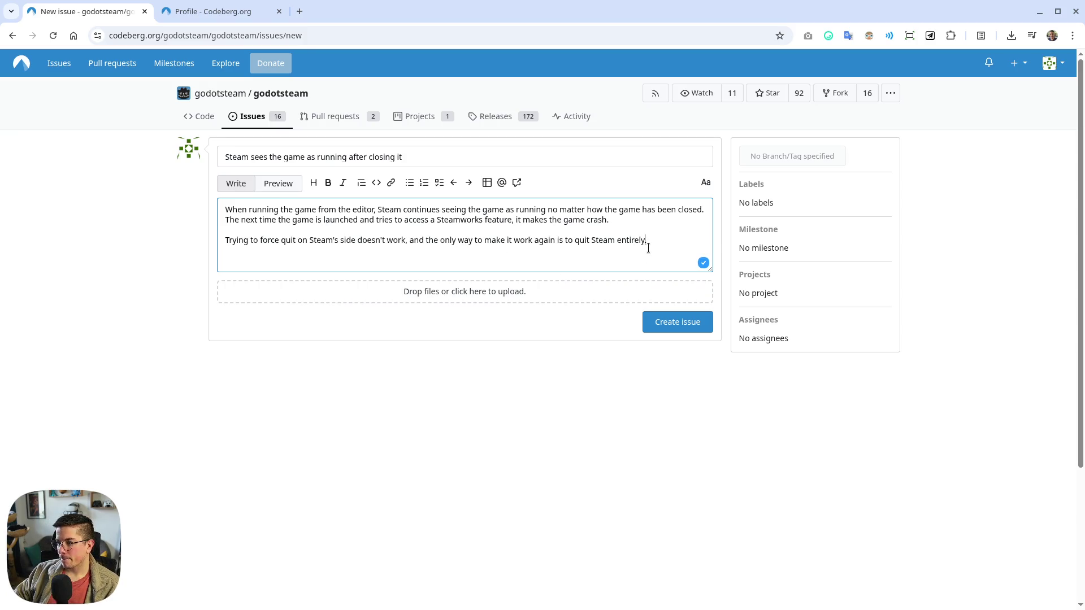
End the description sentence with 'quit Godot (not sure if it's needed all the time)'
type("andsometime")
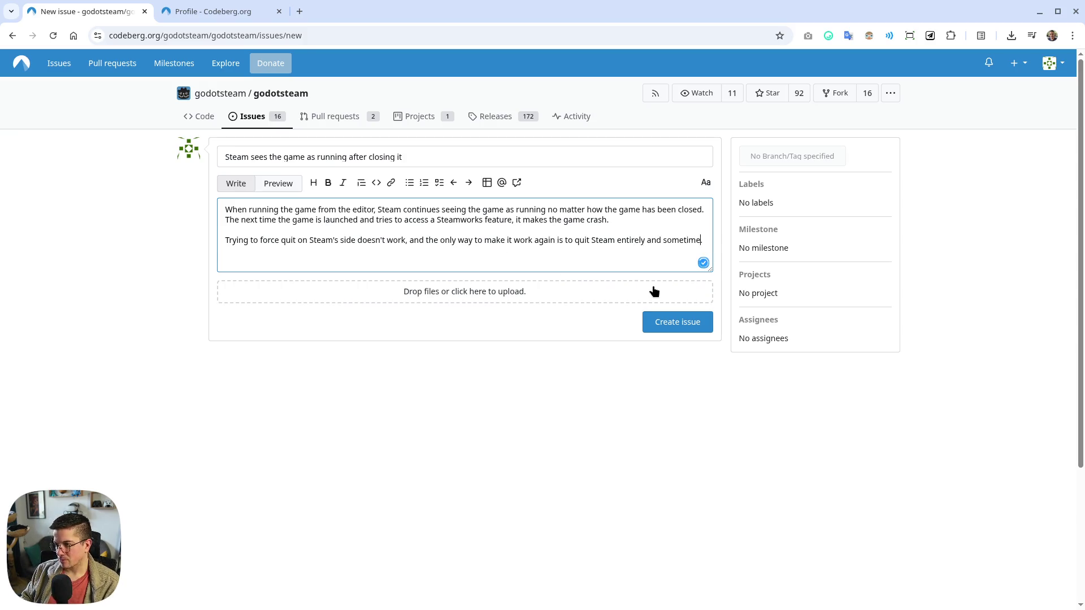
type("s even")
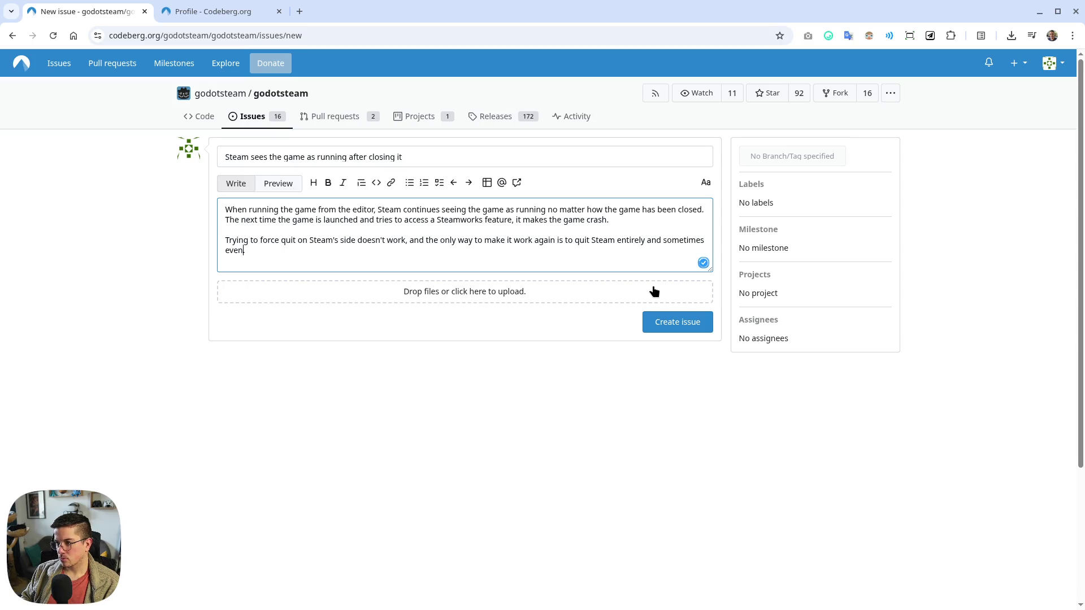
key("BackSpace")
key("BackSpace")
key("BackSpace")
key("BackSpace")
key("BackSpace")
type(",")
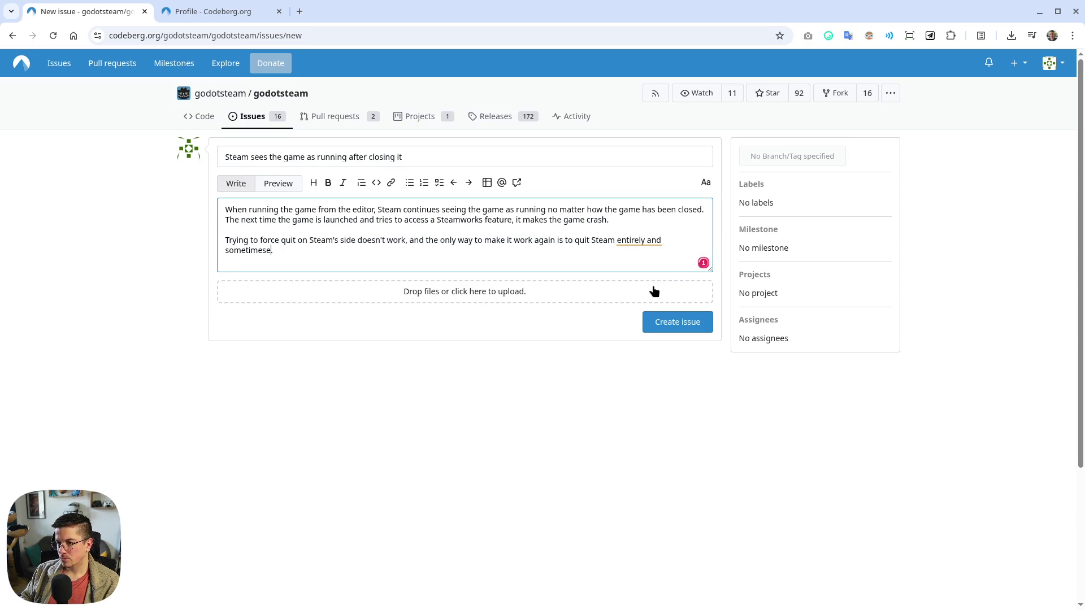
key("BackSpace")
key("BackSpace")
type(".")
key("BackSpace")
key("BackSpace")
key("BackSpace")
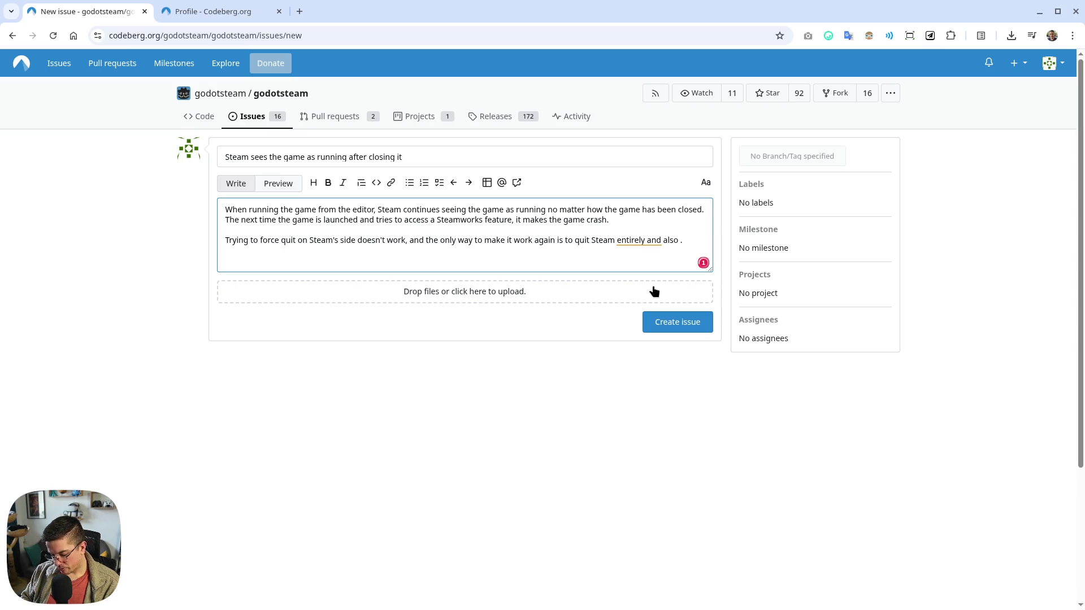
type("quit Godot (n")
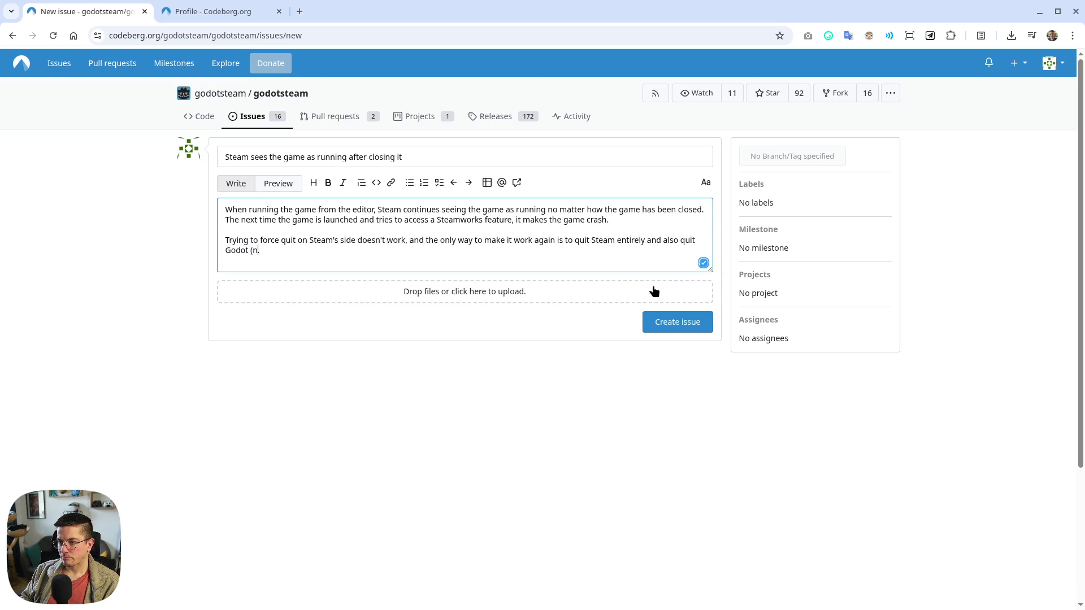
type("ot sure if it's")
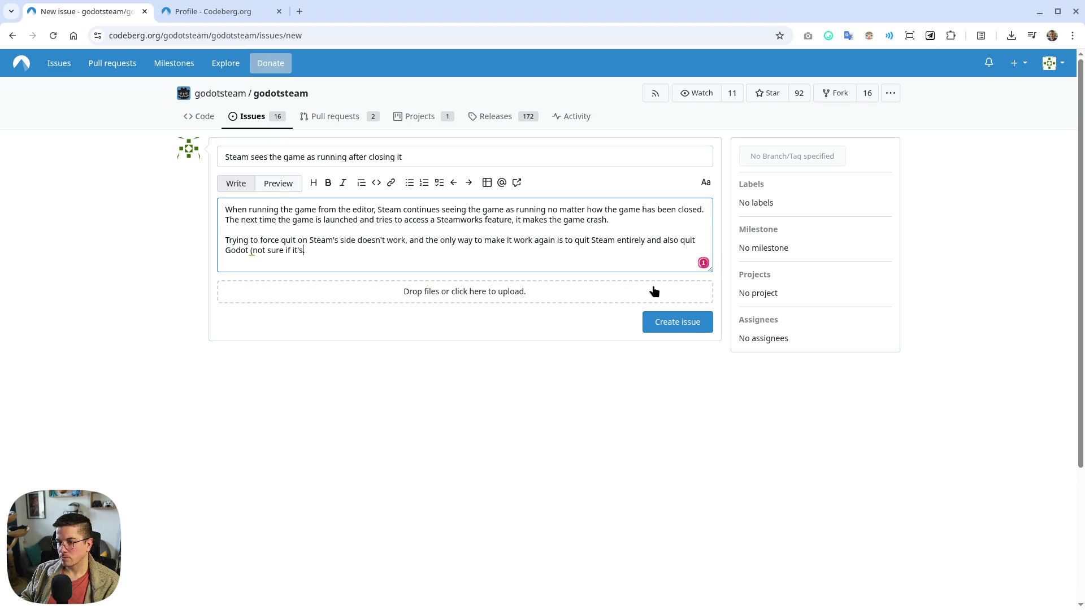
type(" needed all the time).")
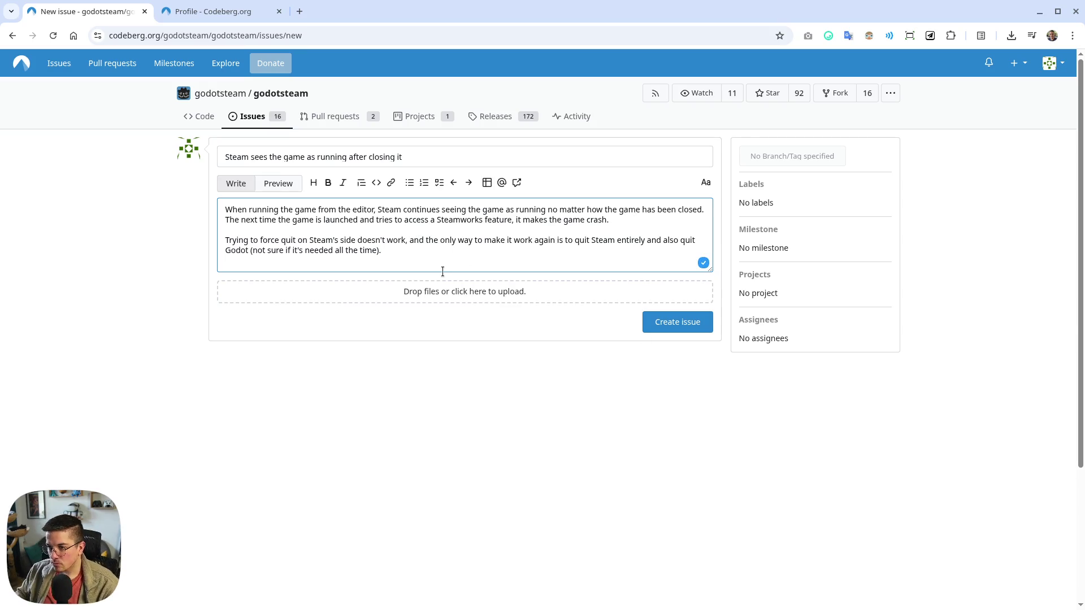
Add a paragraph saying the problem seems Linux-only, seen on Linux Mint and CachyOS, not Windows 10
key("Return")
key("Return")
type("eems to")
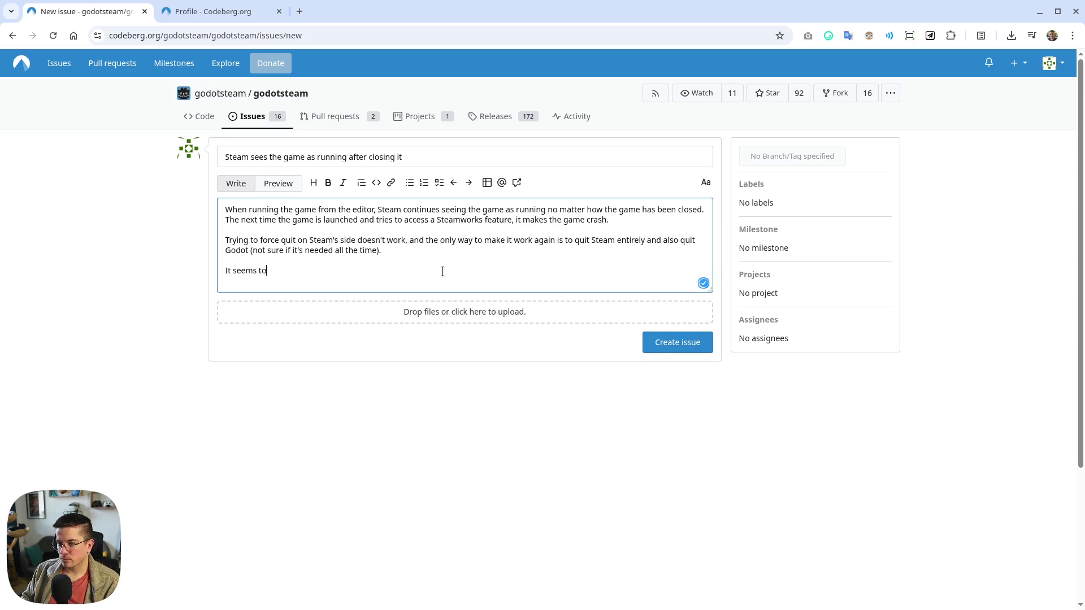
type(" be only happeni")
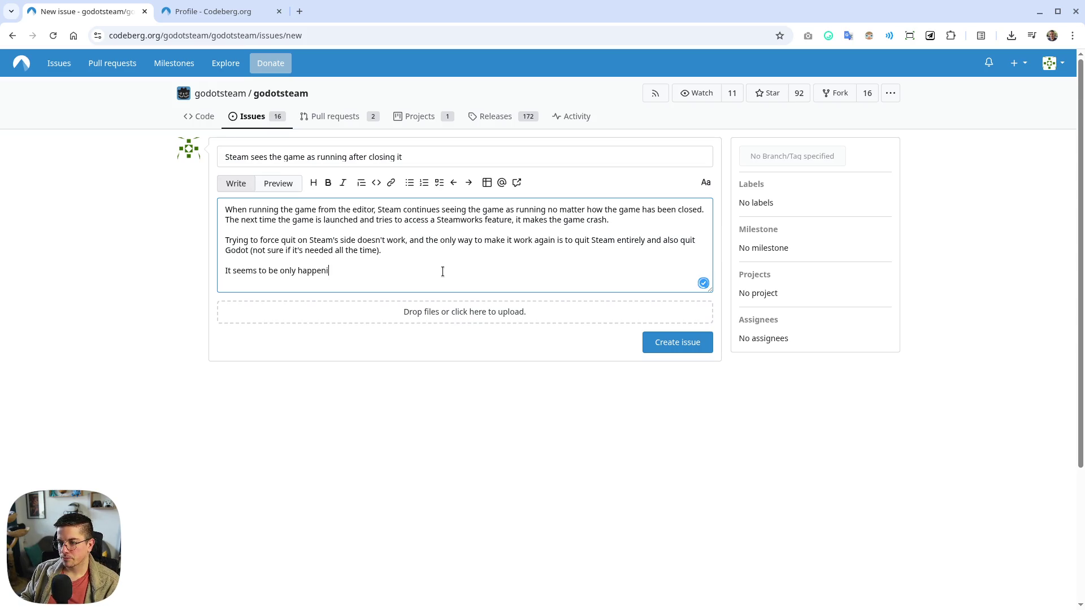
type("ng on Linux. I've ex")
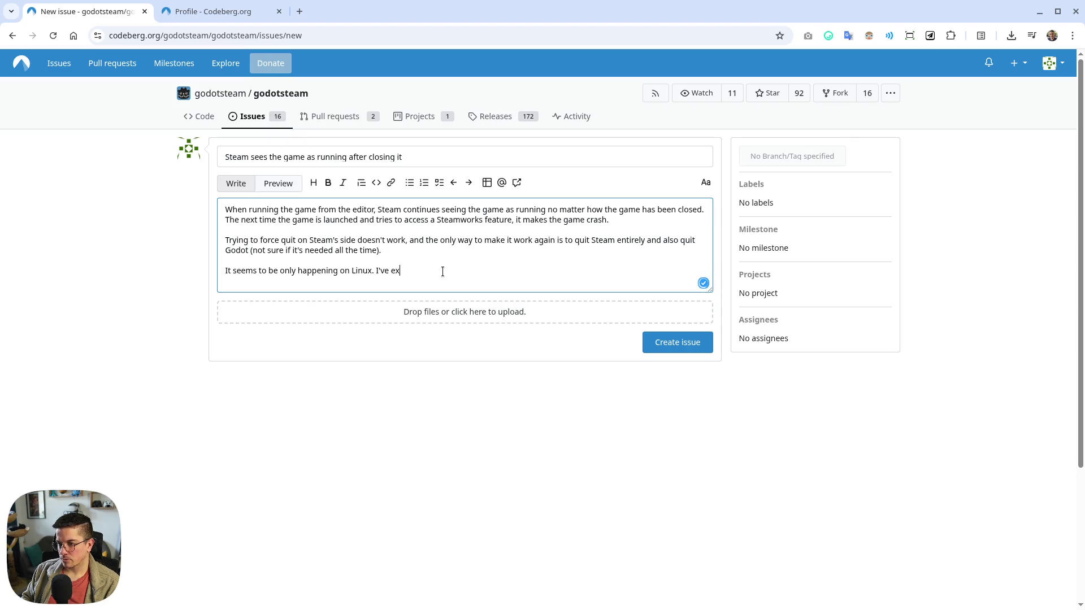
type("perienced th")
type("is problem on")
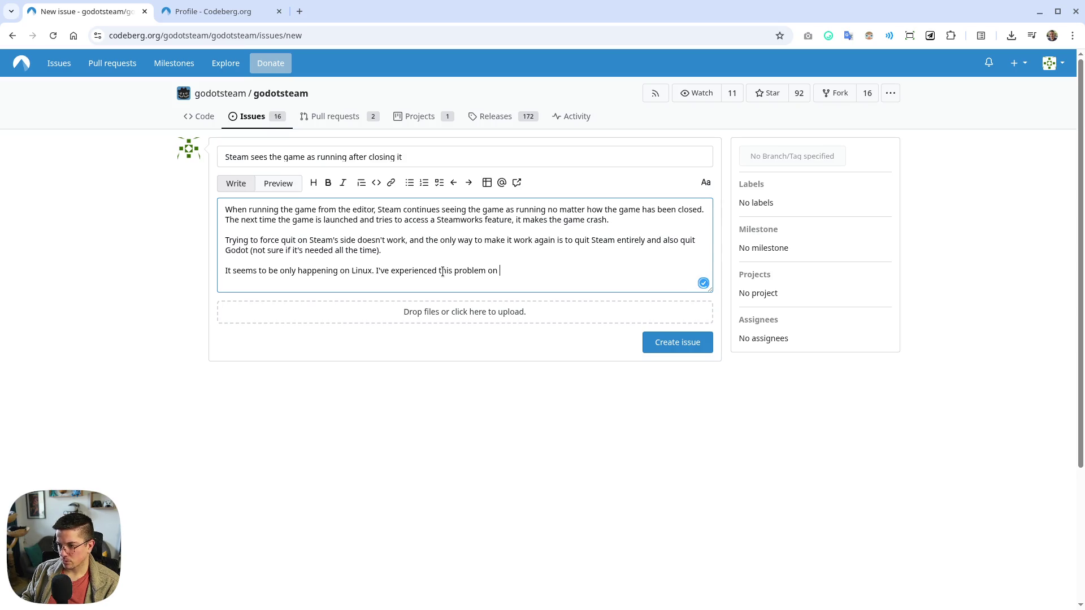
type("LinuxMint")
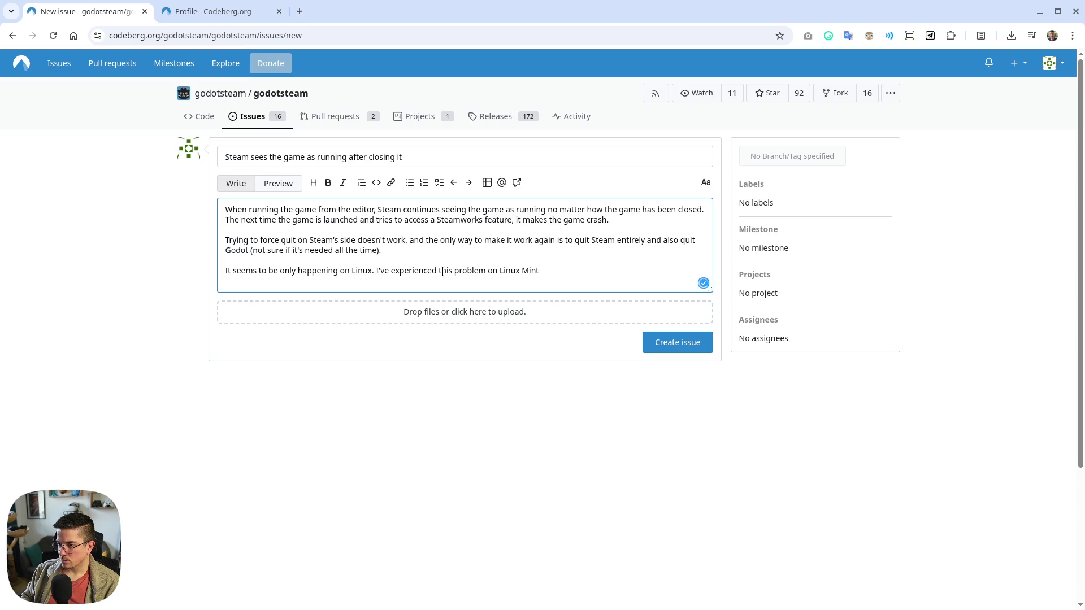
type("and Cach")
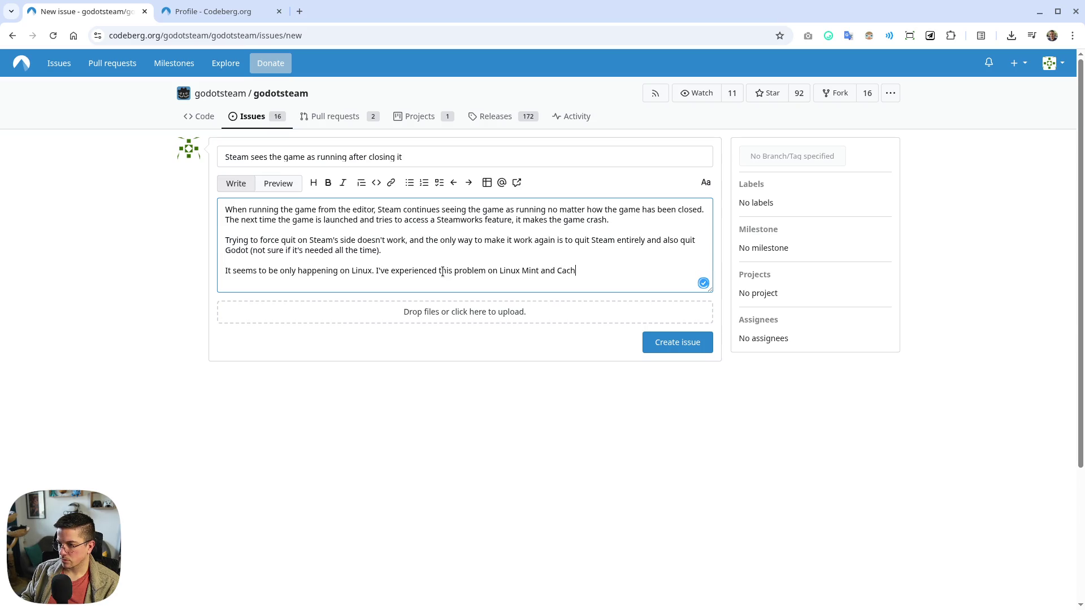
type("yOS but")
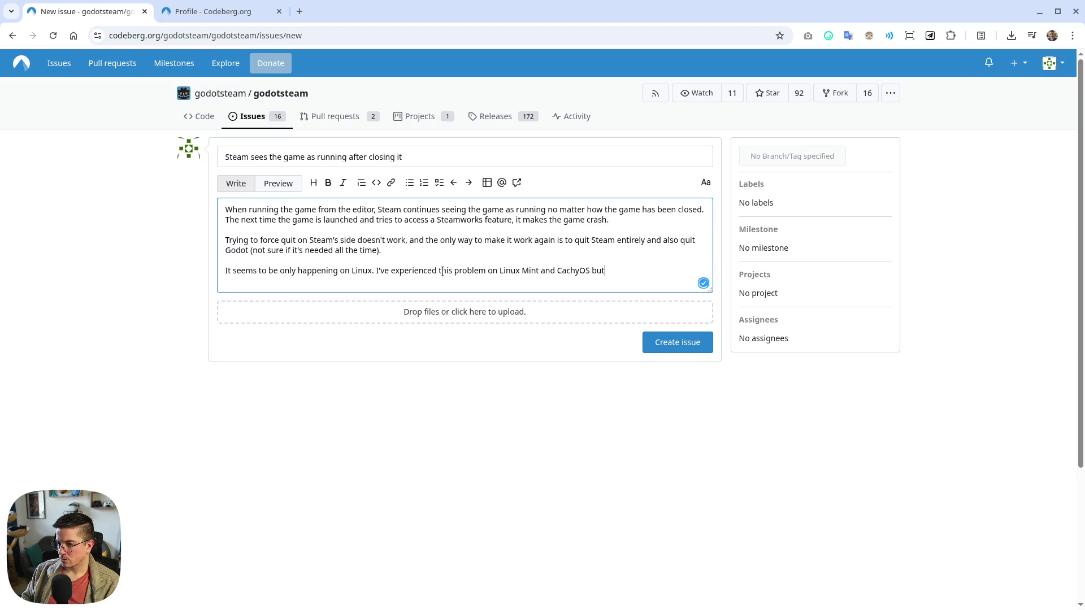
type(" no problem o")
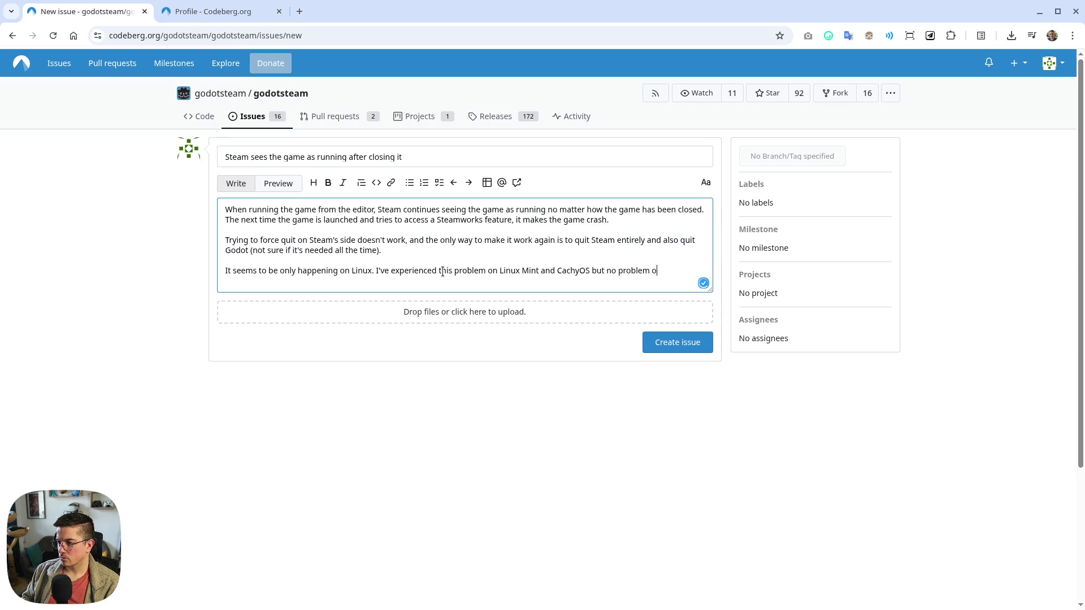
type("n windows 10.")
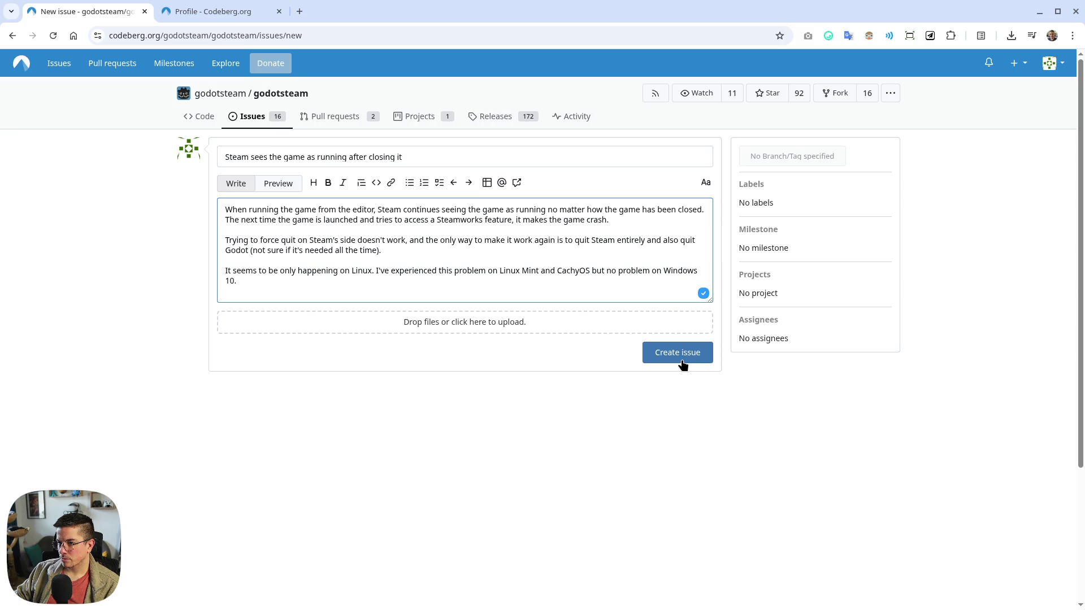
left_click(418, 162)
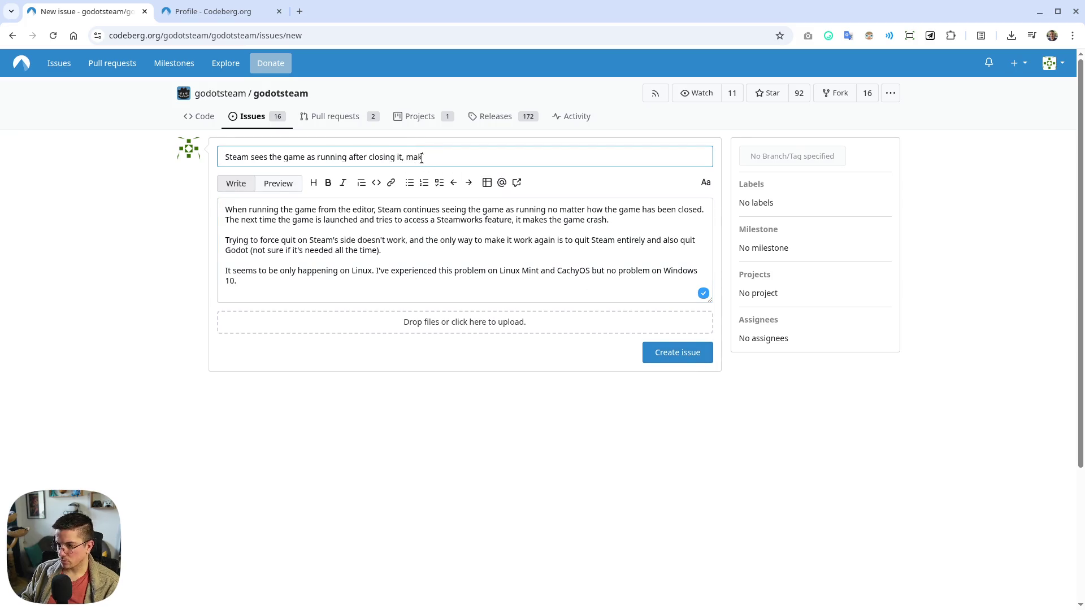
Fix the title to end 'crash on the next launch', submit it as issue #862, and return to it
key("BackSpace")
key("BackSpace")
key("BackSpace")
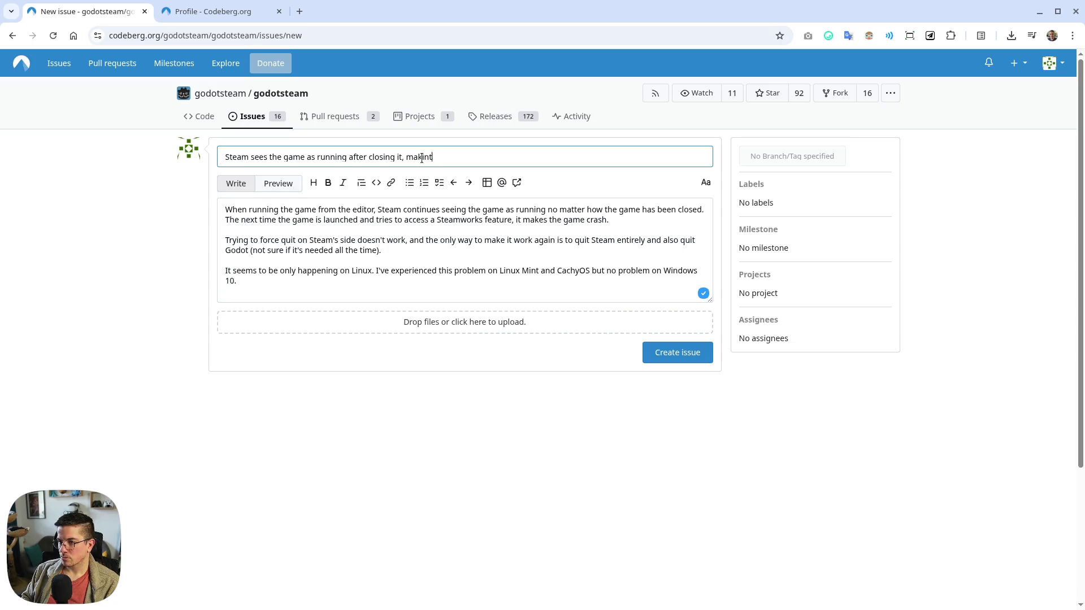
type("g itcrash on ")
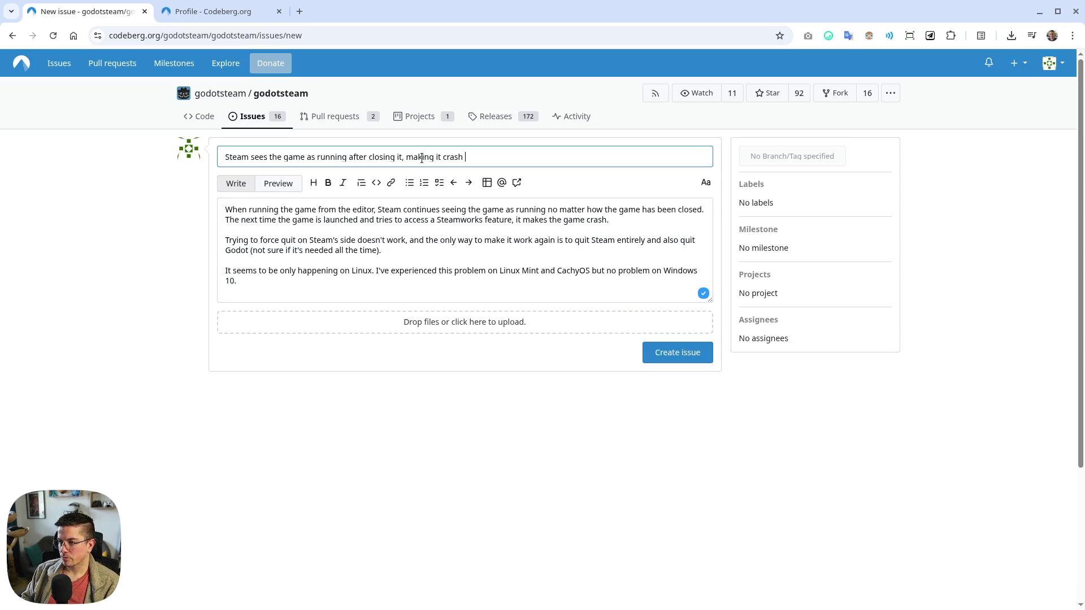
type("the next launch")
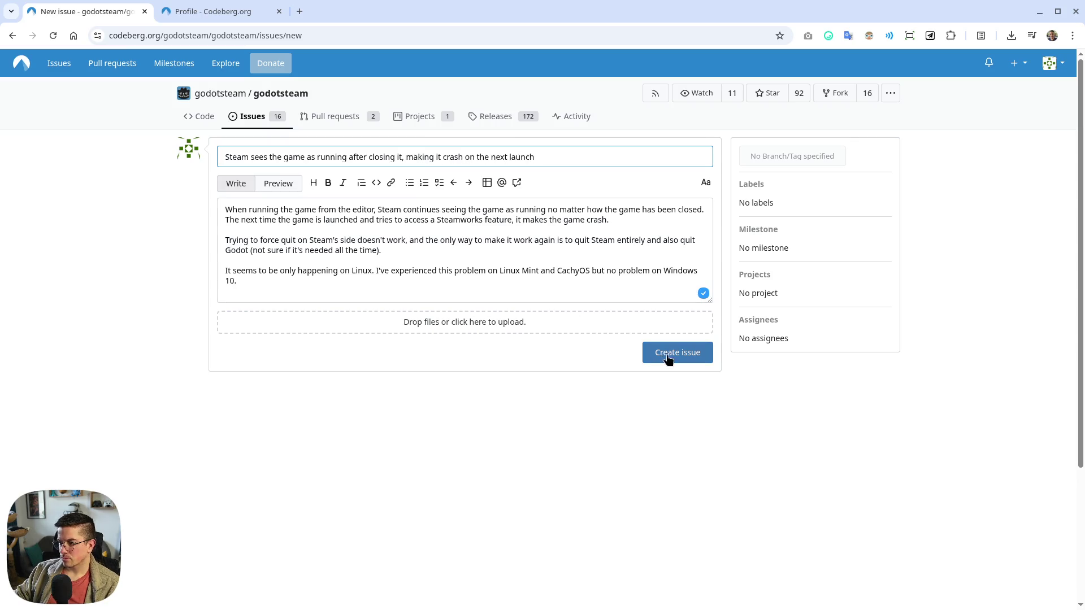
left_click(665, 356)
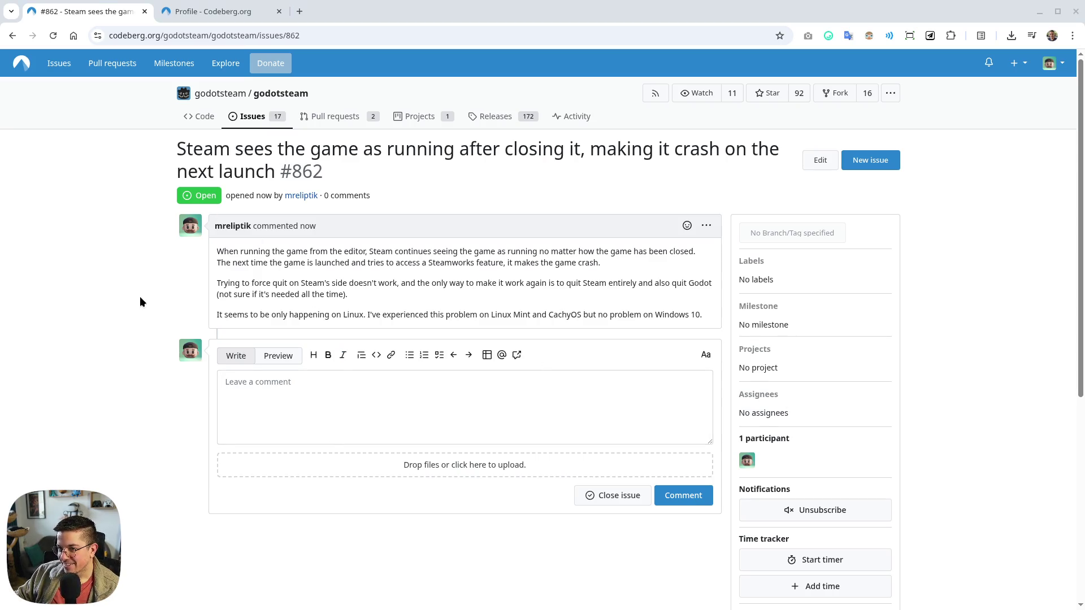
left_click(223, 11)
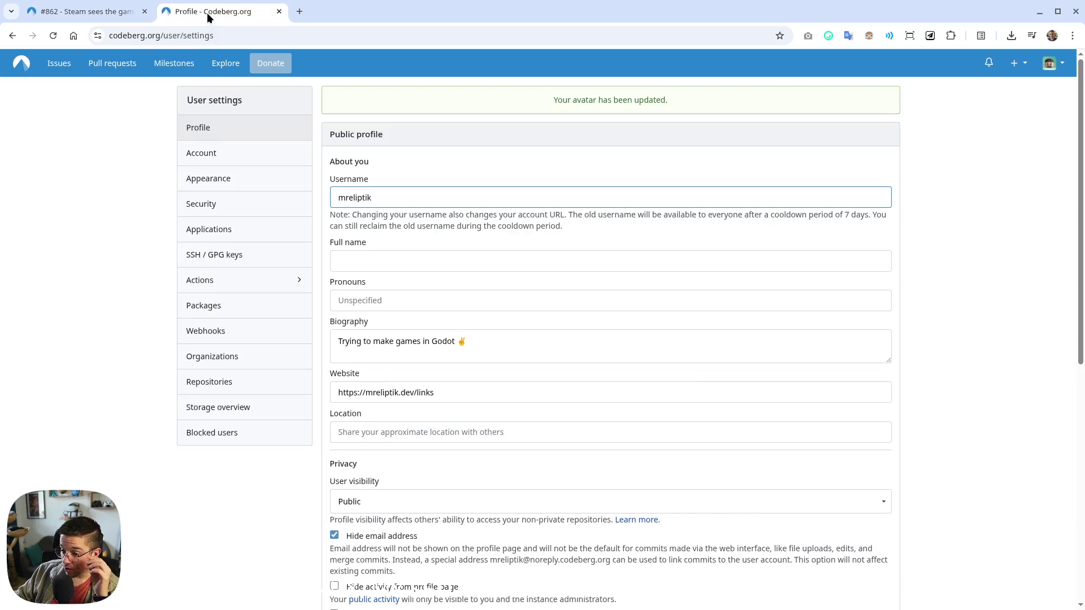
left_click(57, 12)
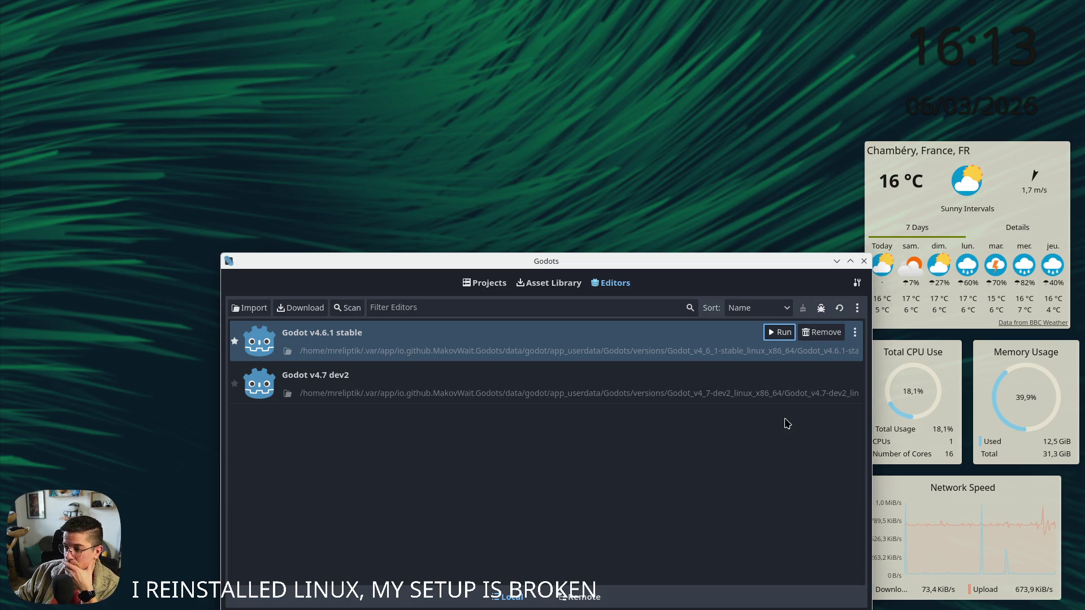
Launch Godot 4.6.1 from Godots, open Lexispell in the editor, and close the Godots launcher
left_click_drag(616, 255, 530, 133)
double_click(264, 216)
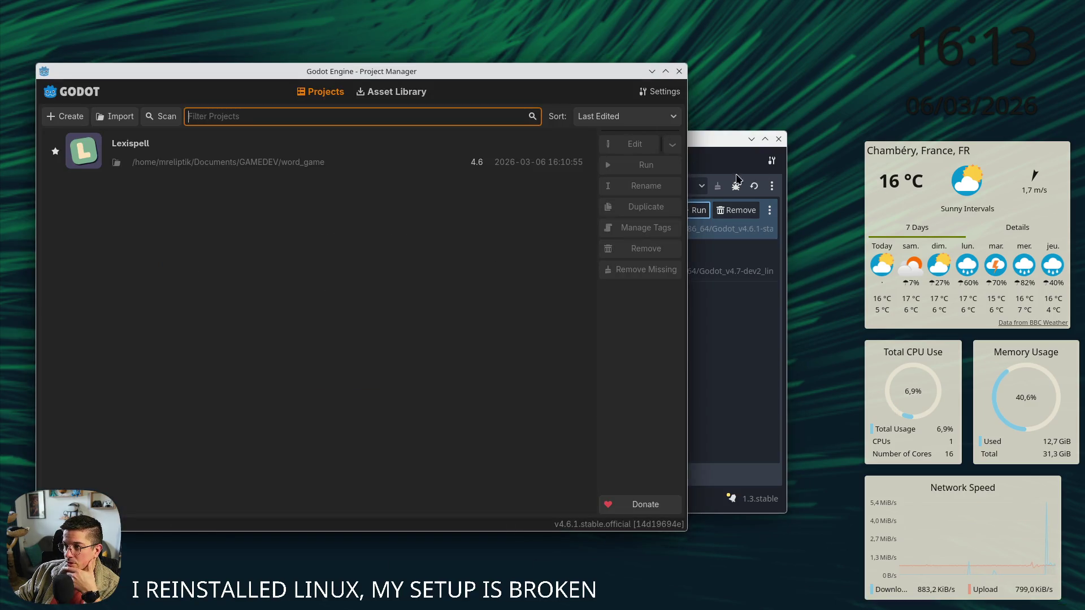
left_click(773, 145)
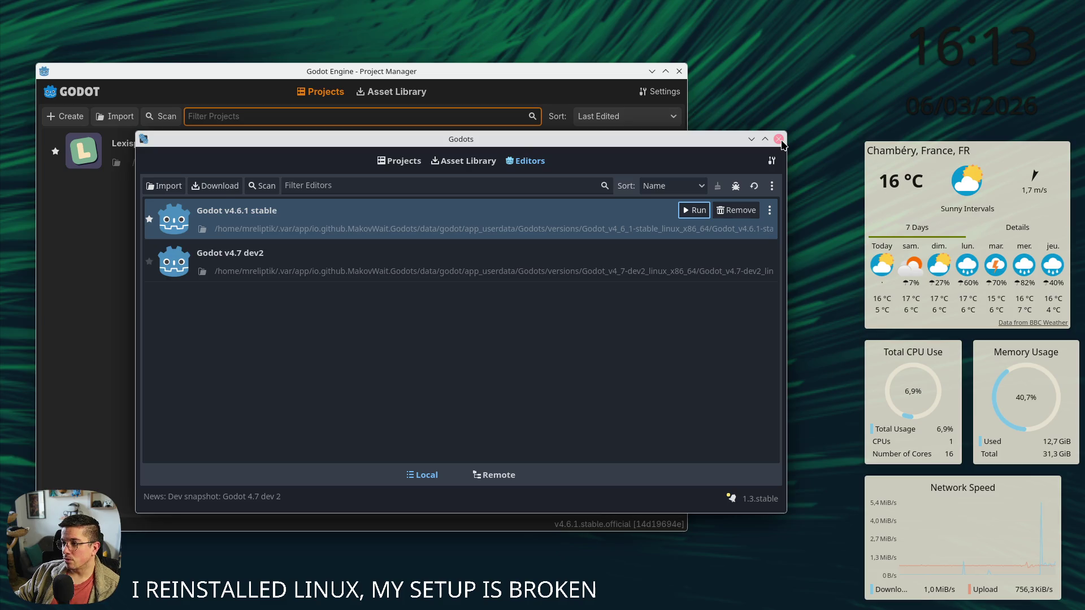
left_click(680, 71)
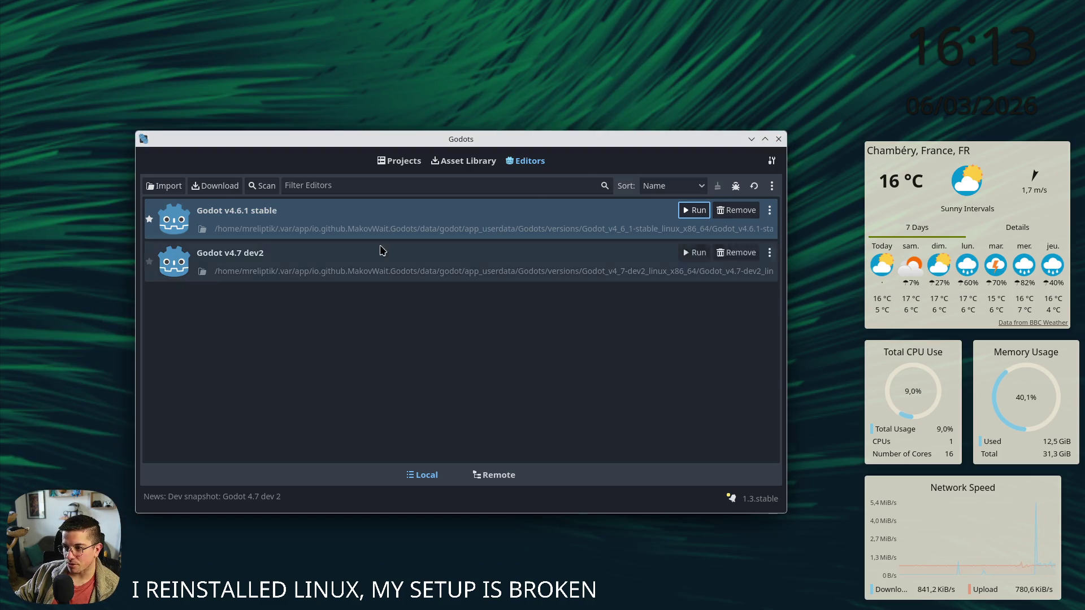
double_click(384, 221)
double_click(267, 157)
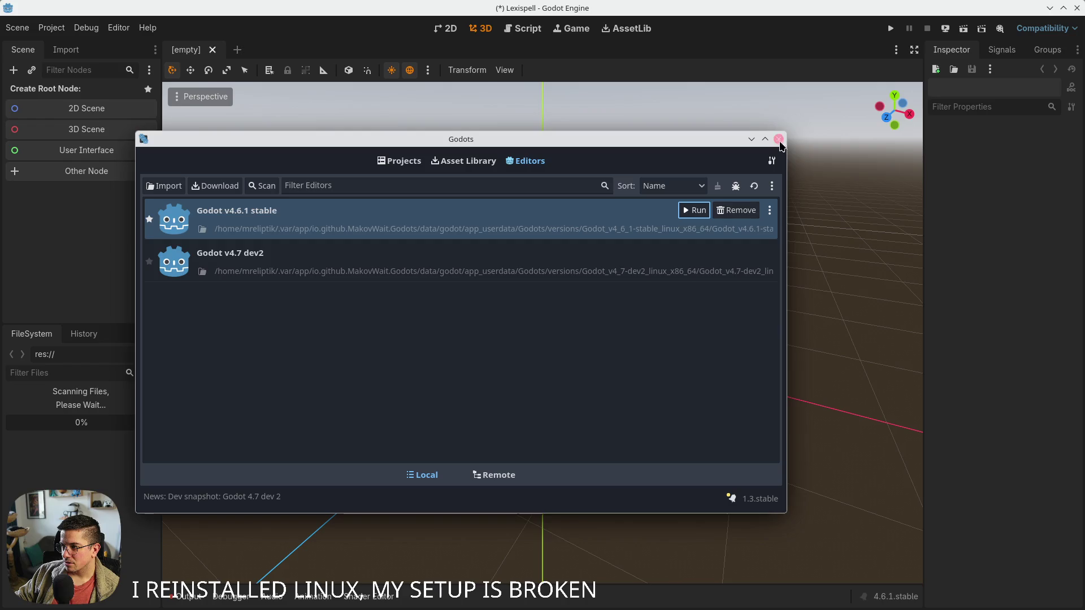
left_click(780, 141)
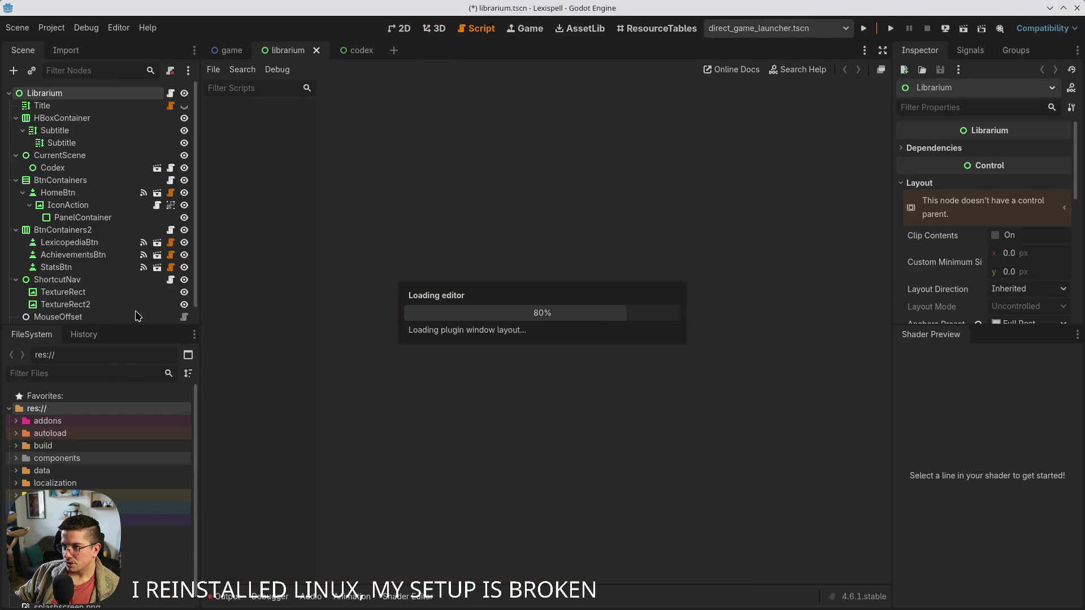
Run Lexispell with F5 past the welcome message, collapse the Output panel, then stop it with F8
key("F5")
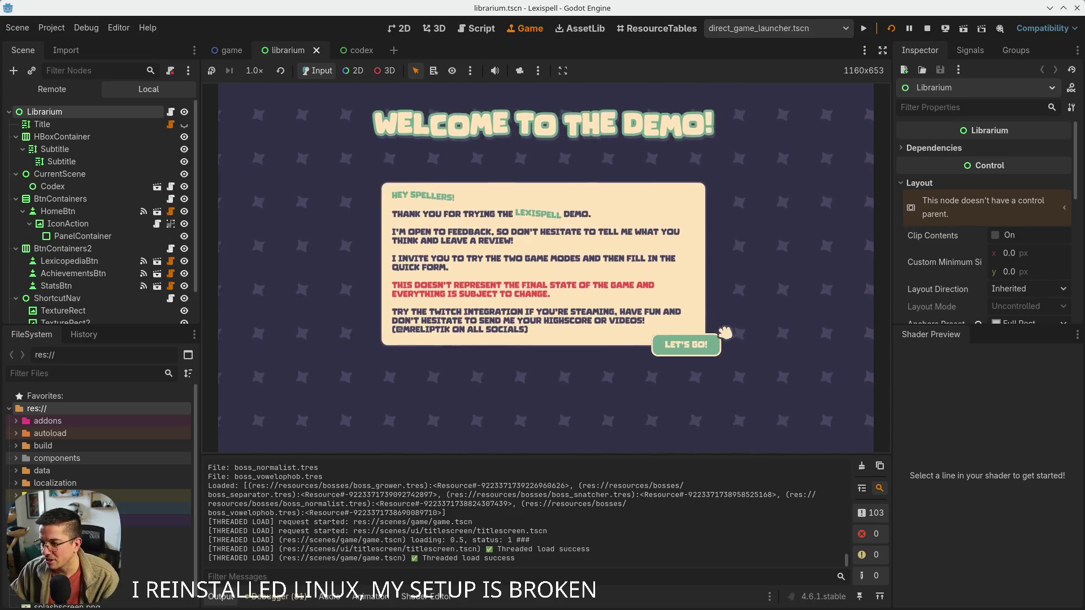
left_click(695, 344)
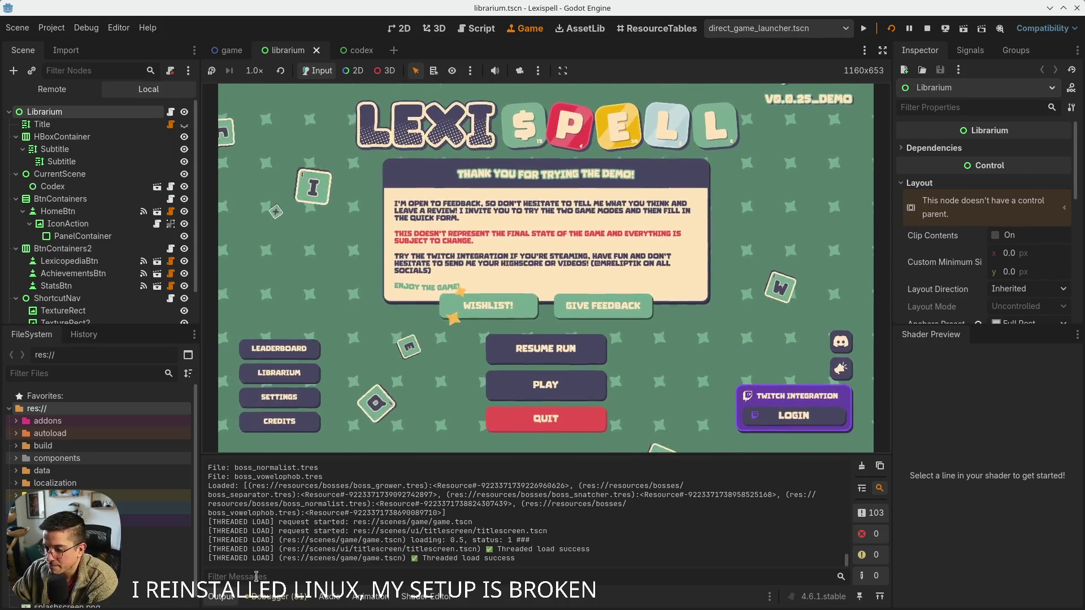
left_click(231, 598)
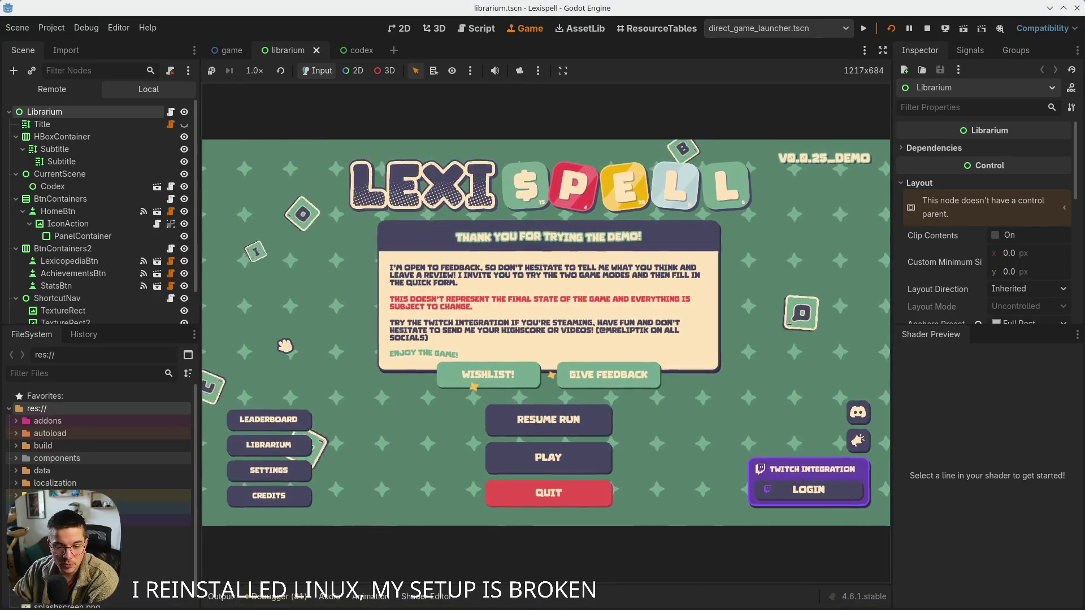
key("F8")
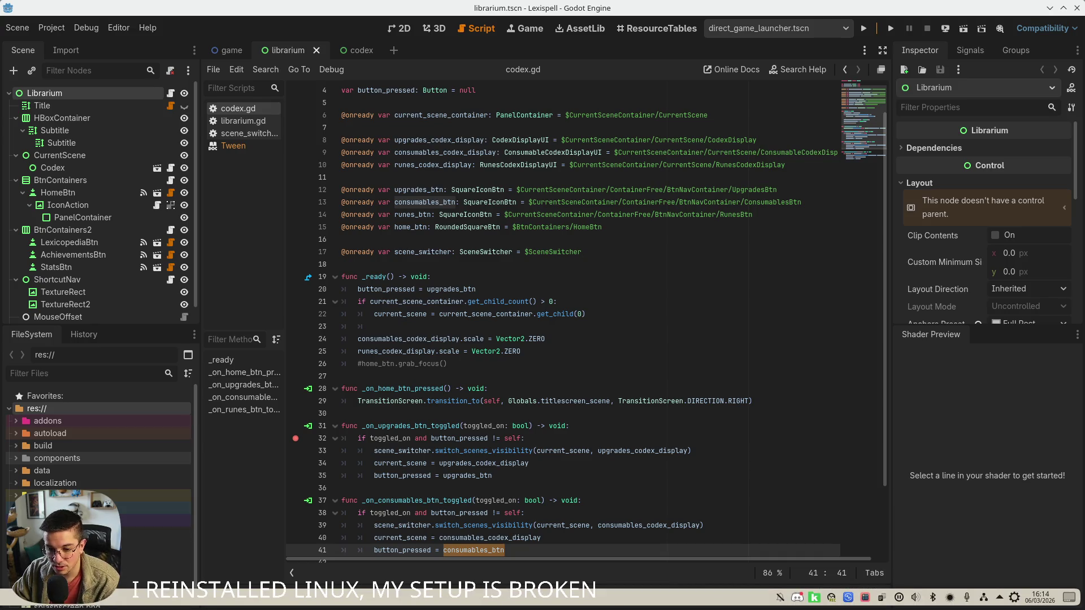
In Visual Studio Code, review the diffs for settings.json, scene_switcher.gd and codex.gd
key("alt+Tab")
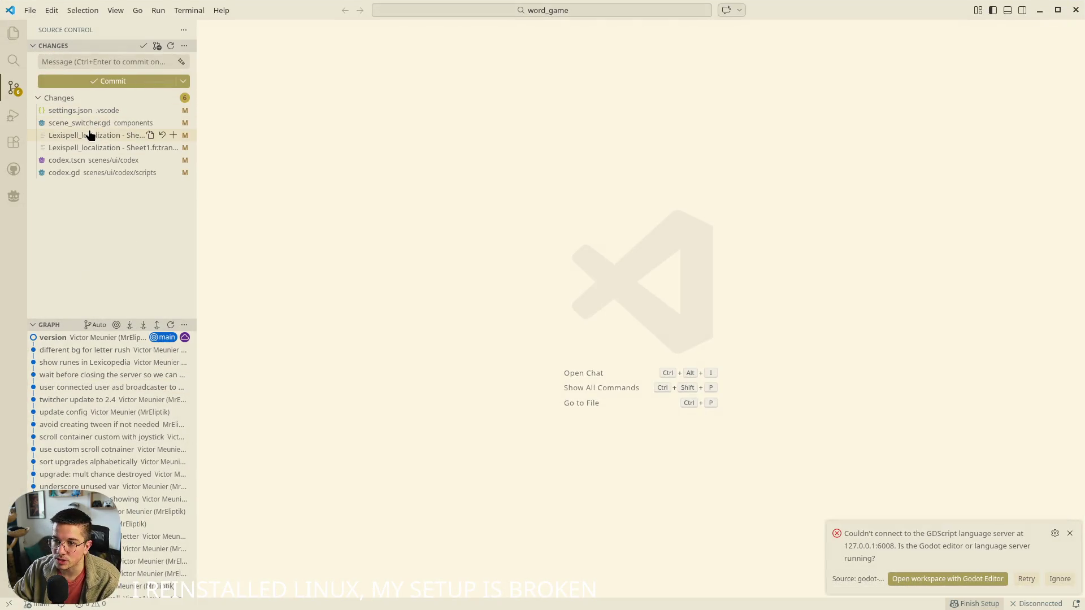
left_click(84, 123)
left_click(88, 110)
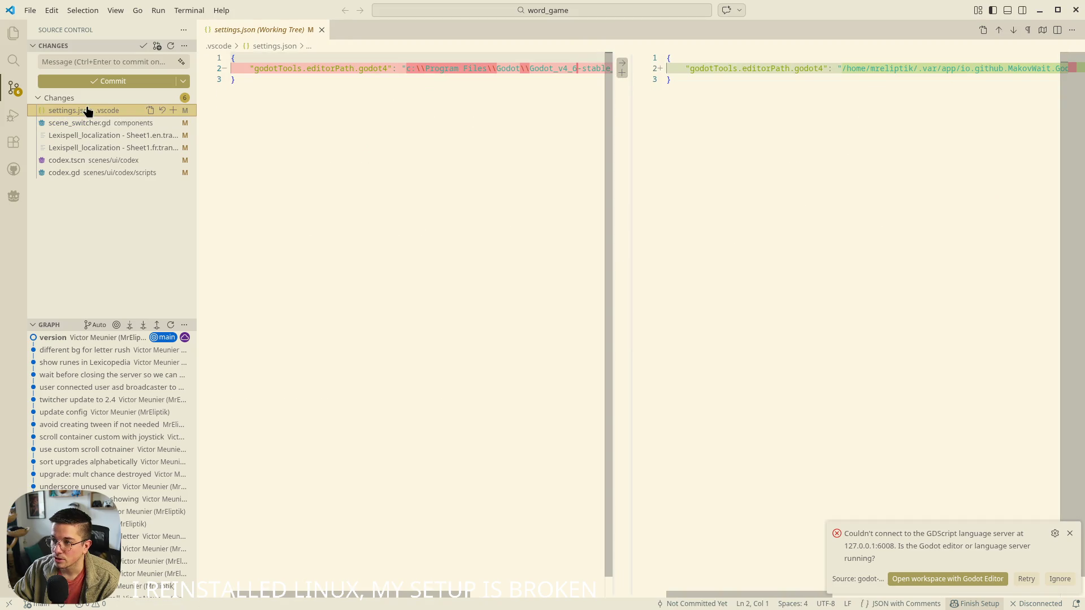
left_click(77, 123)
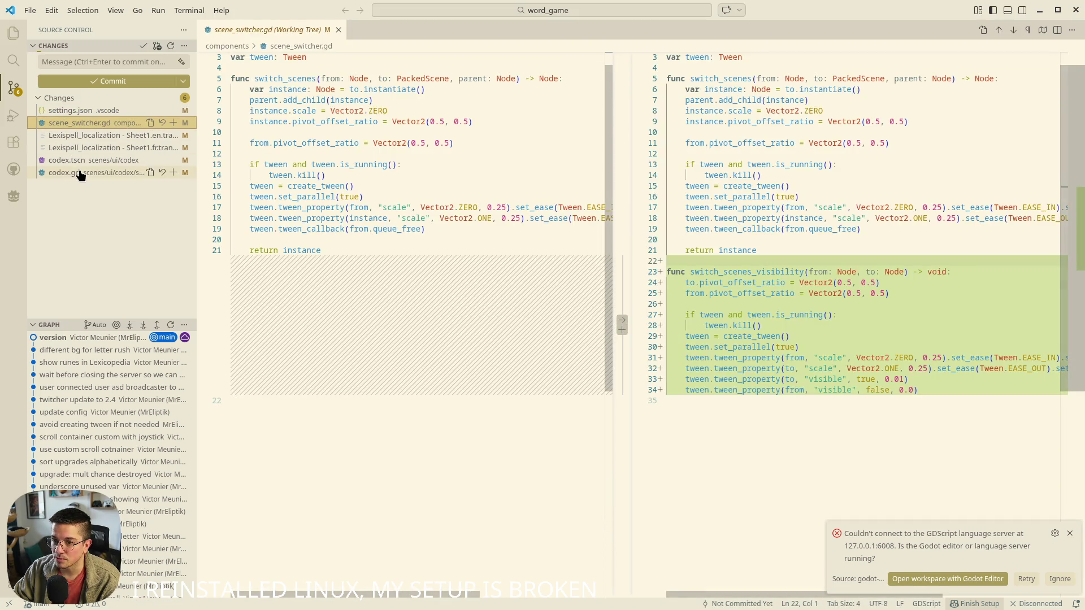
left_click(79, 176)
key("ctrl+alt+minus")
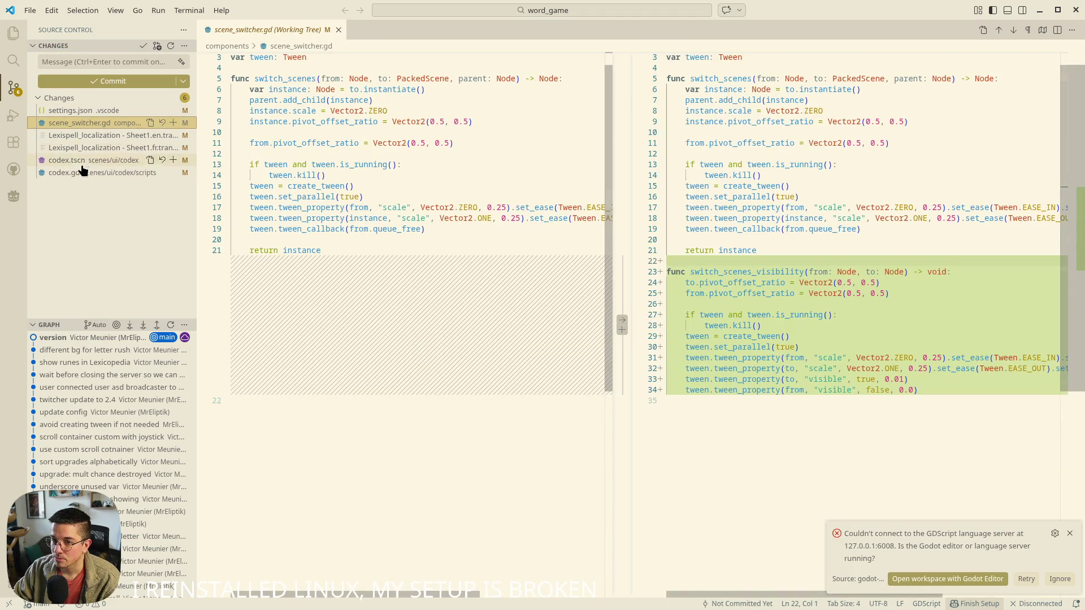
left_click(82, 172)
Stage the five changed files except settings.json and begin the commit message 'switch'
left_click(84, 123, "shift")
left_click(173, 160)
left_click(91, 62)
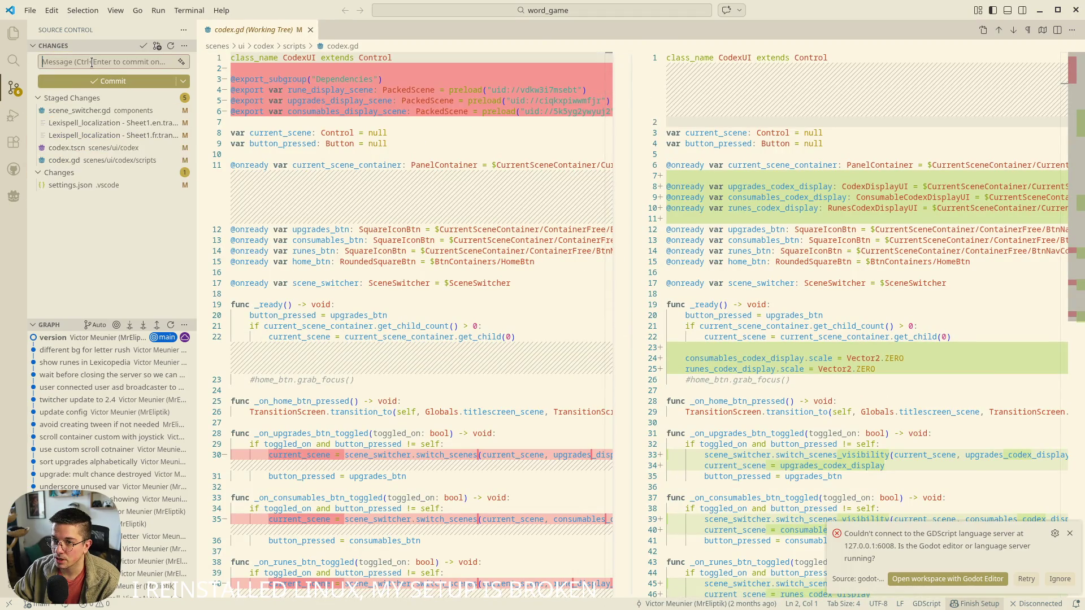
type("switch")
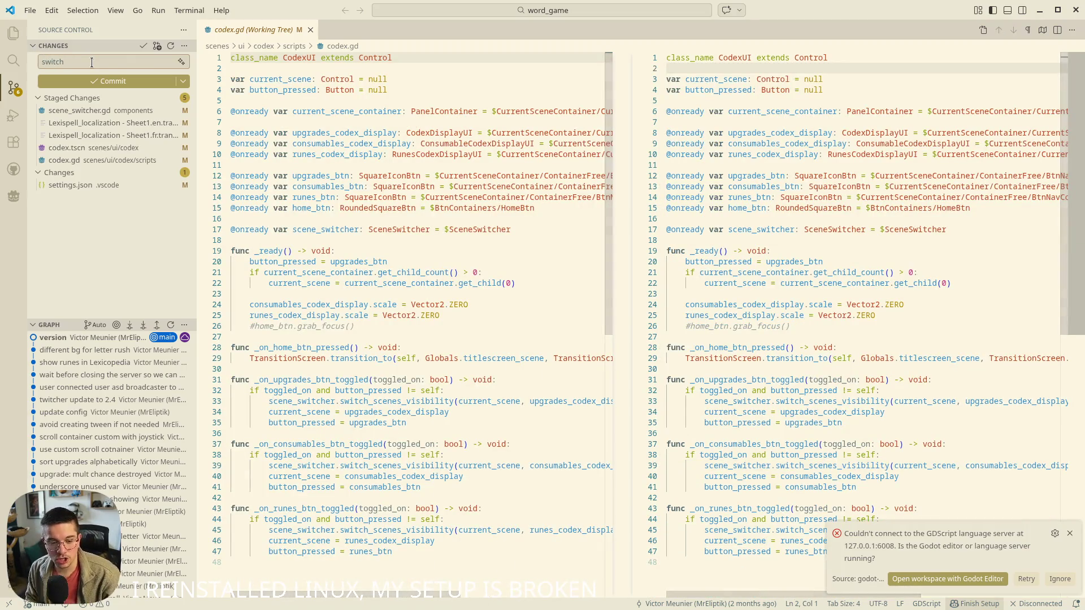